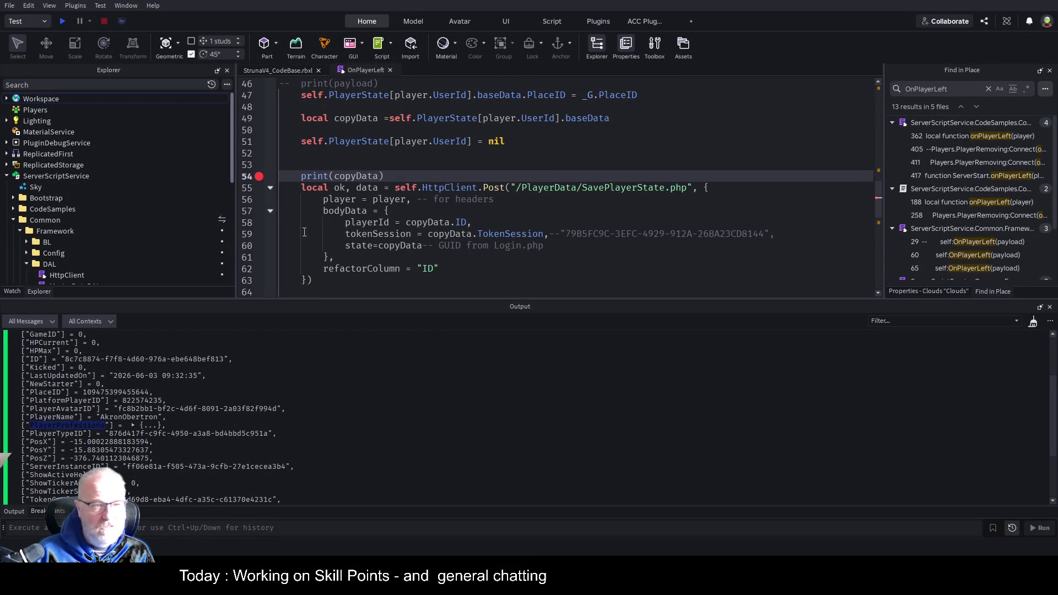
# Step: Disable the line 54 print(copyData) breakpoint, clear Output, and start a play test
pyautogui.click(259, 176)
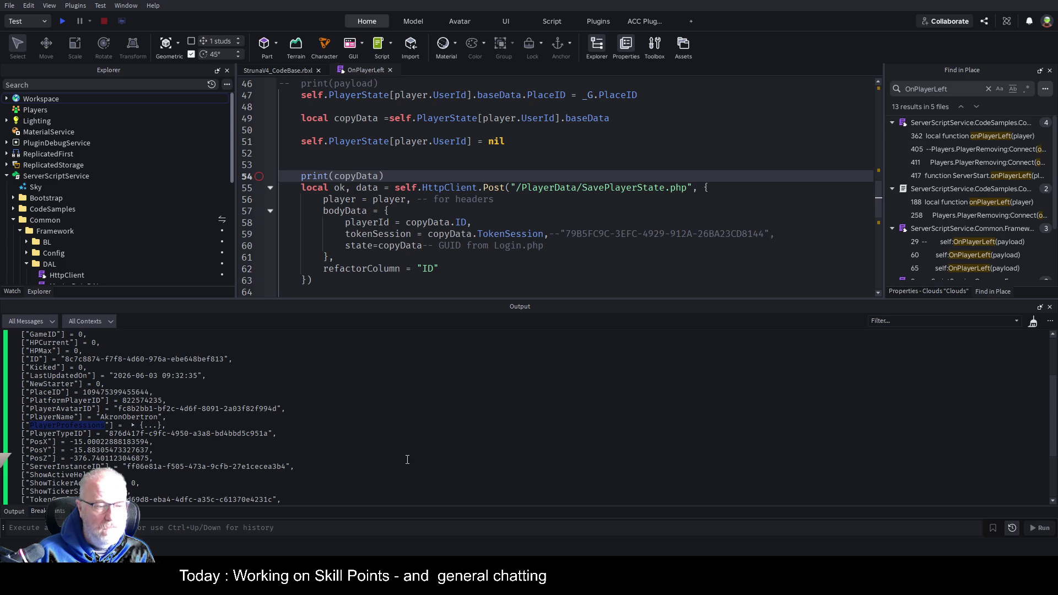
pyautogui.click(478, 211)
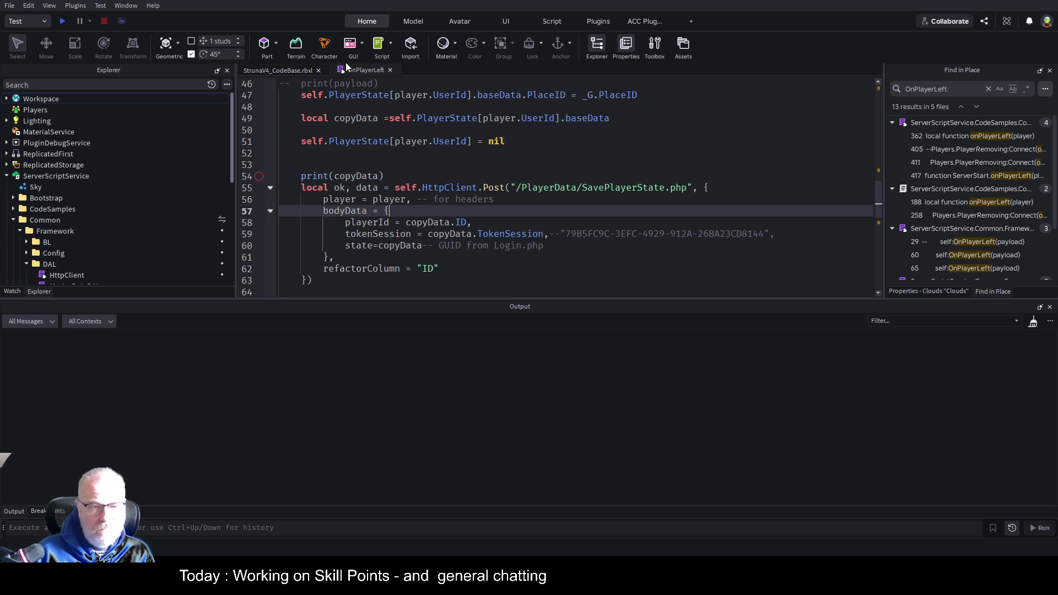
pyautogui.click(61, 22)
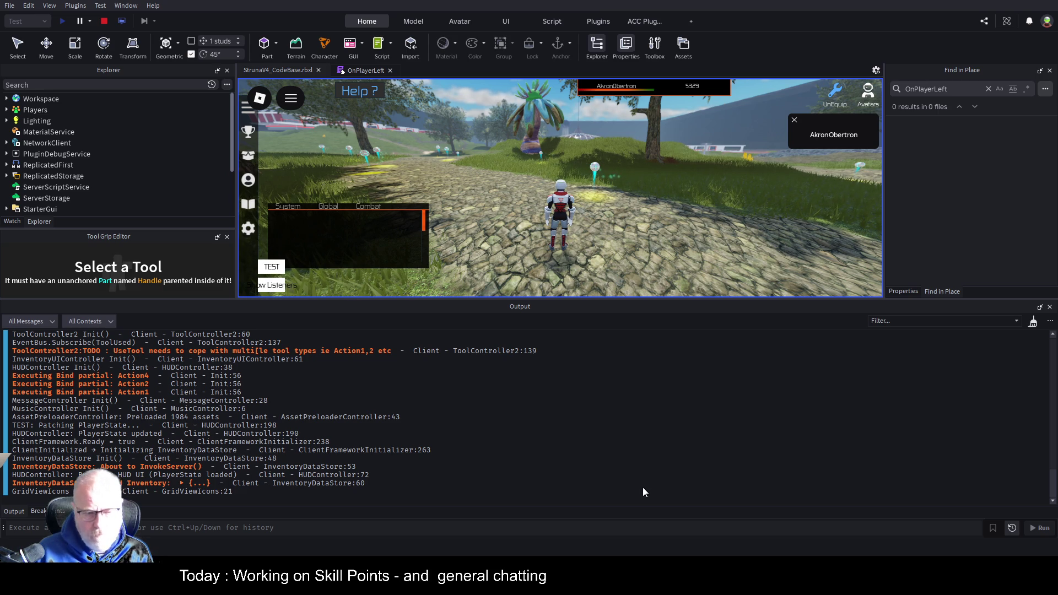
# Step: Run the character forward in the game, then stop the play test
pyautogui.click(743, 205)
pyautogui.press('w')
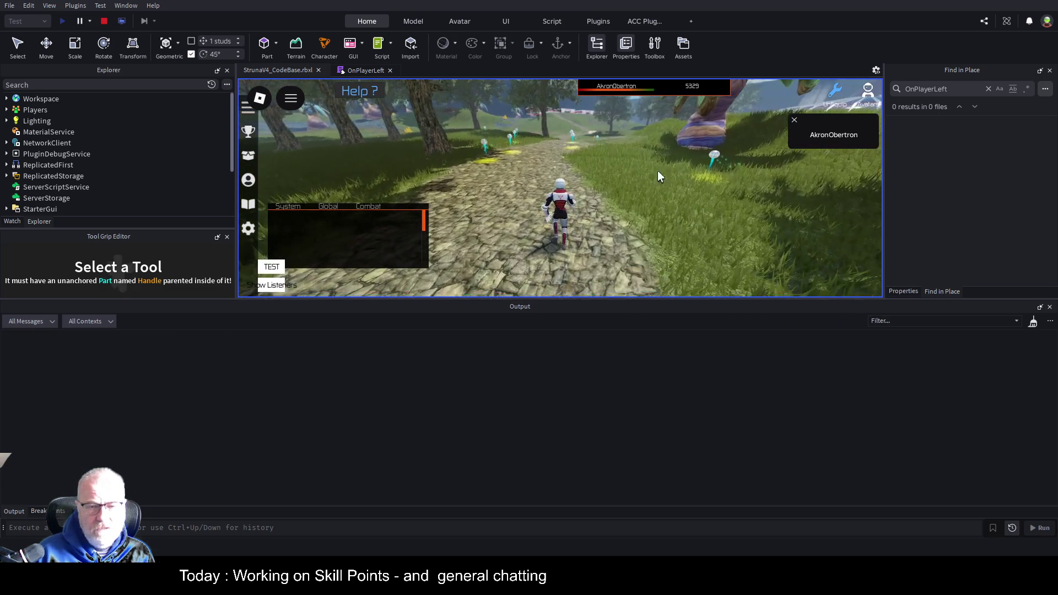
pyautogui.click(107, 23)
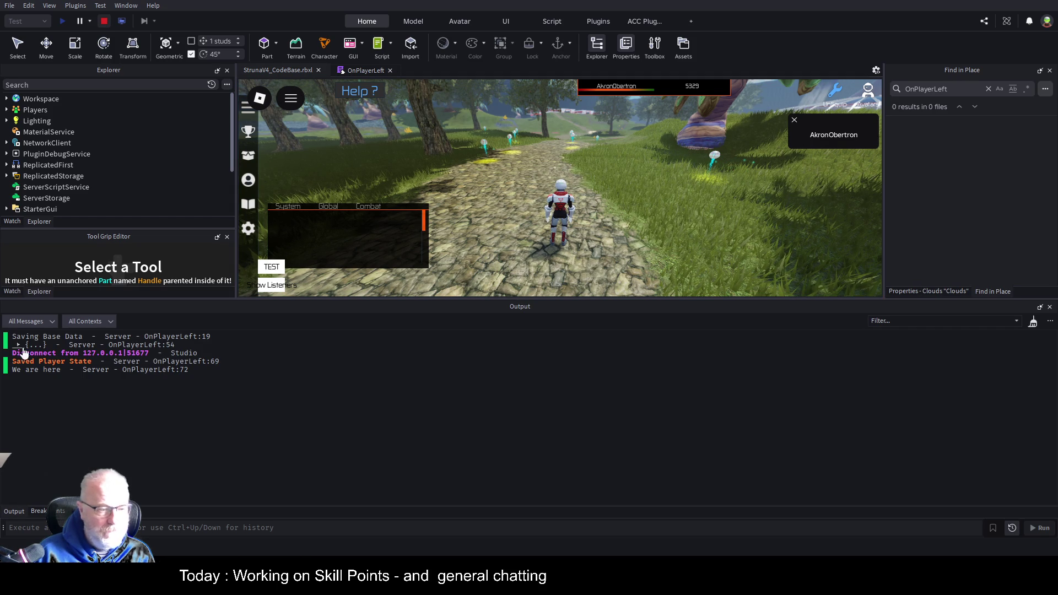
# Step: Expand the dumped player data table and its 14-entry PlayerProfessions list in Output
pyautogui.click(26, 346)
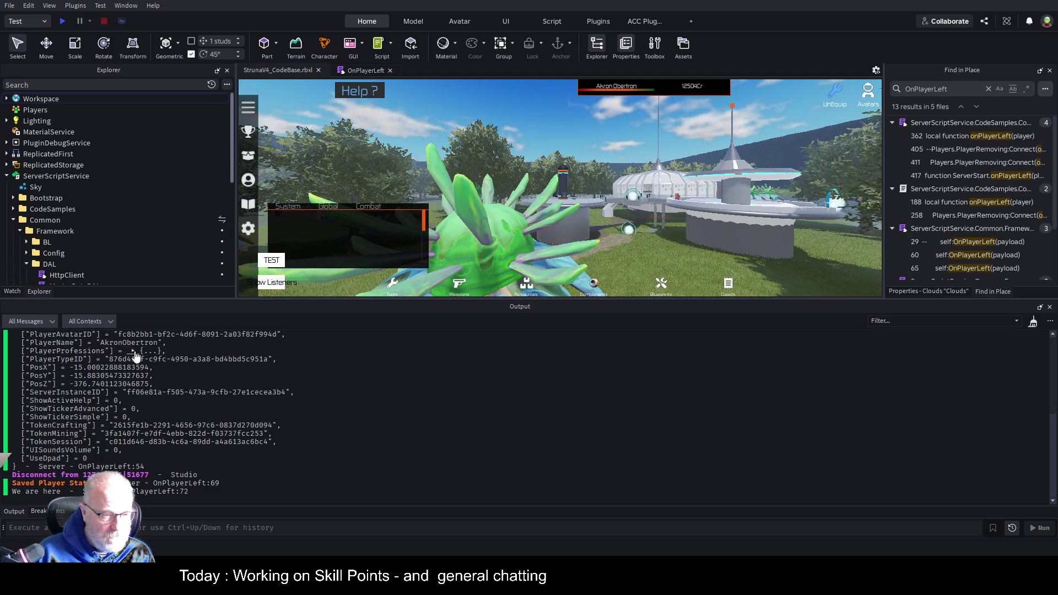
pyautogui.click(132, 351)
pyautogui.scroll(6, 207, 436)
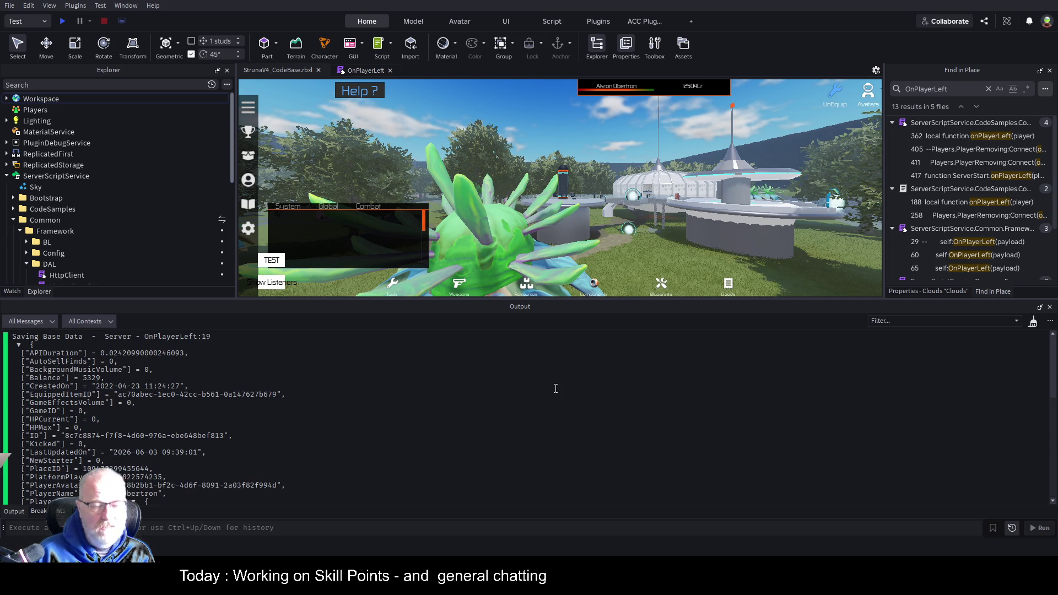
pyautogui.scroll(-3, 241, 423)
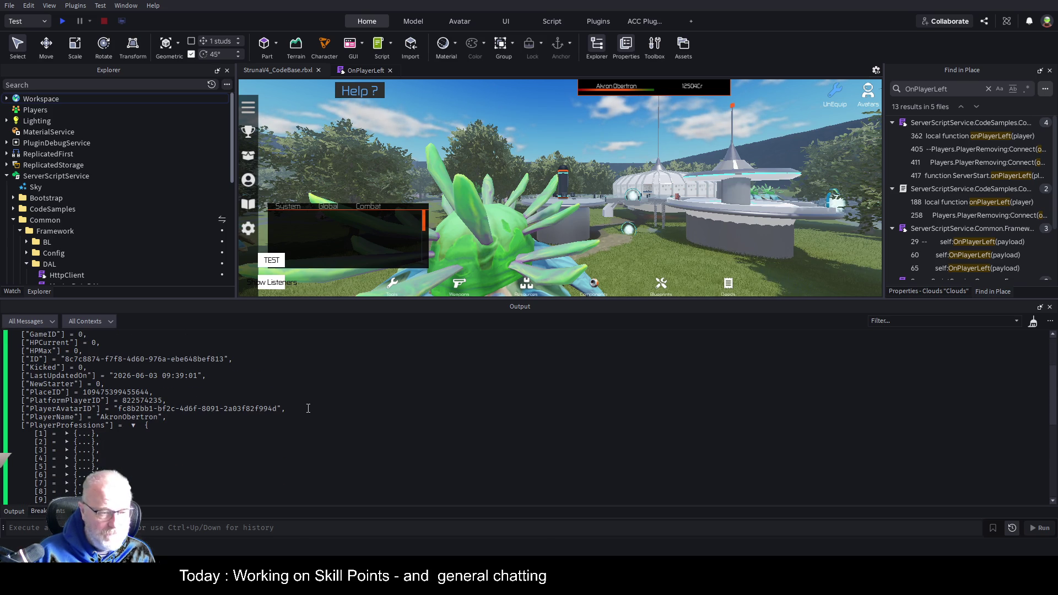
pyautogui.scroll(3, 334, 419)
pyautogui.scroll(-10, 334, 418)
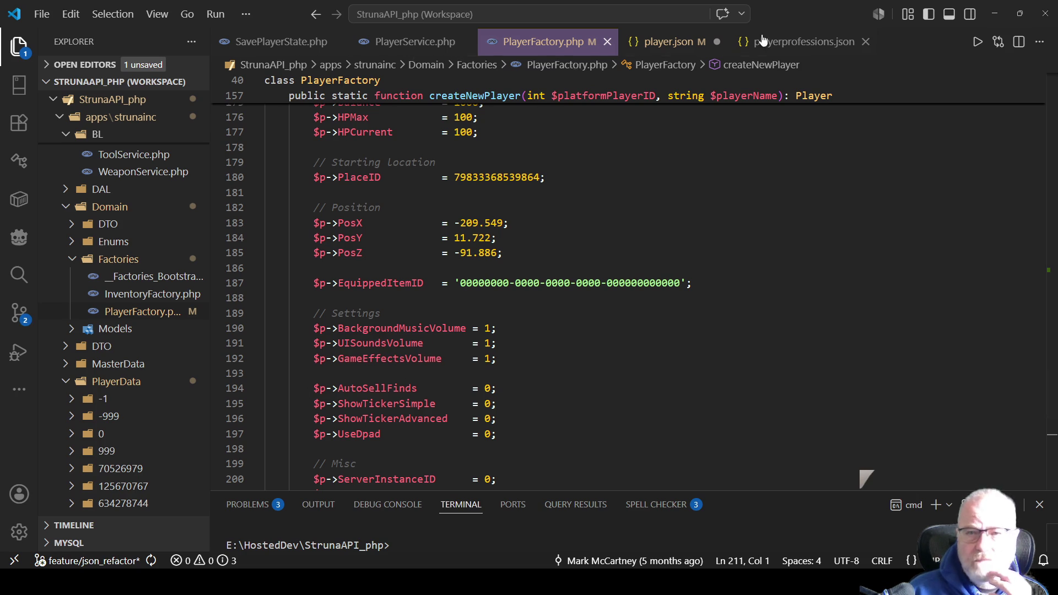
# Step: Open player.json from the player's PlayerData folder and select all of its single-line JSON
pyautogui.scroll(-4, 159, 402)
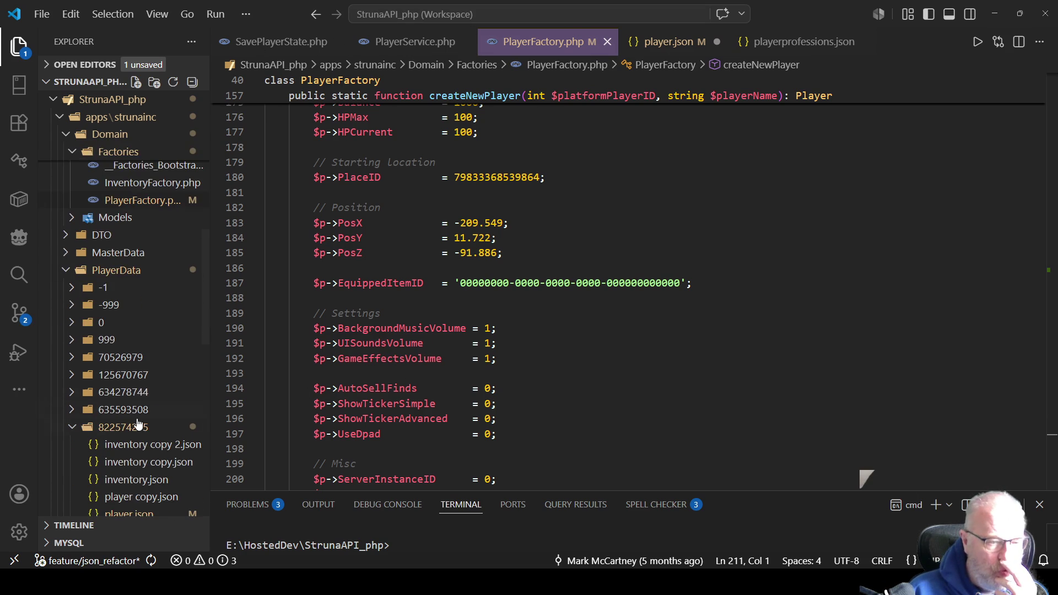
pyautogui.click(116, 405)
pyautogui.click(709, 304)
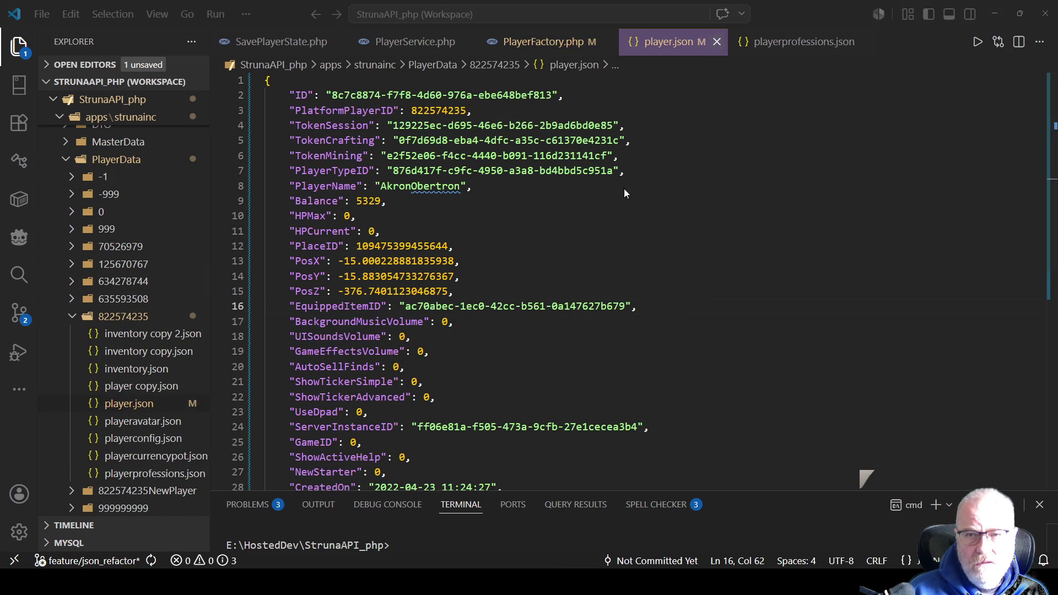
pyautogui.hotkey('ctrl', 'w')
pyautogui.scroll(-1, 165, 375)
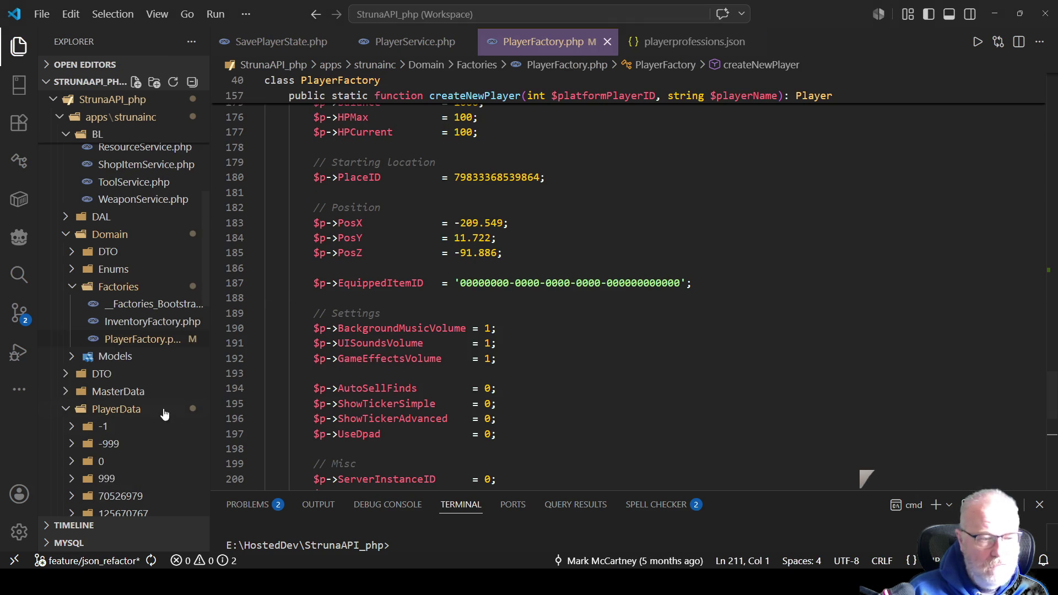
pyautogui.scroll(-6, 141, 324)
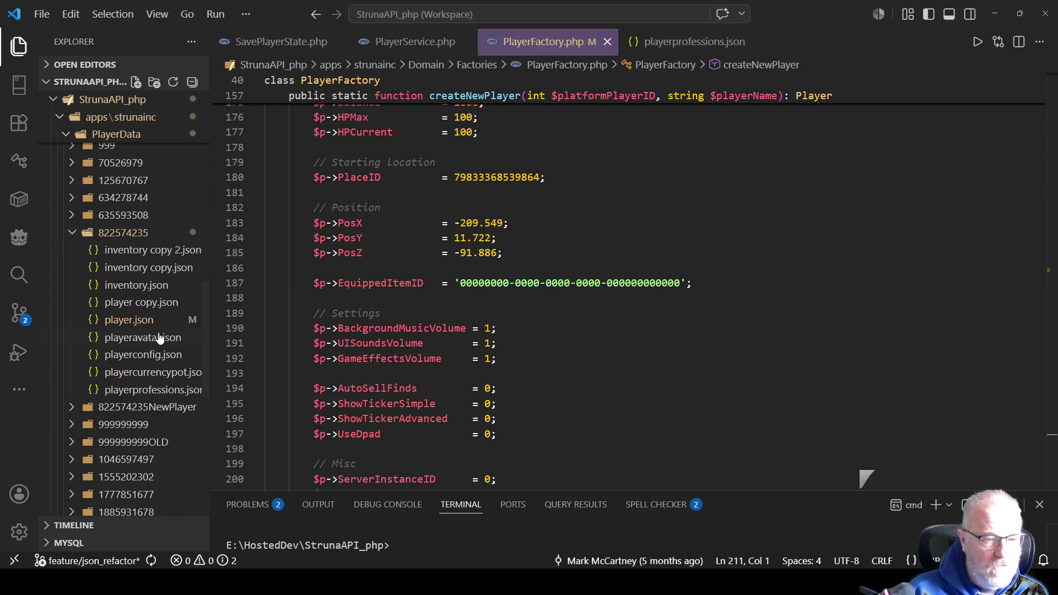
pyautogui.click(141, 324)
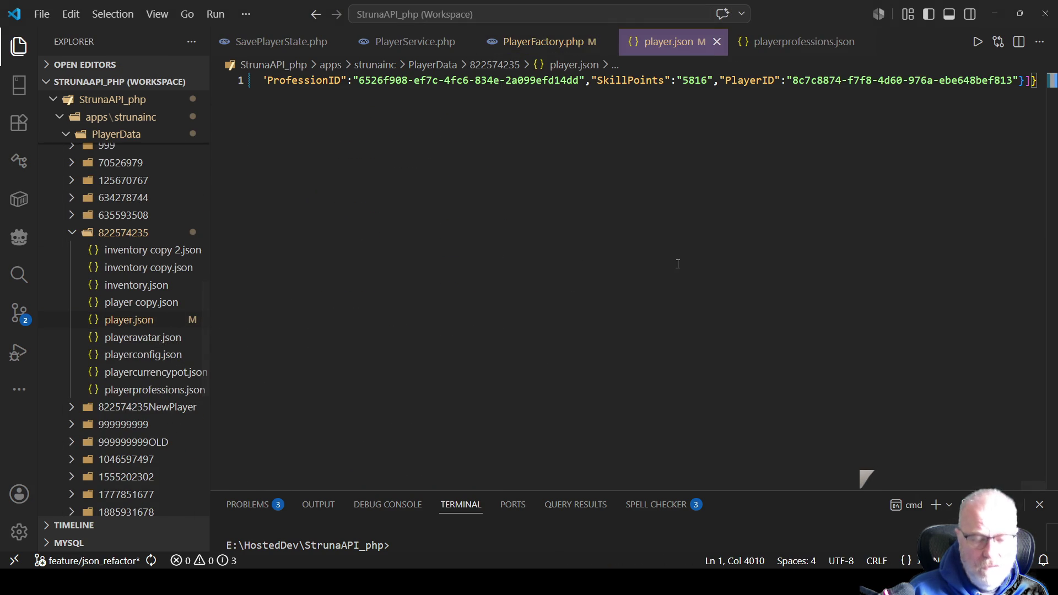
pyautogui.hotkey('ctrl', 'a')
# Step: Run Format Document on the selected JSON to get 146 indented lines
pyautogui.rightClick(731, 81)
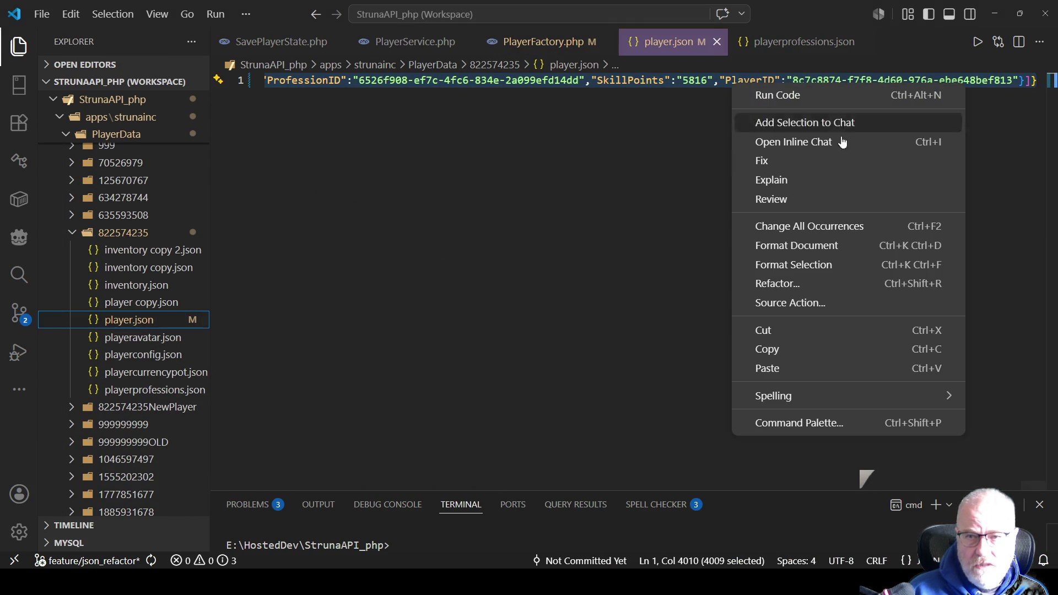
pyautogui.click(807, 246)
pyautogui.click(522, 336)
pyautogui.scroll(5, 524, 337)
pyautogui.scroll(15, 524, 337)
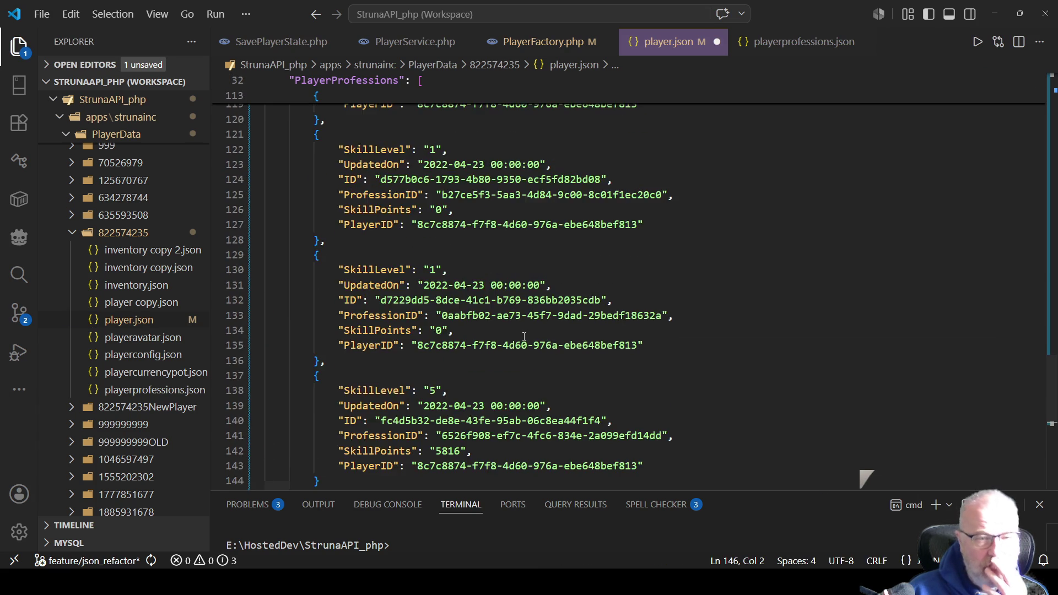
pyautogui.scroll(20, 524, 337)
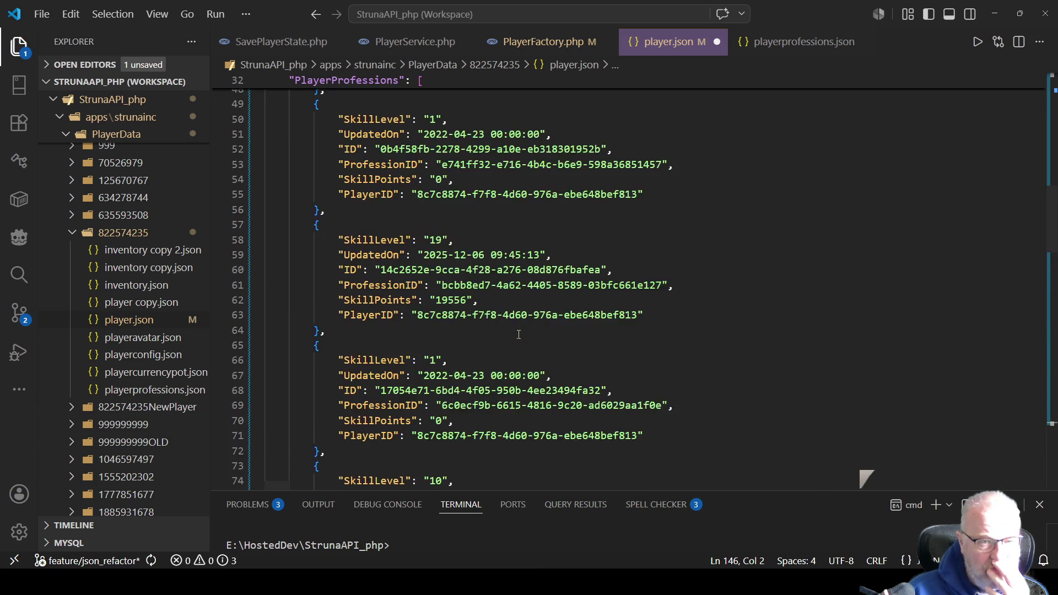
pyautogui.scroll(1, 481, 280)
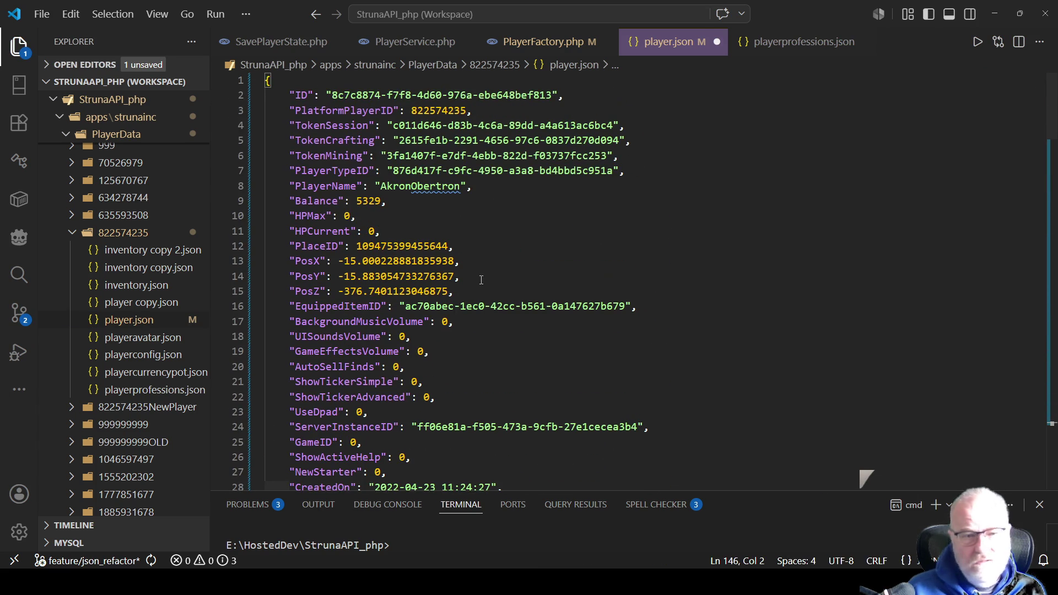
pyautogui.scroll(-3, 488, 260)
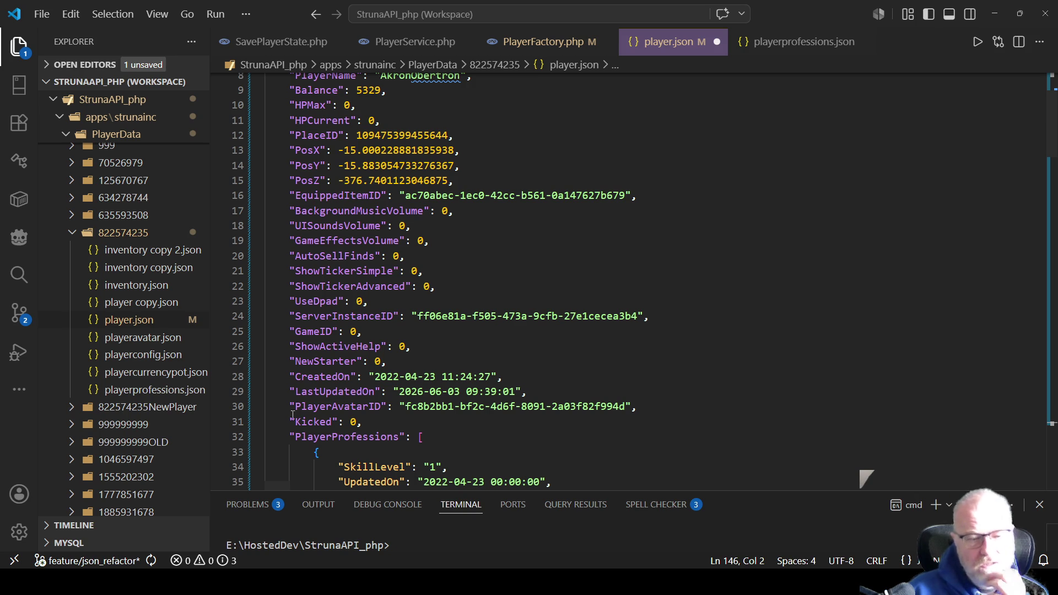
# Step: Fold the PlayerProfessions array at line 32
pyautogui.click(270, 437)
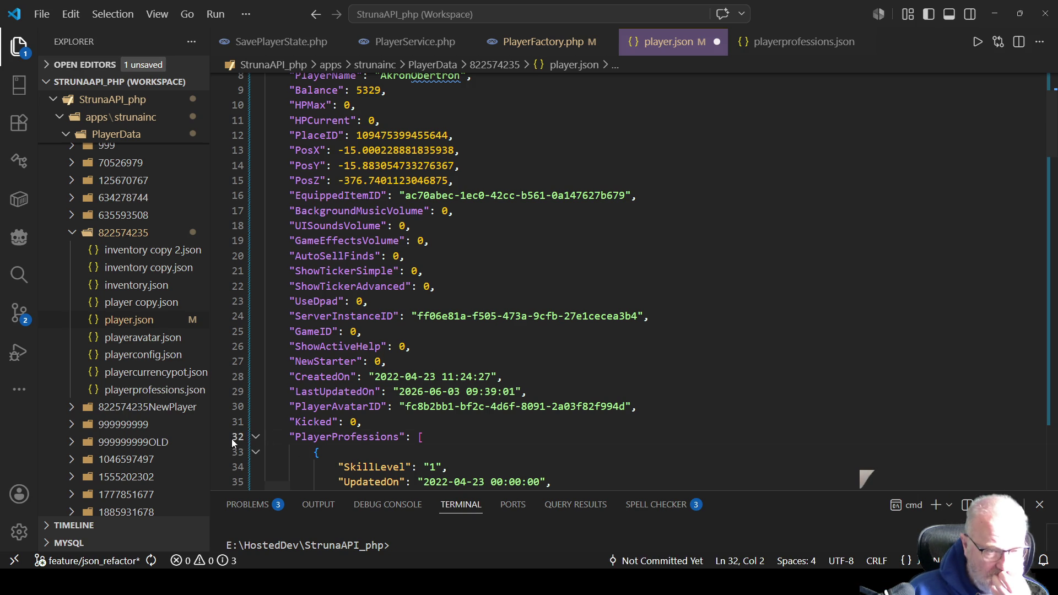
pyautogui.click(256, 438)
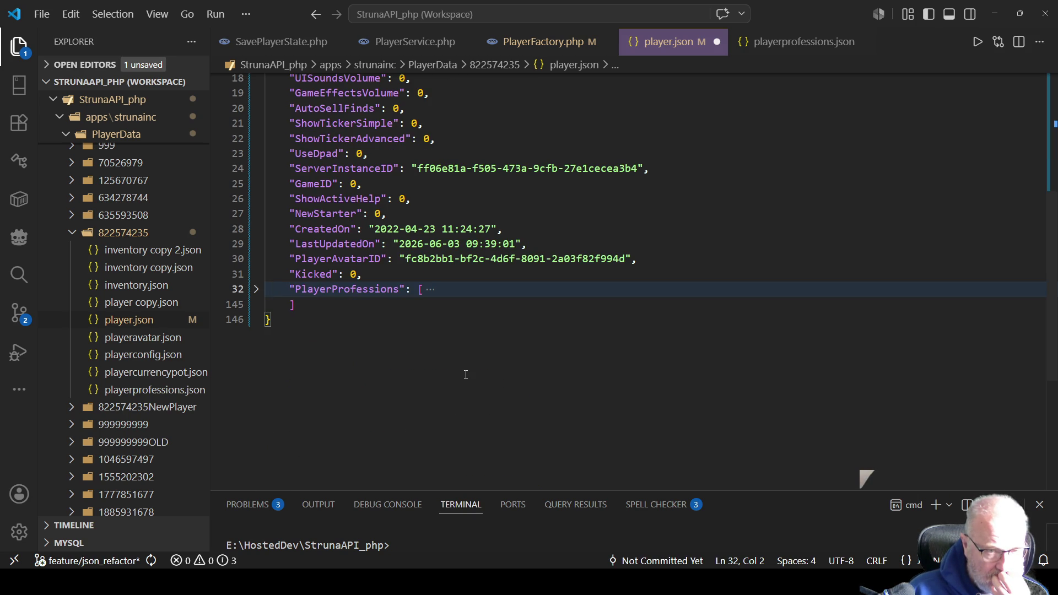
pyautogui.scroll(2, 466, 375)
pyautogui.scroll(3, 466, 375)
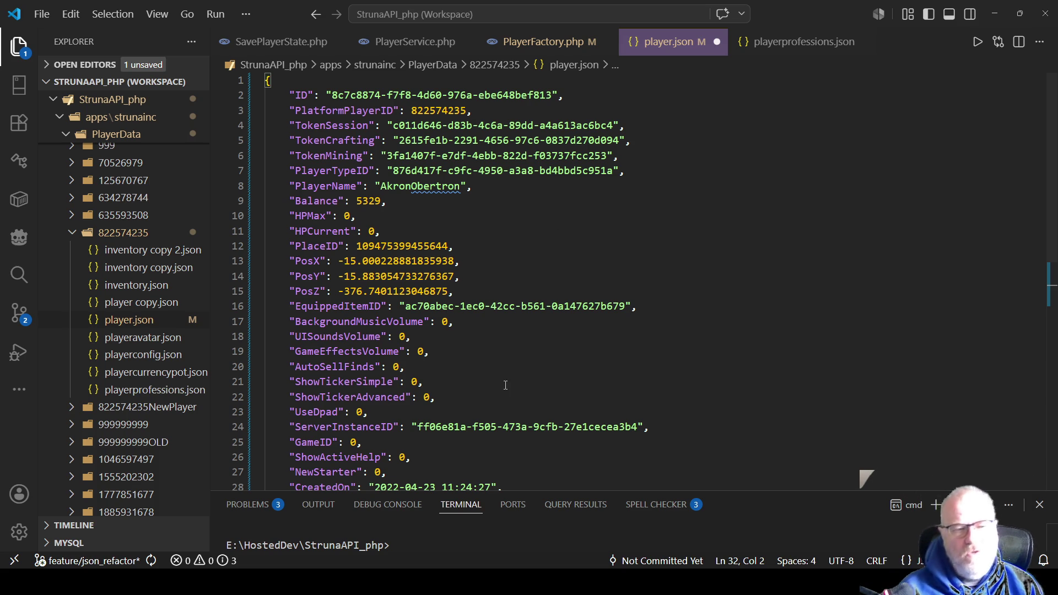
# Step: Compare the profession records in playerprofessions.json with those in player.json
pyautogui.click(474, 322)
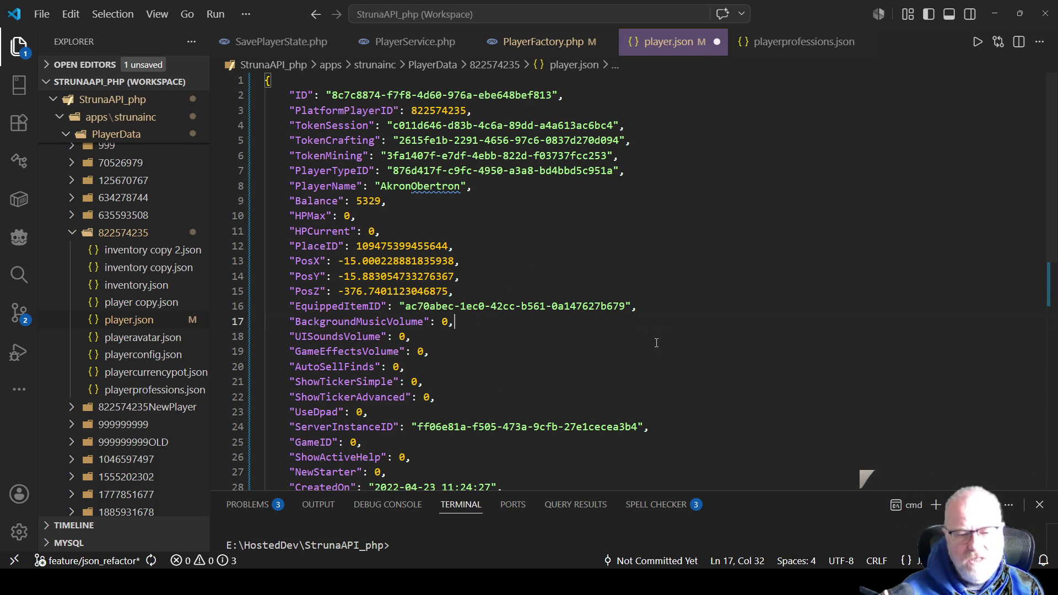
pyautogui.scroll(-1, 660, 339)
pyautogui.scroll(-2, 623, 364)
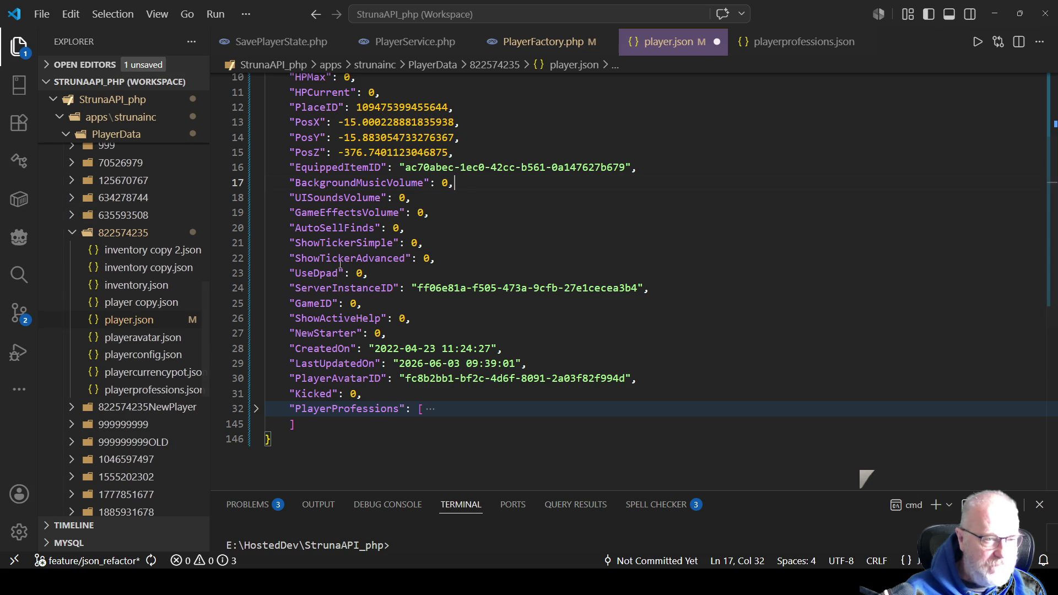
pyautogui.click(146, 391)
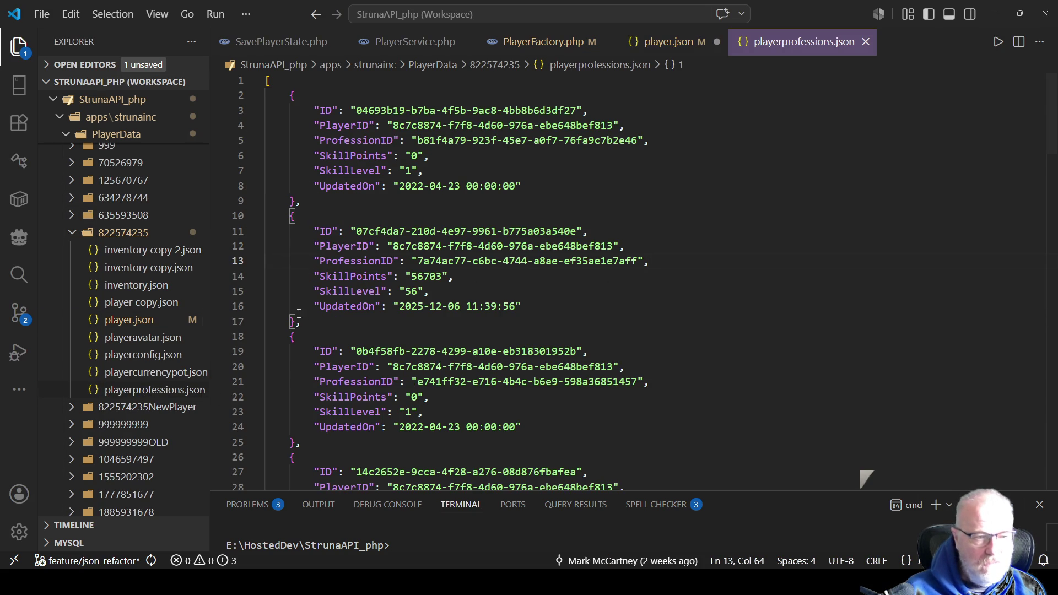
pyautogui.click(122, 320)
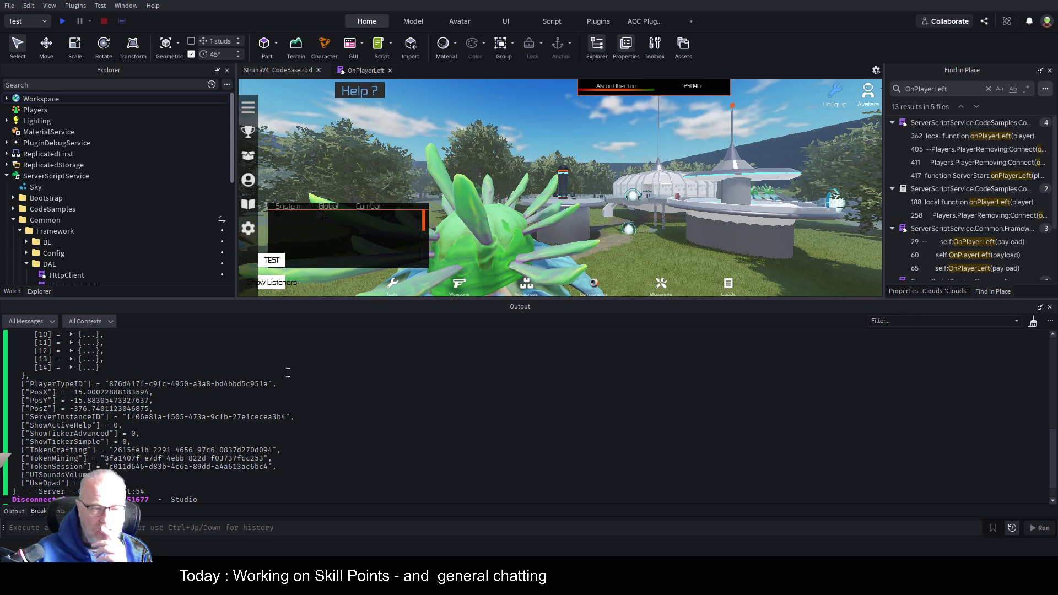
# Step: Collapse the Find in Place/Properties dock and launch a new playtest
pyautogui.scroll(4, 288, 373)
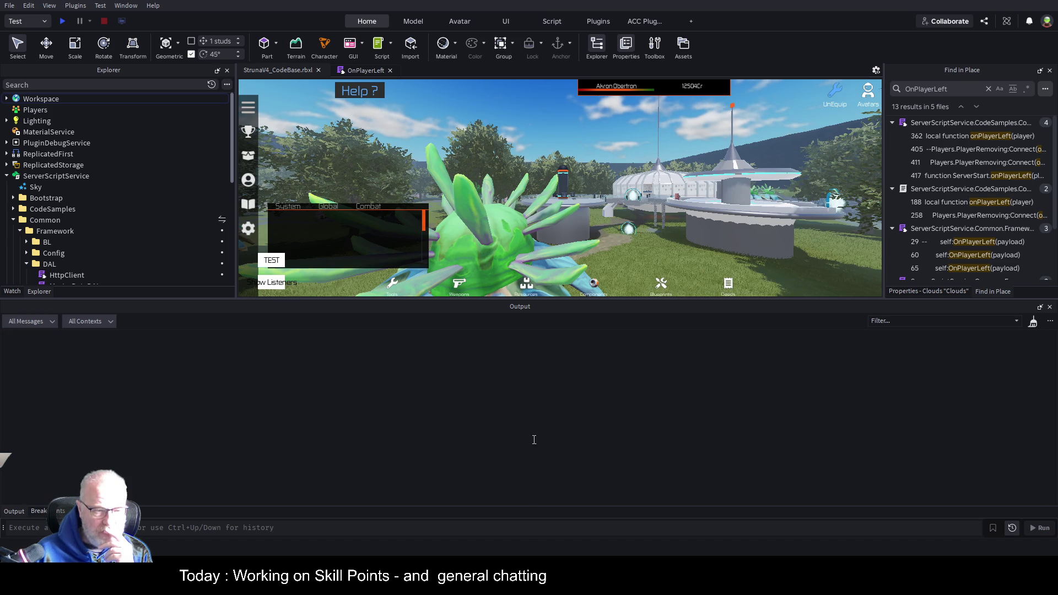
pyautogui.click(1041, 72)
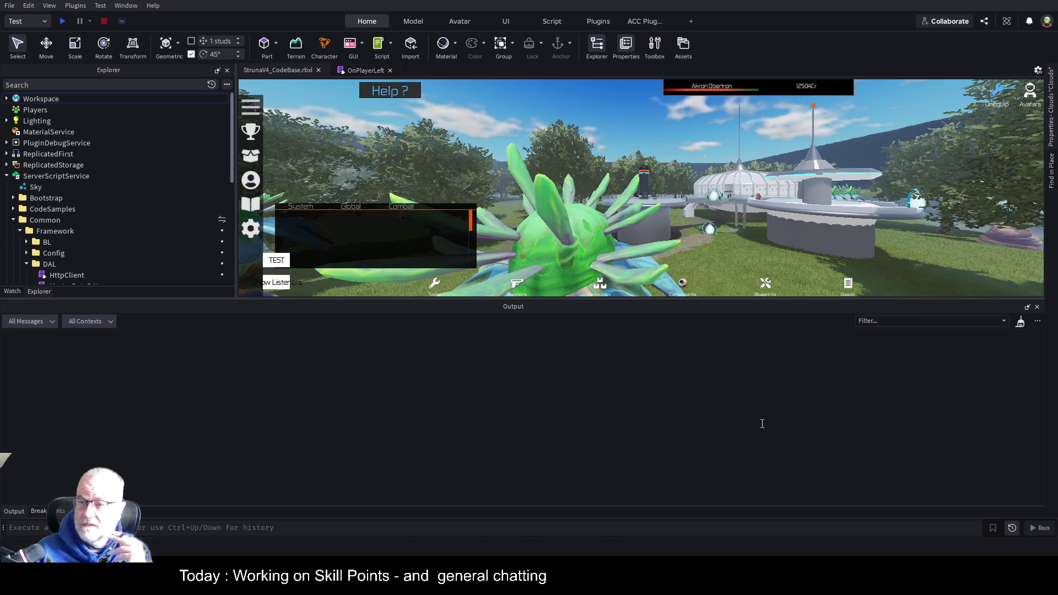
pyautogui.click(61, 21)
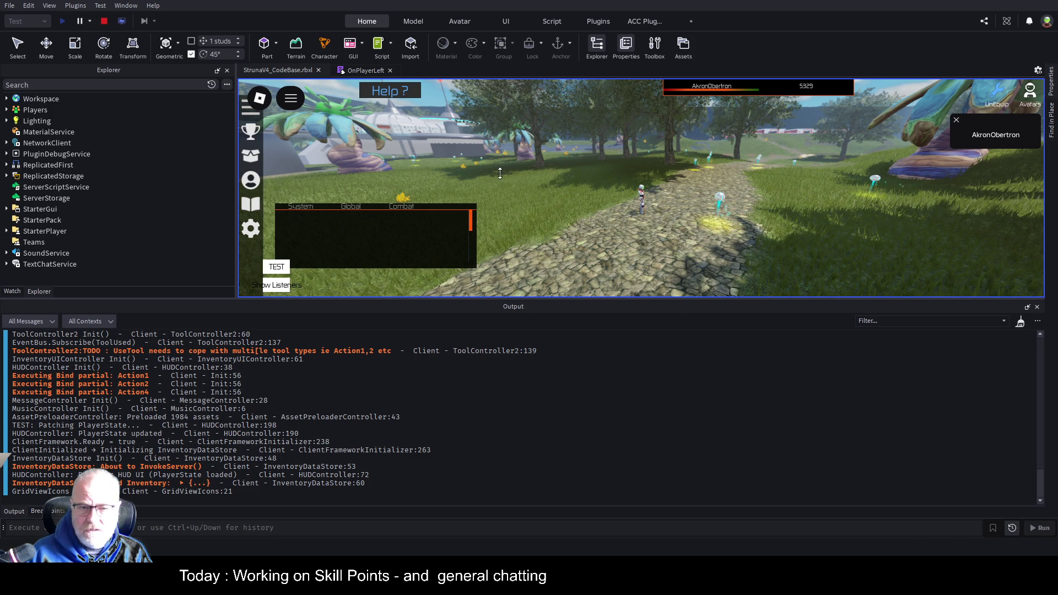
# Step: Re-dock the game viewport and enlarge it over the output log
pyautogui.moveTo(278, 70); pyautogui.dragTo(285, 194)
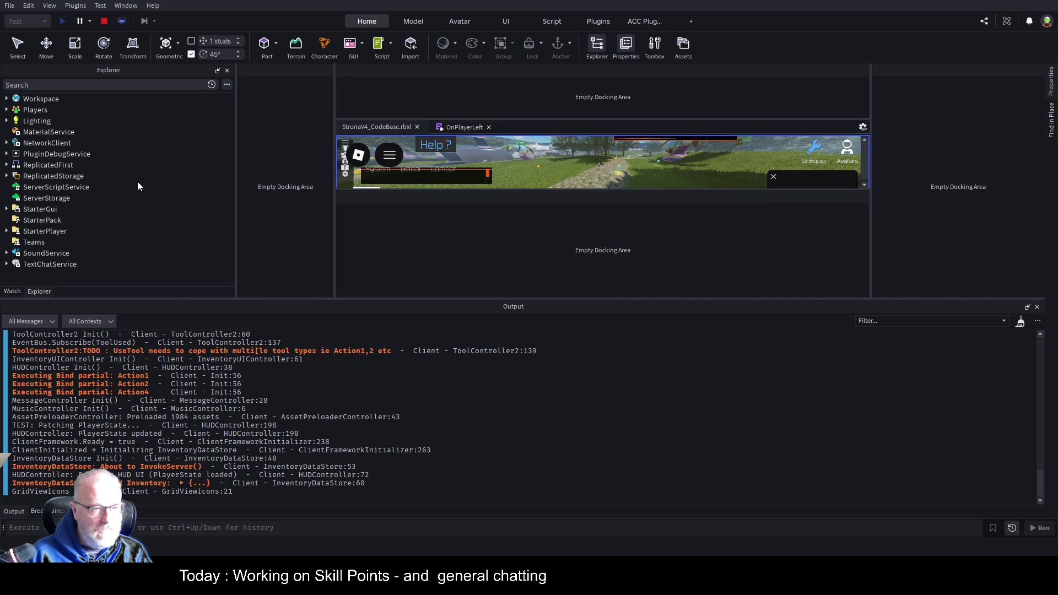
pyautogui.moveTo(124, 180); pyautogui.dragTo(114, 180)
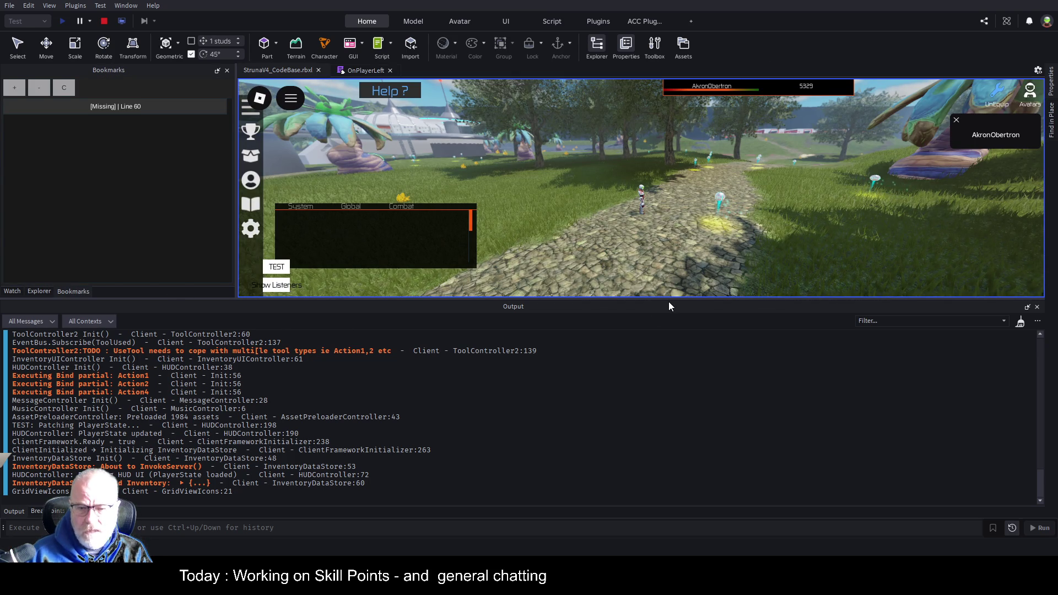
pyautogui.moveTo(675, 301); pyautogui.dragTo(692, 409)
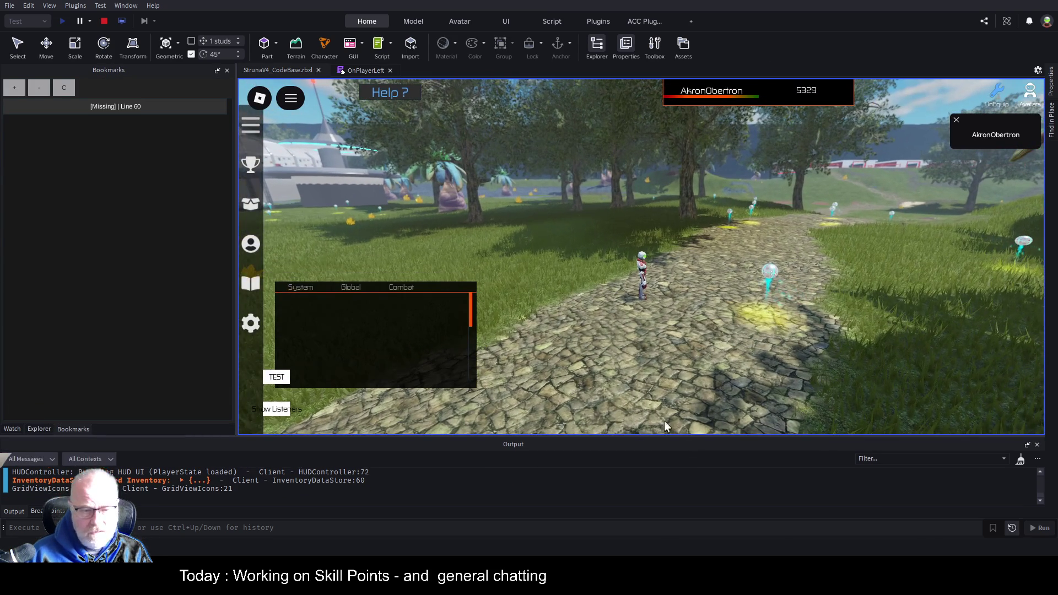
# Step: Check the Tools inventory and Professions overview, including Topography points, then stop the playtest
pyautogui.press('i')
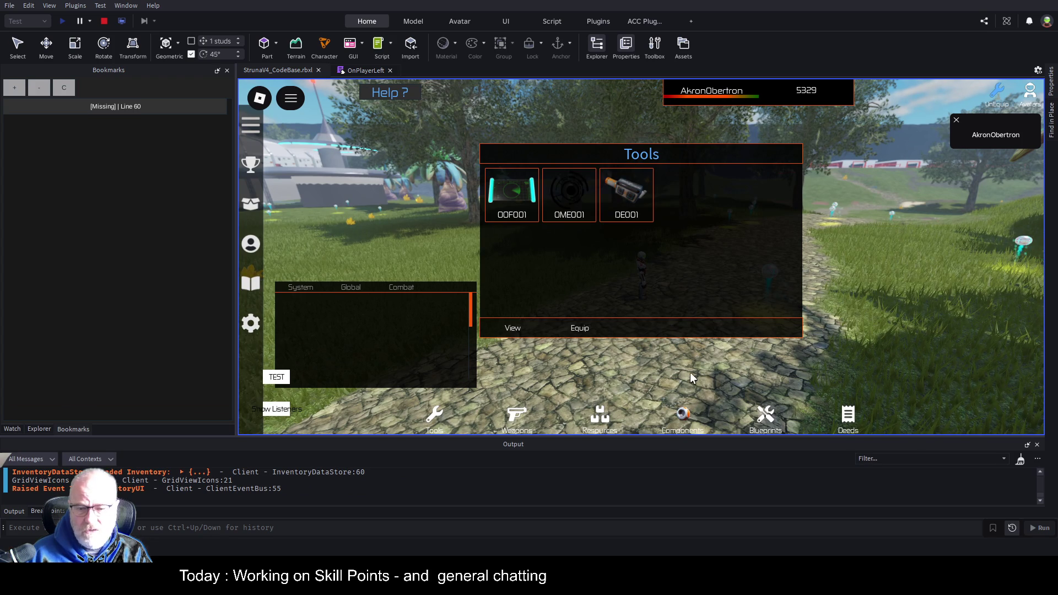
pyautogui.press('i')
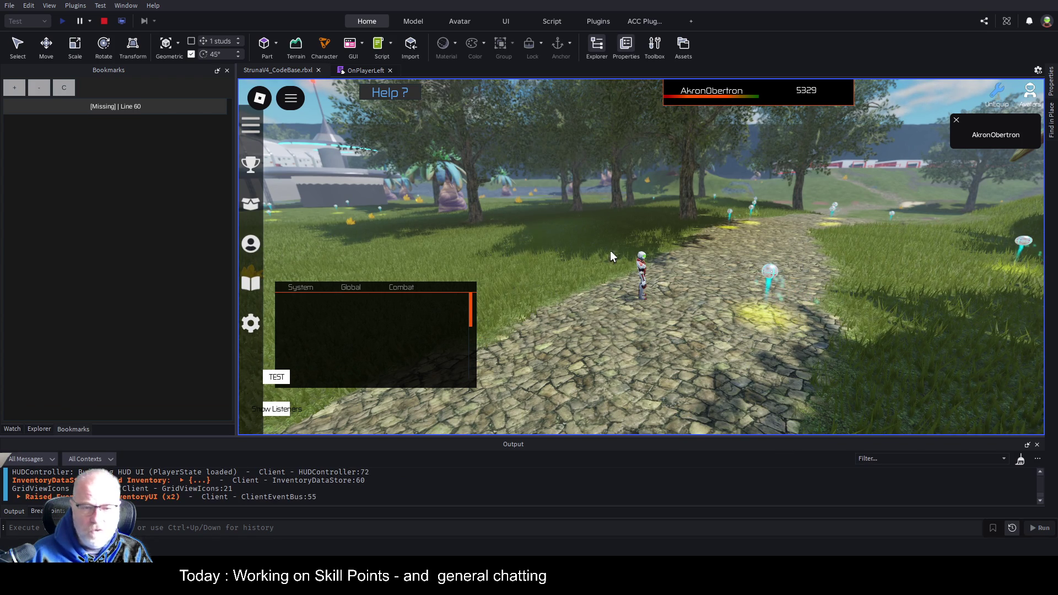
pyautogui.click(249, 248)
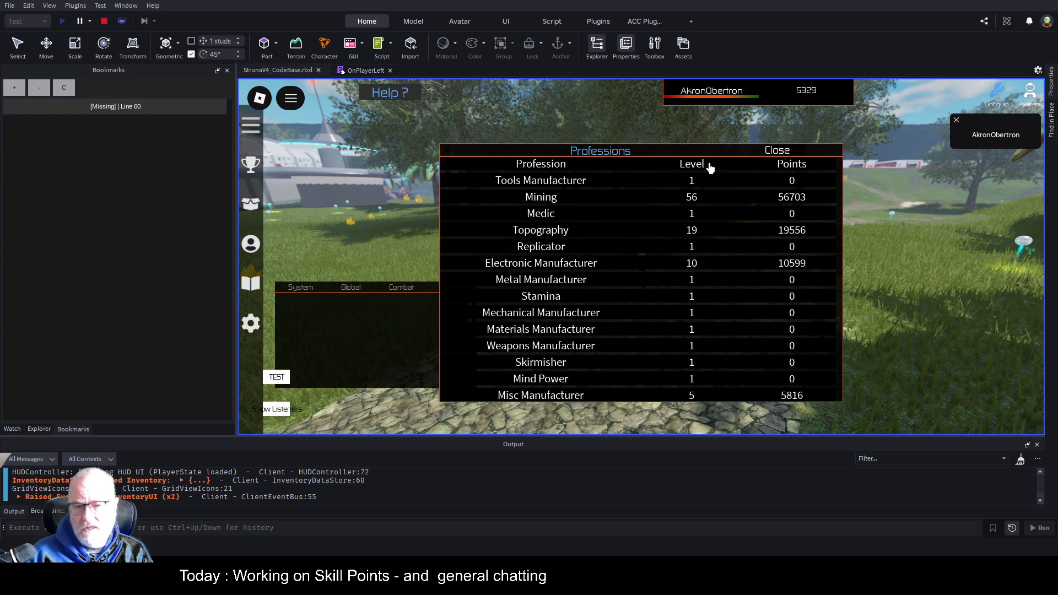
pyautogui.click(778, 155)
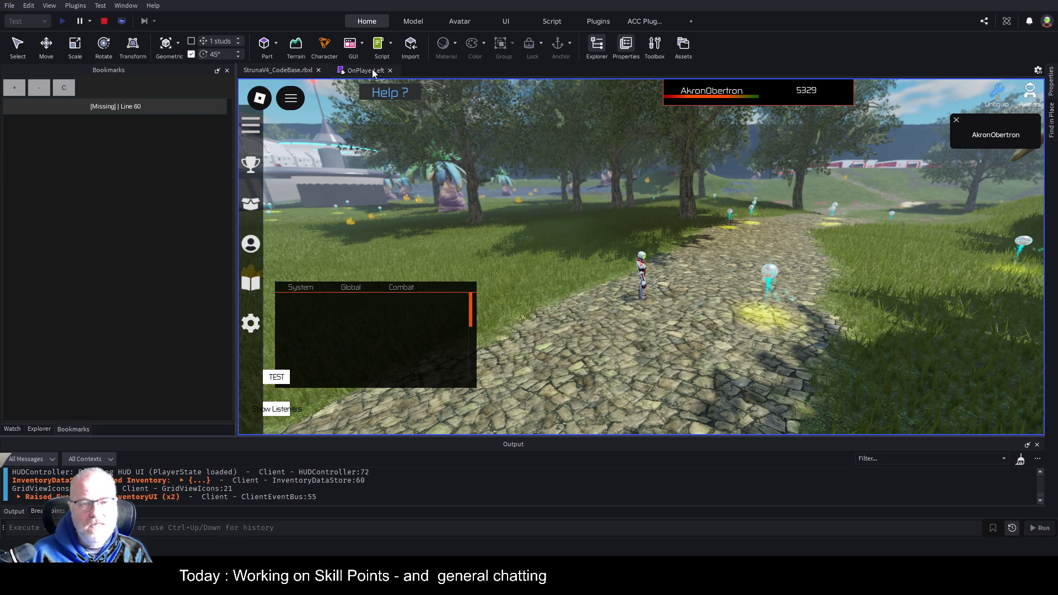
pyautogui.click(105, 21)
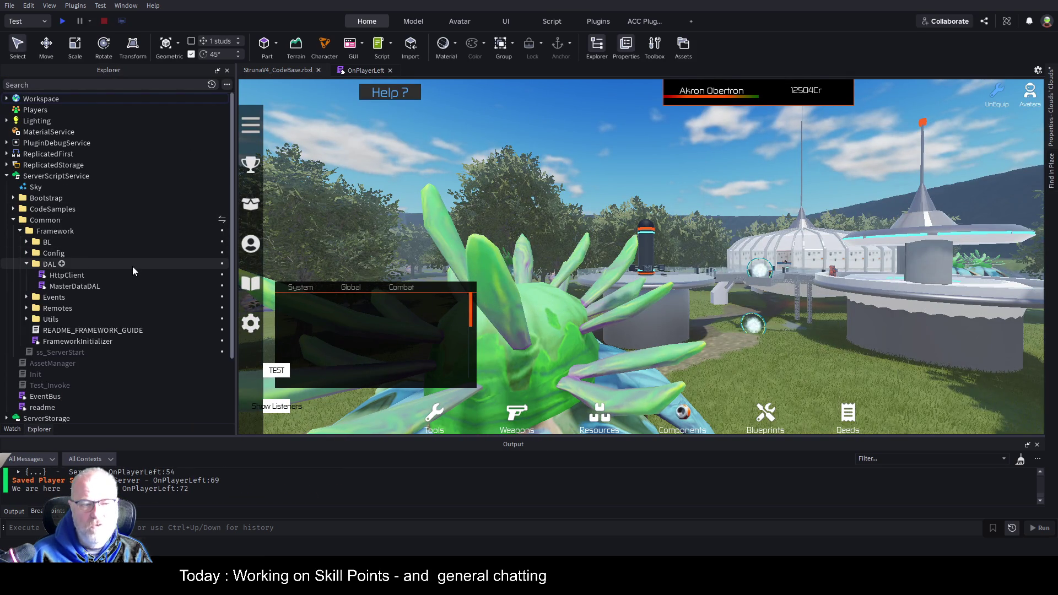
# Step: Search the project in Find in Place for 'OnPlayerJoi'
pyautogui.click(1053, 182)
pyautogui.click(954, 90)
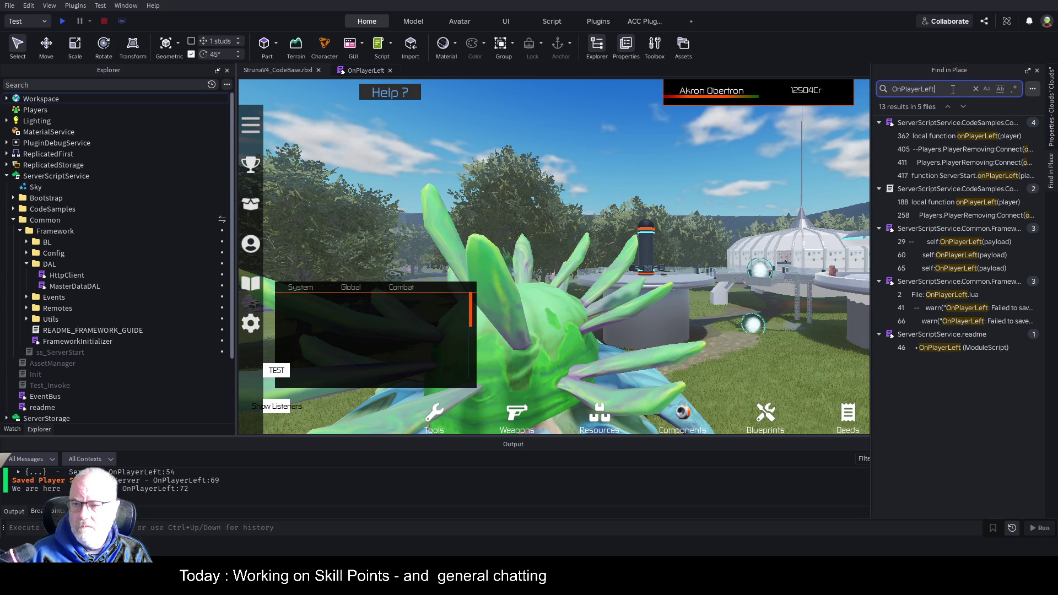
pyautogui.hotkey('ctrl', 'a')
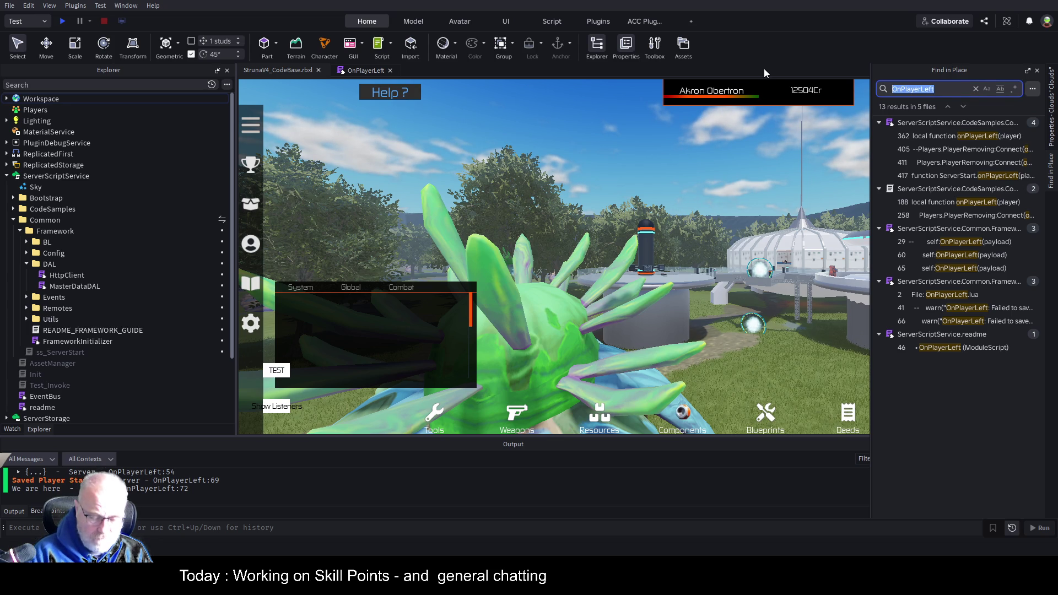
pyautogui.write('OnPlayer')
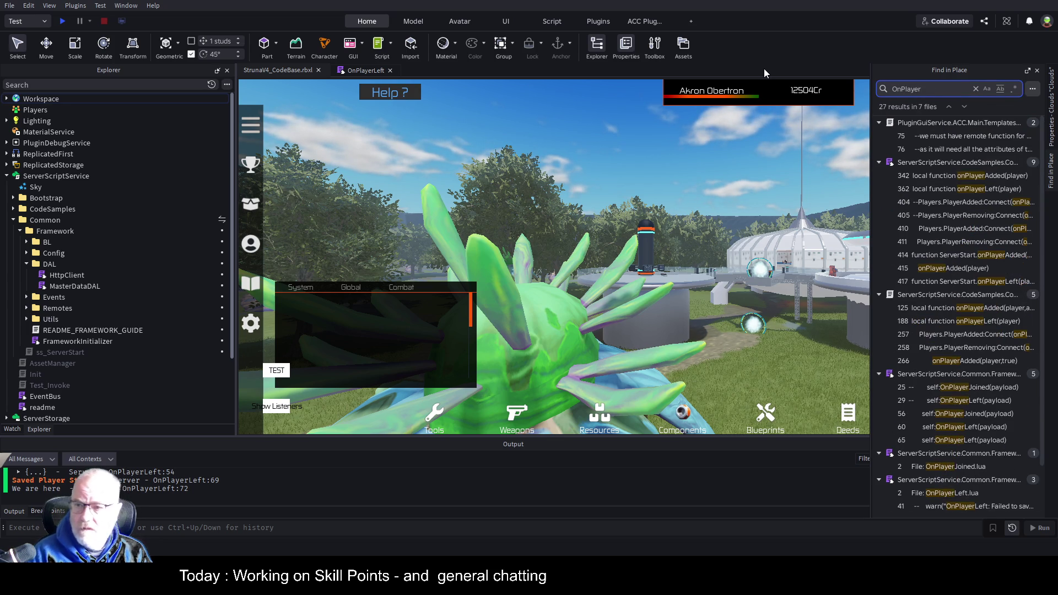
pyautogui.write('Joi')
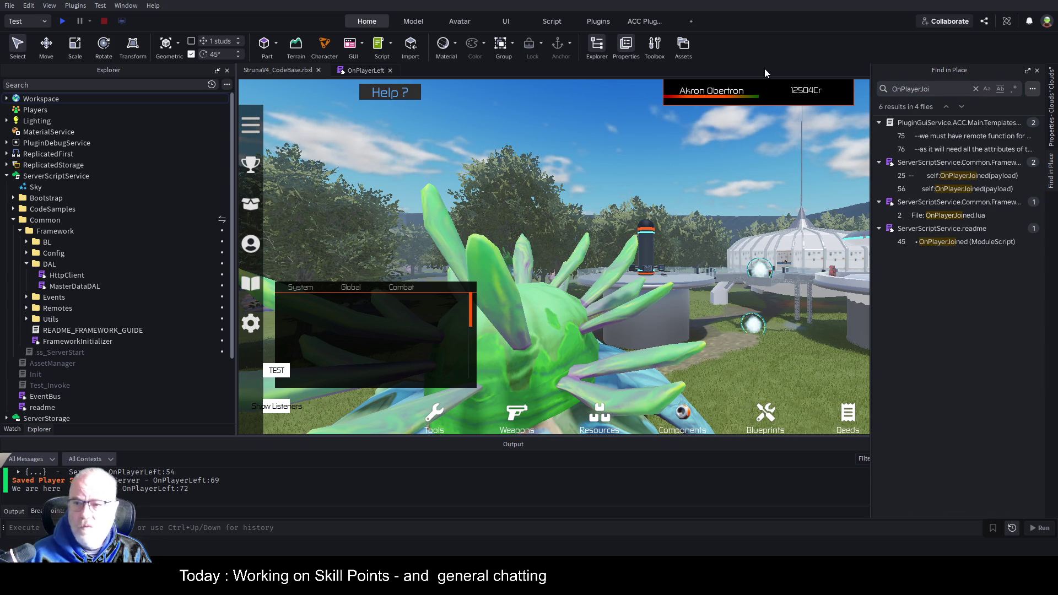
# Step: Pin the search results panel and filter the Explorer by 'OnPlayer'
pyautogui.click(1028, 71)
pyautogui.click(69, 84)
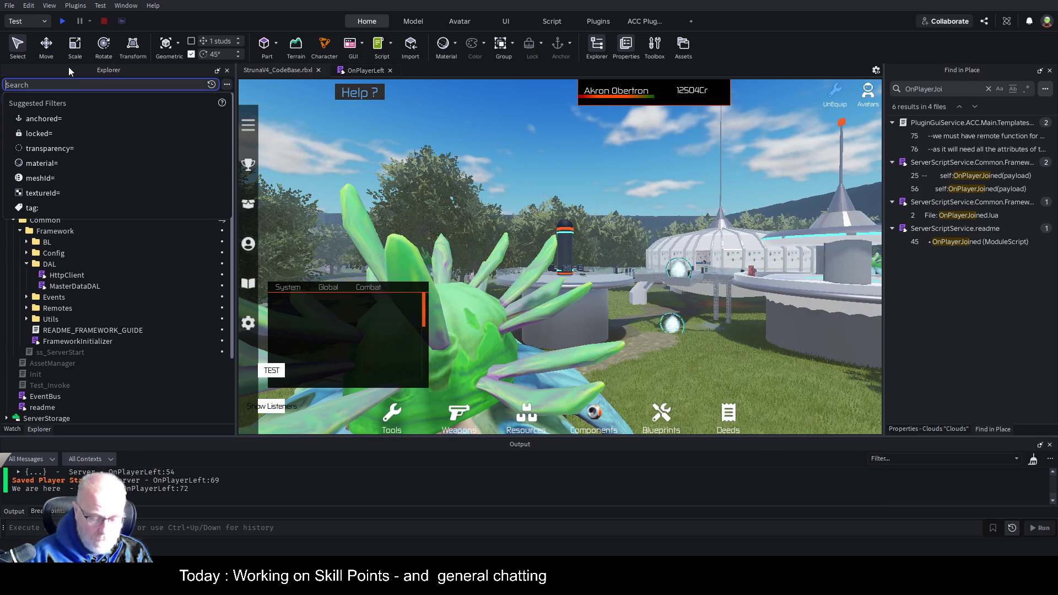
pyautogui.write('OnPlayer')
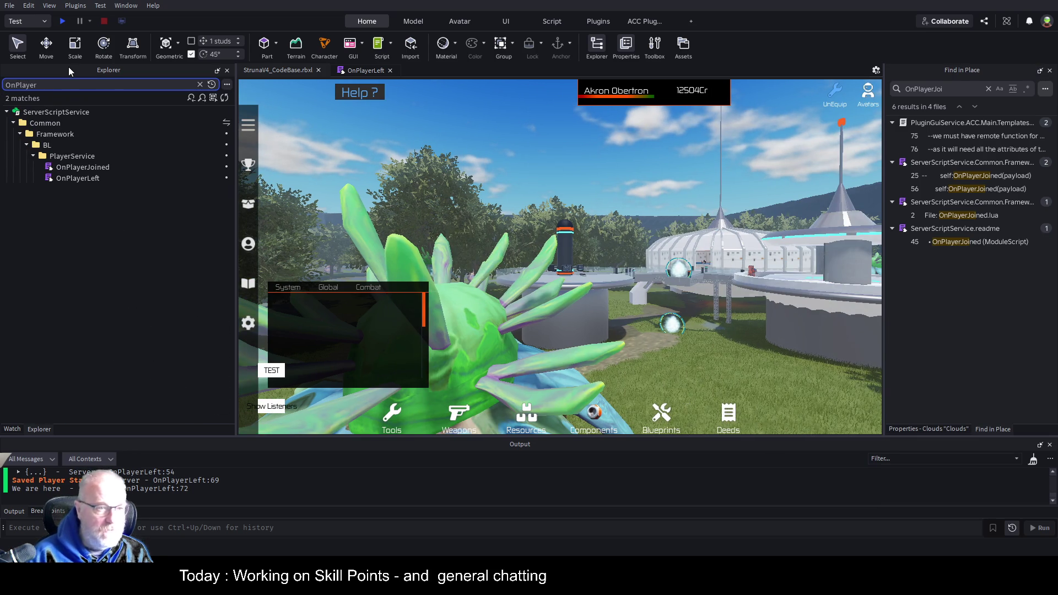
# Step: Open OnPlayerJoined and review its PlayerState setup and CharacterAdded positioning code
pyautogui.doubleClick(93, 167)
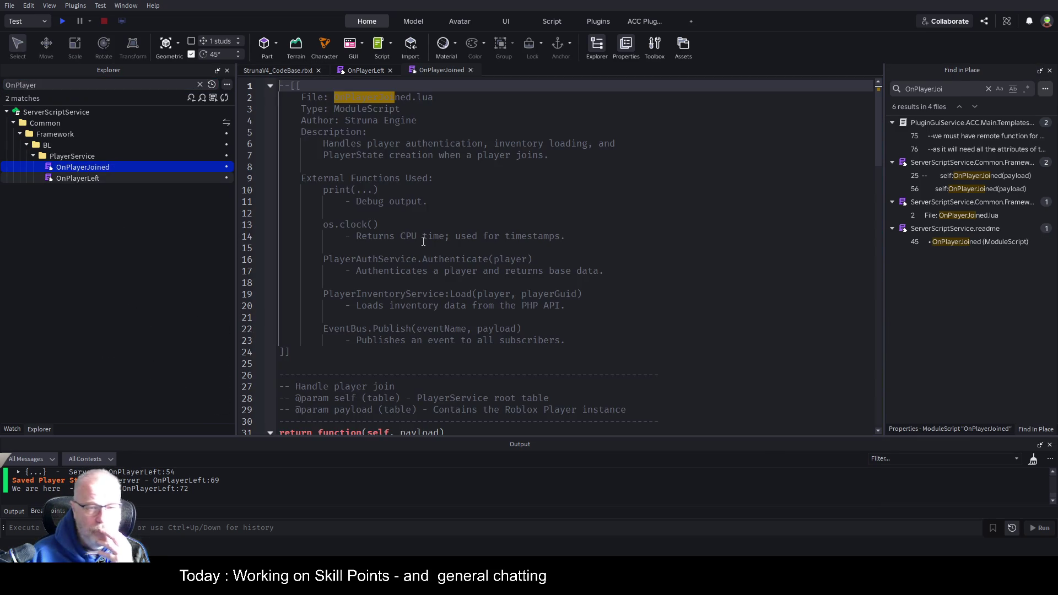
pyautogui.scroll(-11, 498, 235)
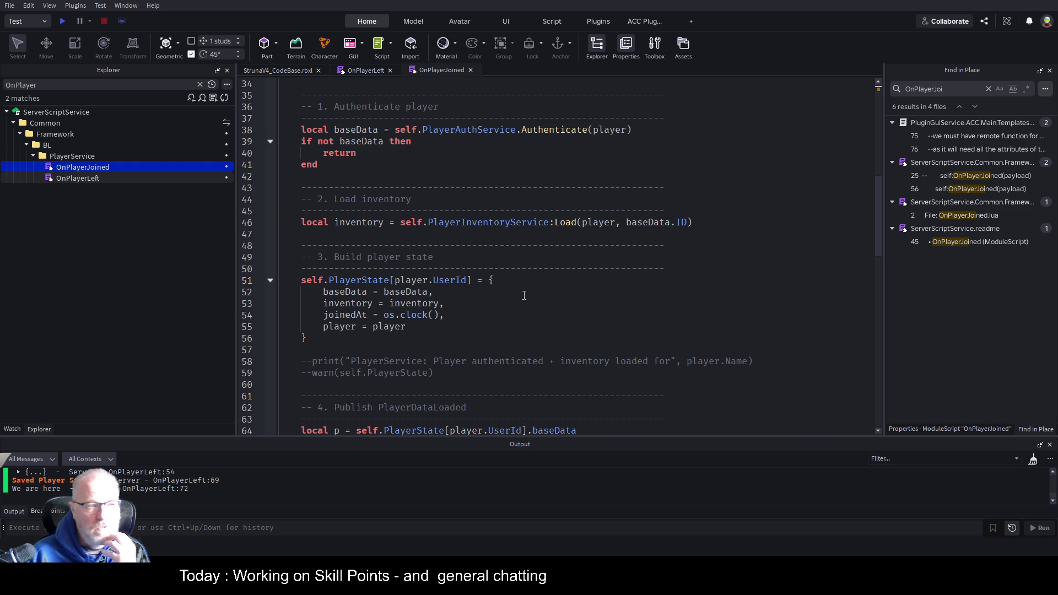
pyautogui.scroll(-2, 518, 291)
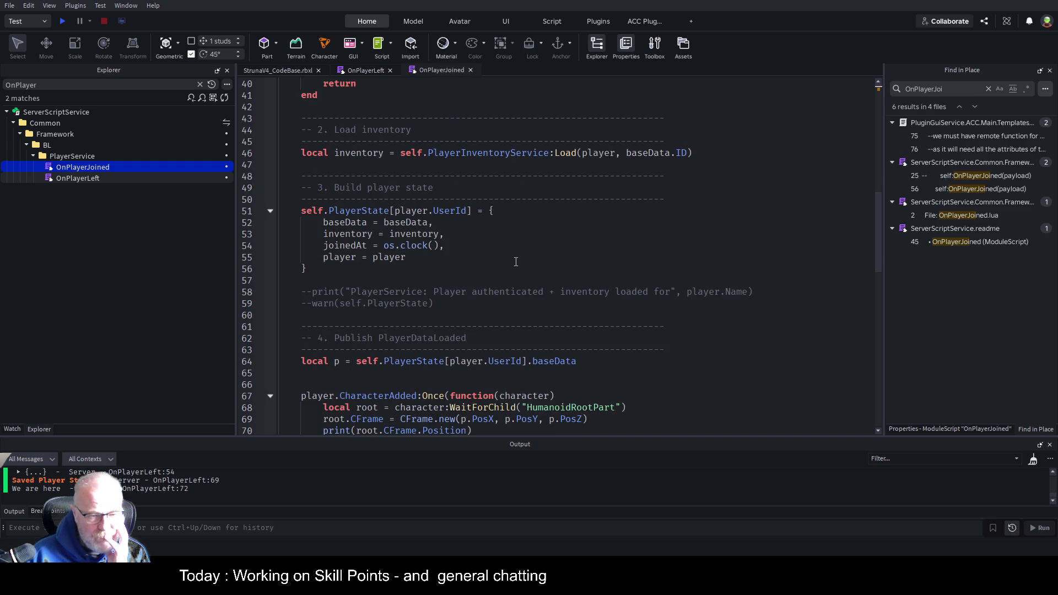
pyautogui.scroll(-2, 516, 265)
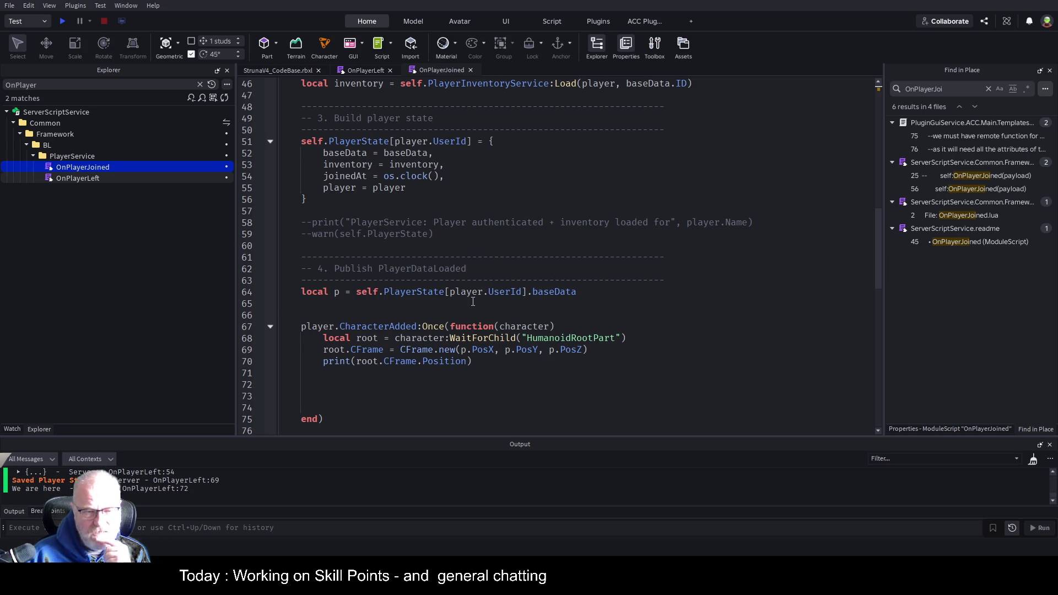
pyautogui.click(547, 303)
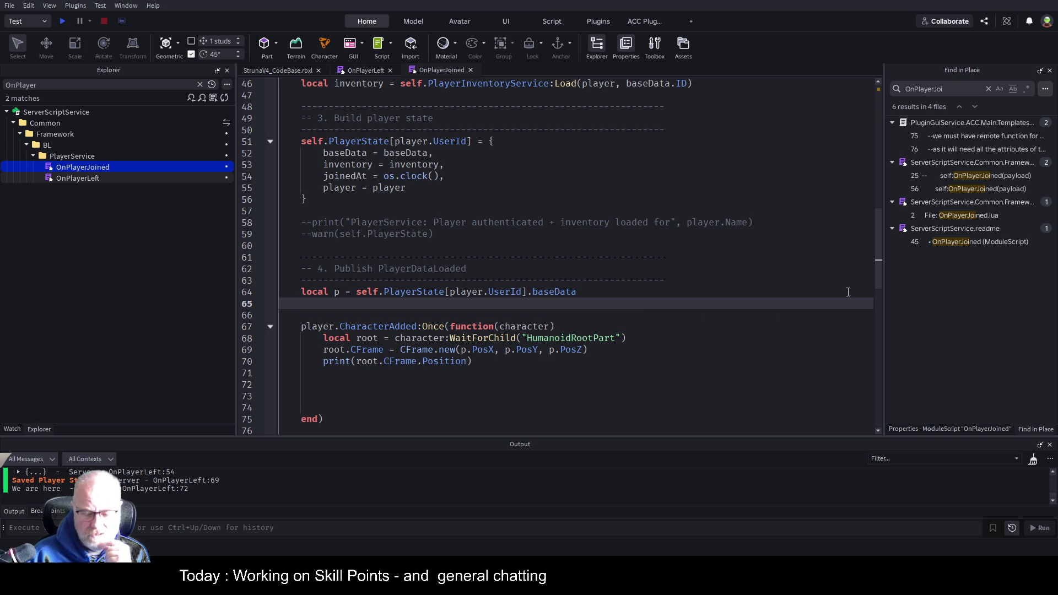
pyautogui.press('Down')
pyautogui.press('Delete')
pyautogui.press('Down')
pyautogui.press('Down')
pyautogui.press('Down')
pyautogui.press('Down')
pyautogui.hotkey('shift', 'Down')
pyautogui.hotkey('shift', 'Down')
pyautogui.hotkey('shift', 'Down')
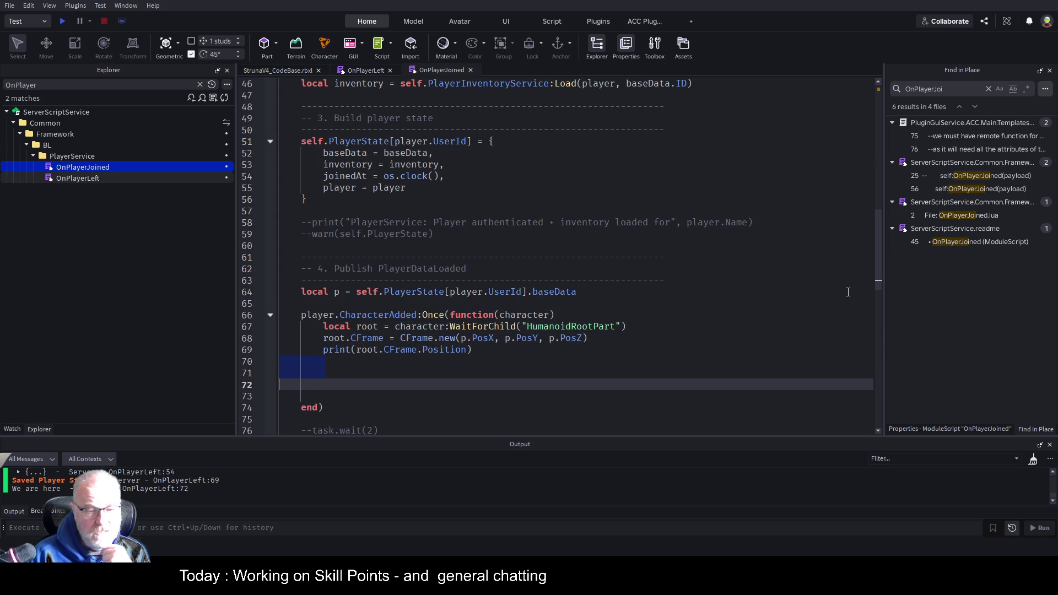
pyautogui.press('Delete')
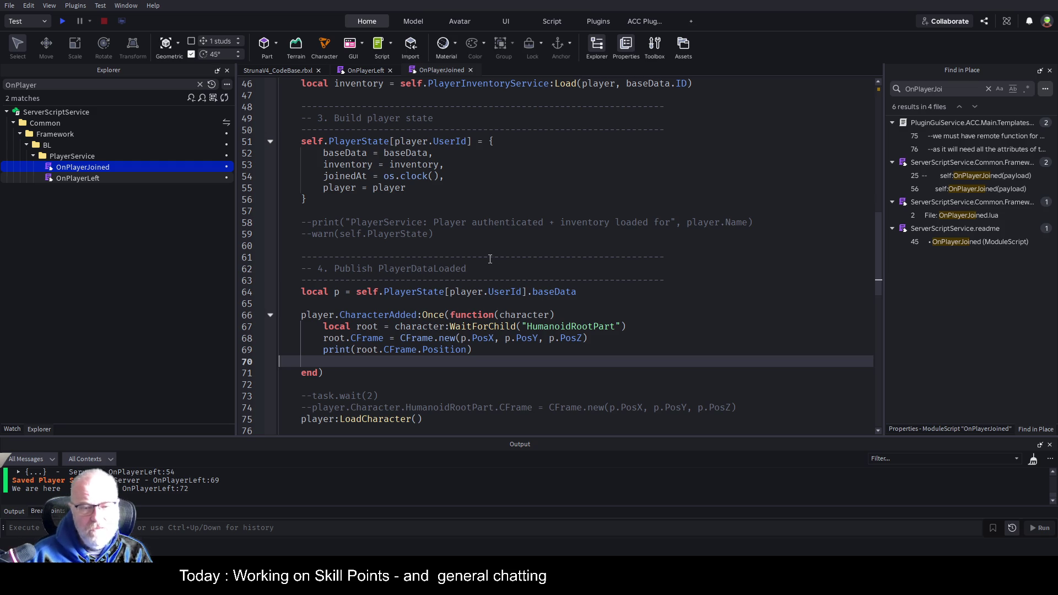
pyautogui.doubleClick(418, 292)
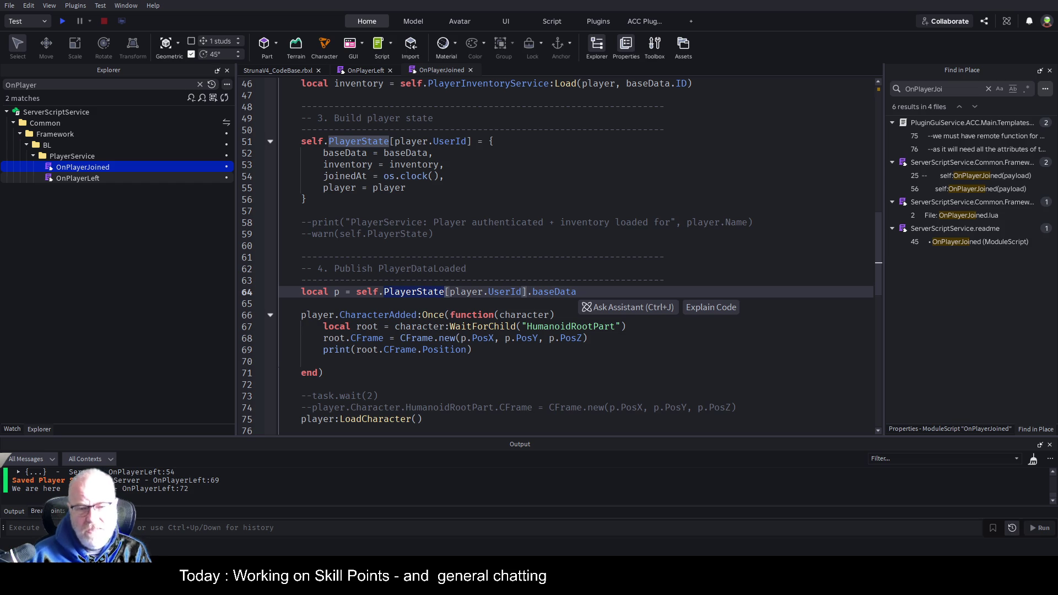
pyautogui.doubleClick(553, 292)
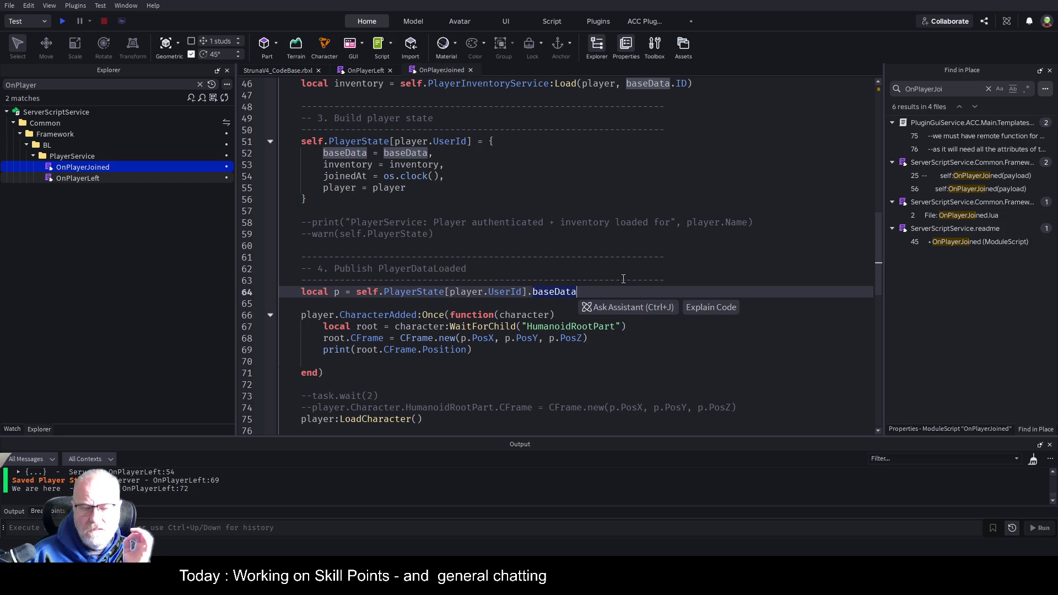
pyautogui.scroll(-2, 472, 344)
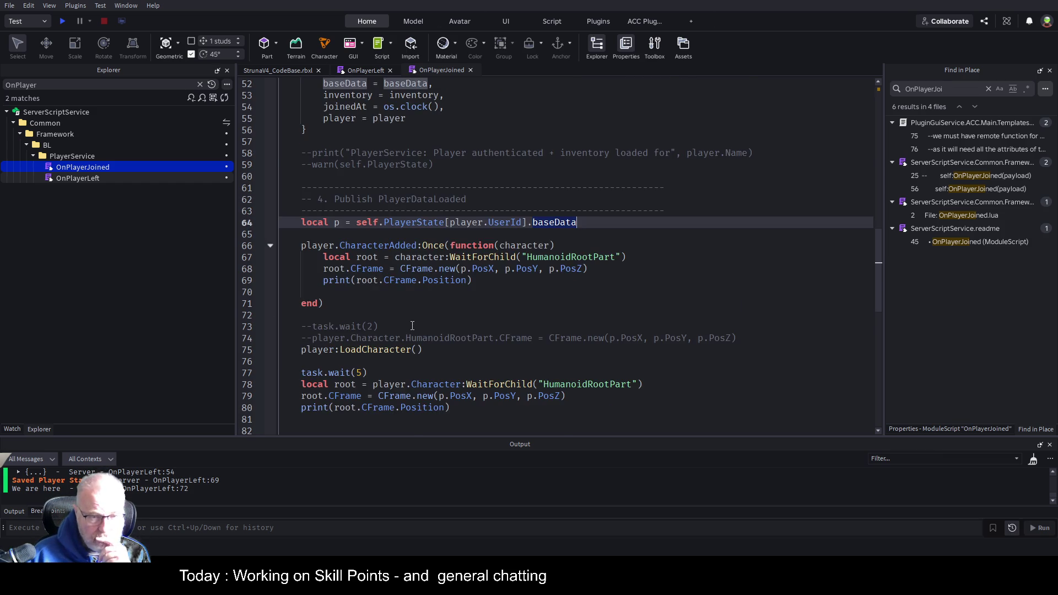
pyautogui.scroll(-3, 412, 325)
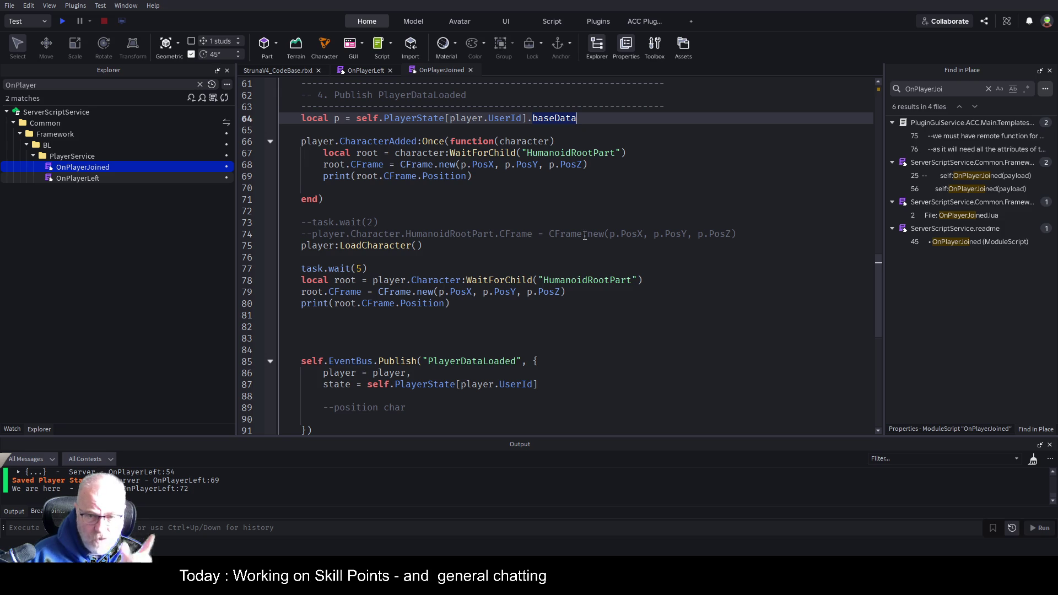
pyautogui.scroll(3, 469, 212)
pyautogui.scroll(-3, 356, 233)
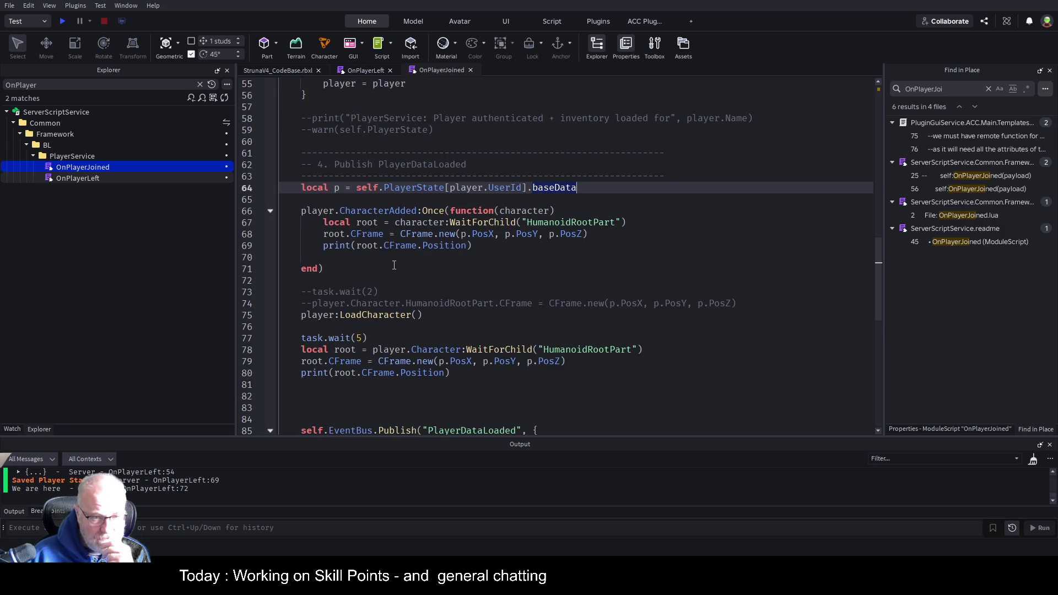
pyautogui.scroll(-4, 394, 265)
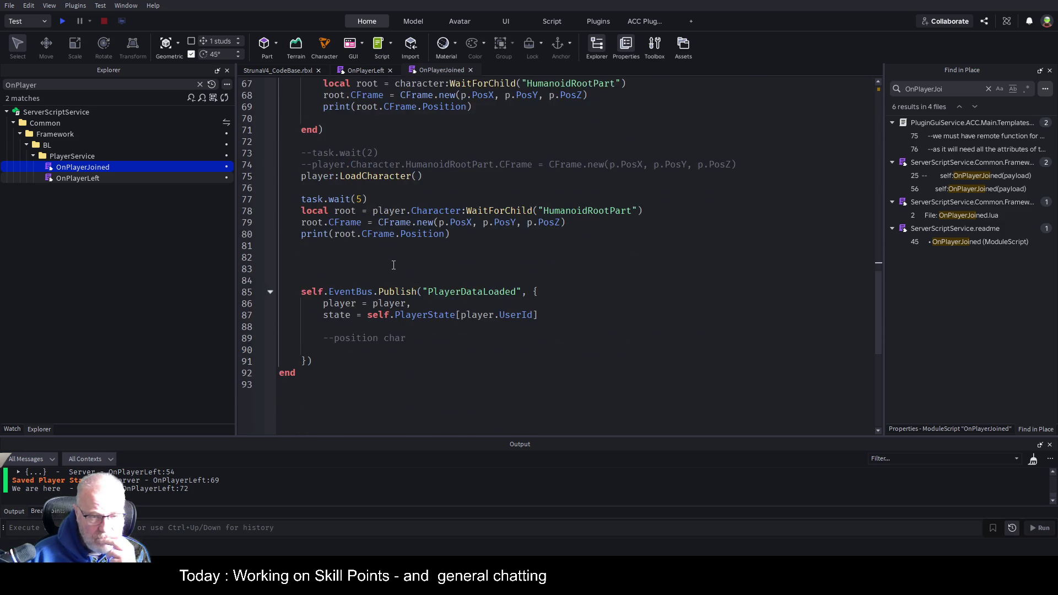
pyautogui.scroll(8, 392, 234)
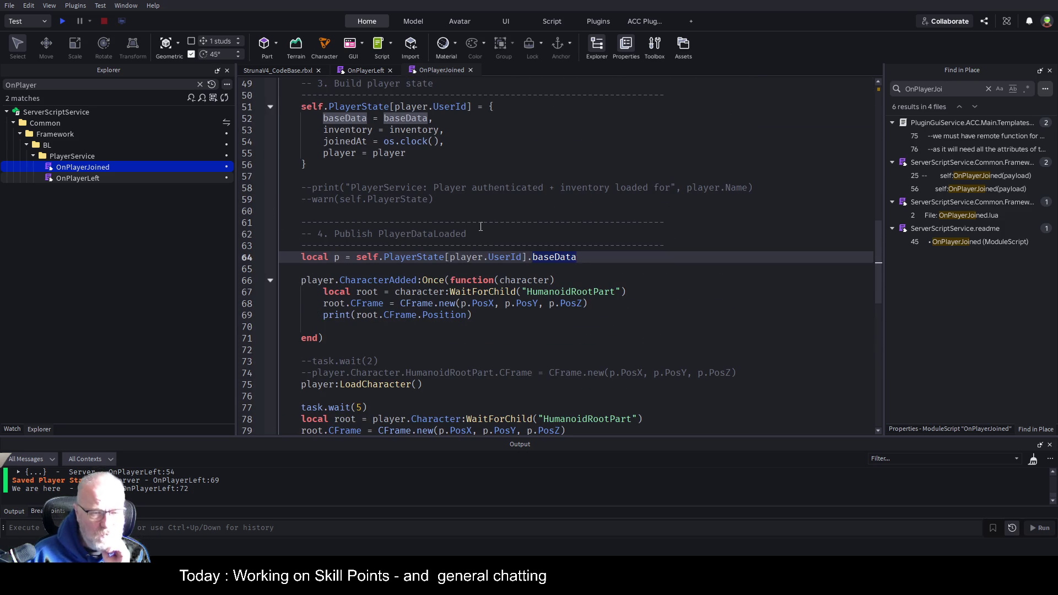
pyautogui.click(554, 232)
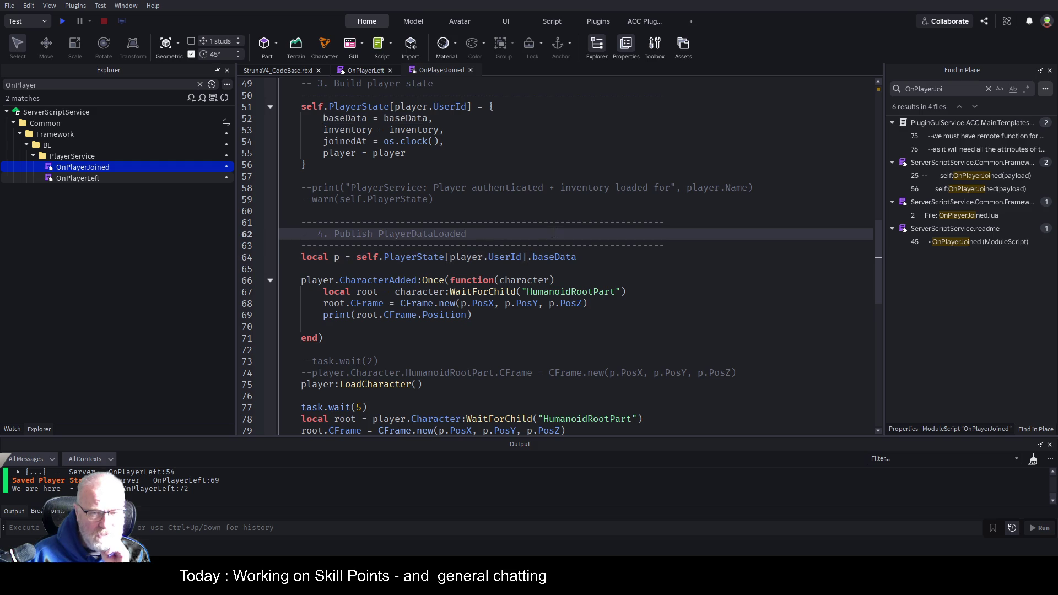
pyautogui.click(343, 259)
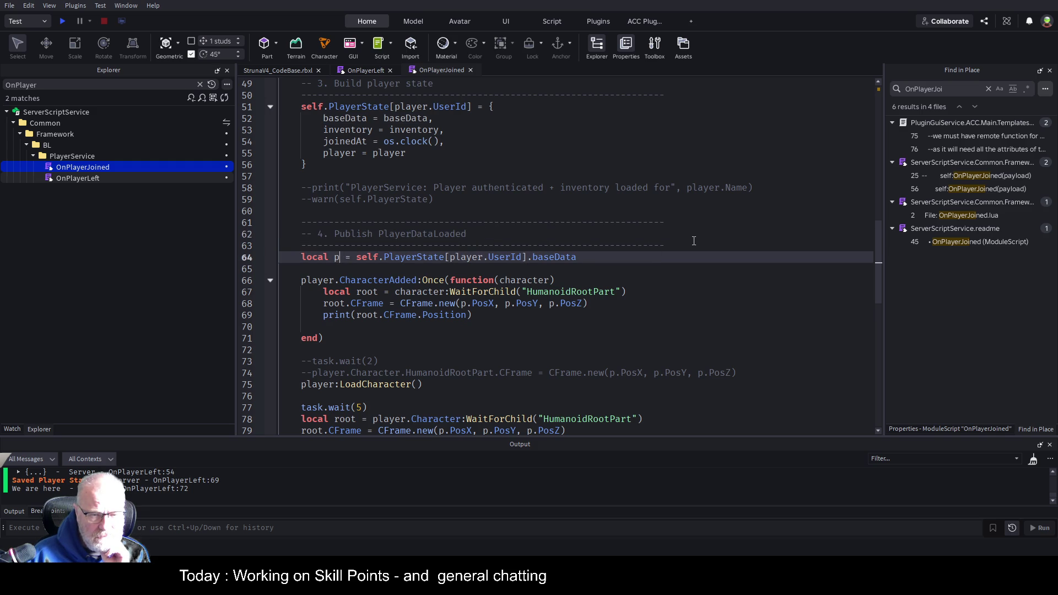
# Step: Rename local p to playerData on line 64, update line 68's PosX/PosY/PosZ, and save
pyautogui.write('layerData')
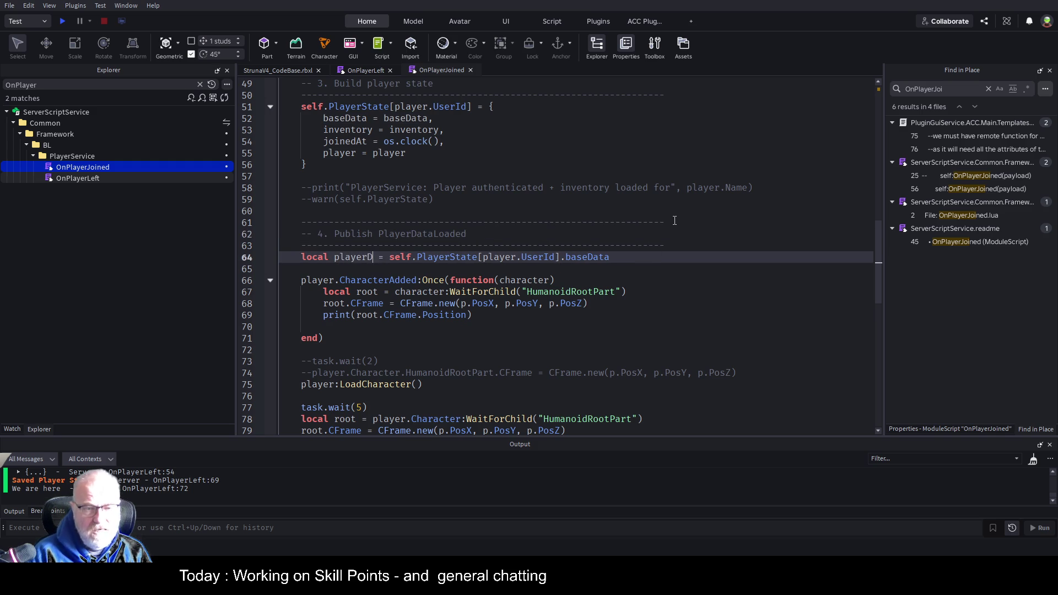
pyautogui.press('Down')
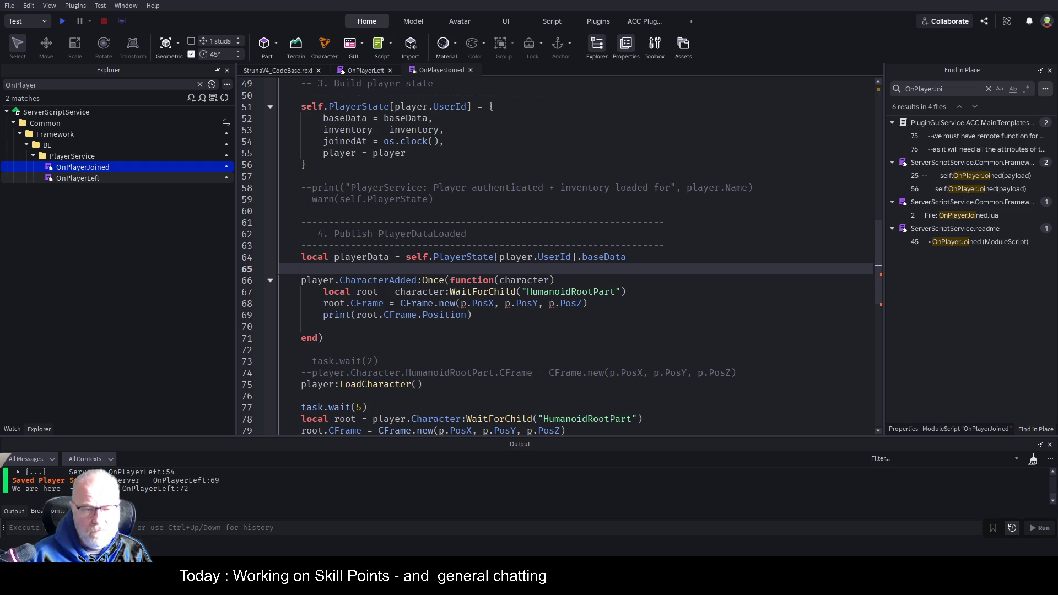
pyautogui.doubleClick(371, 246)
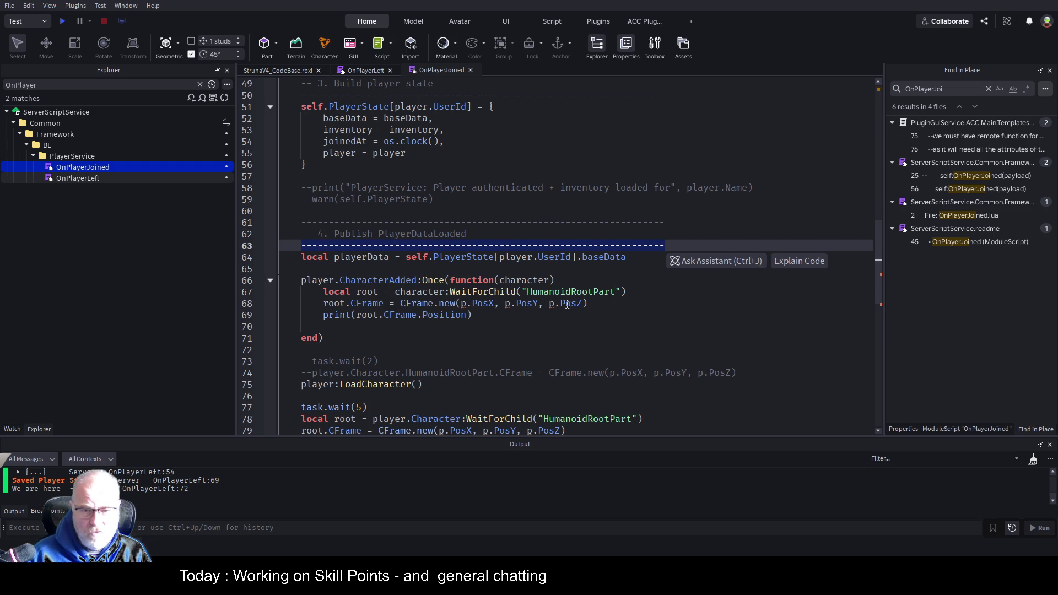
pyautogui.click(373, 263)
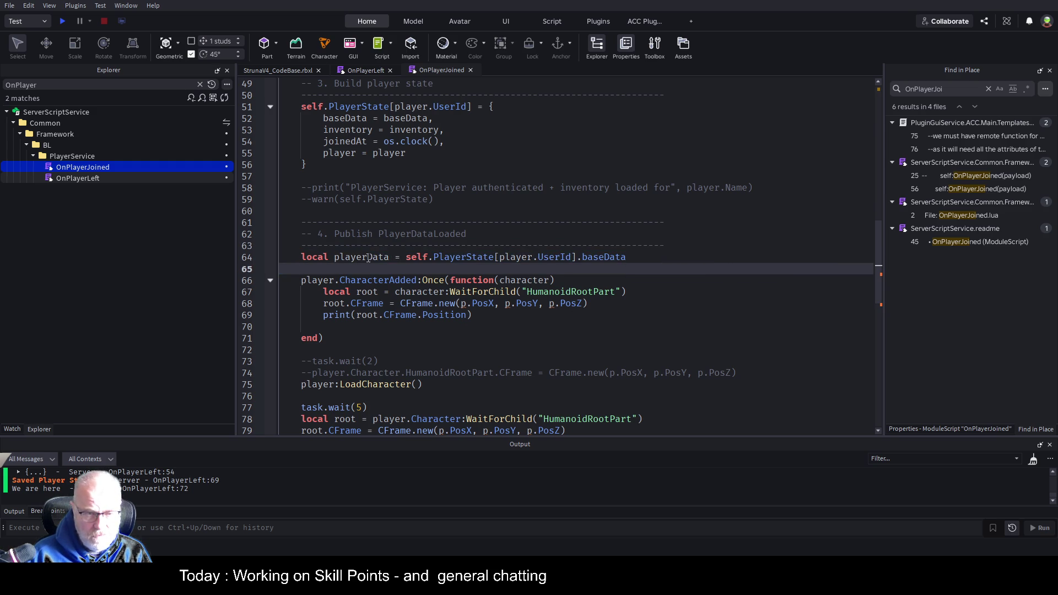
pyautogui.click(499, 304)
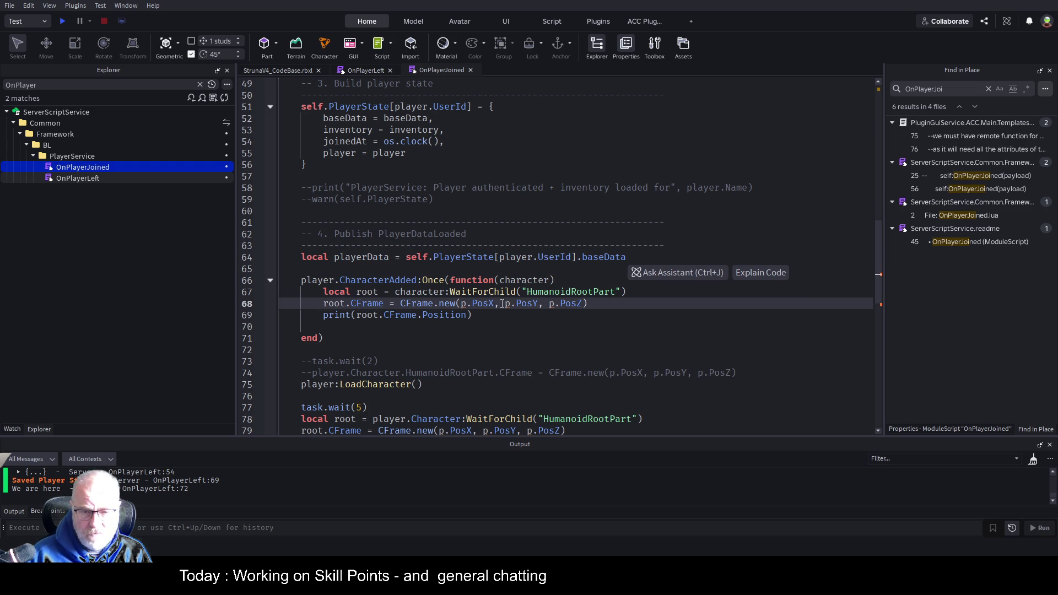
pyautogui.write('layerData')
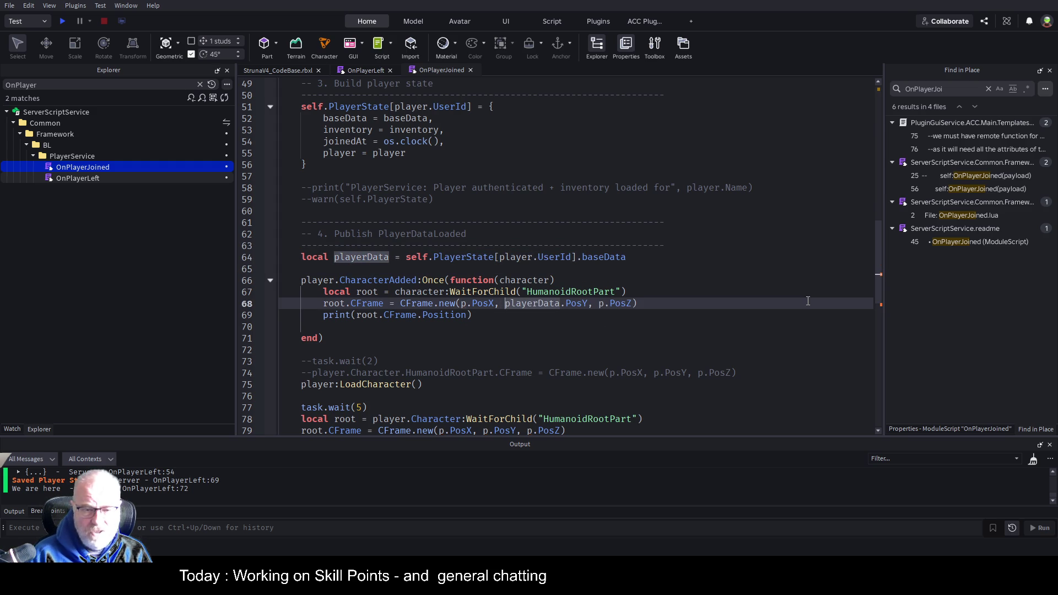
pyautogui.press('Left')
pyautogui.press('Left')
pyautogui.press('Left')
pyautogui.write('layerData')
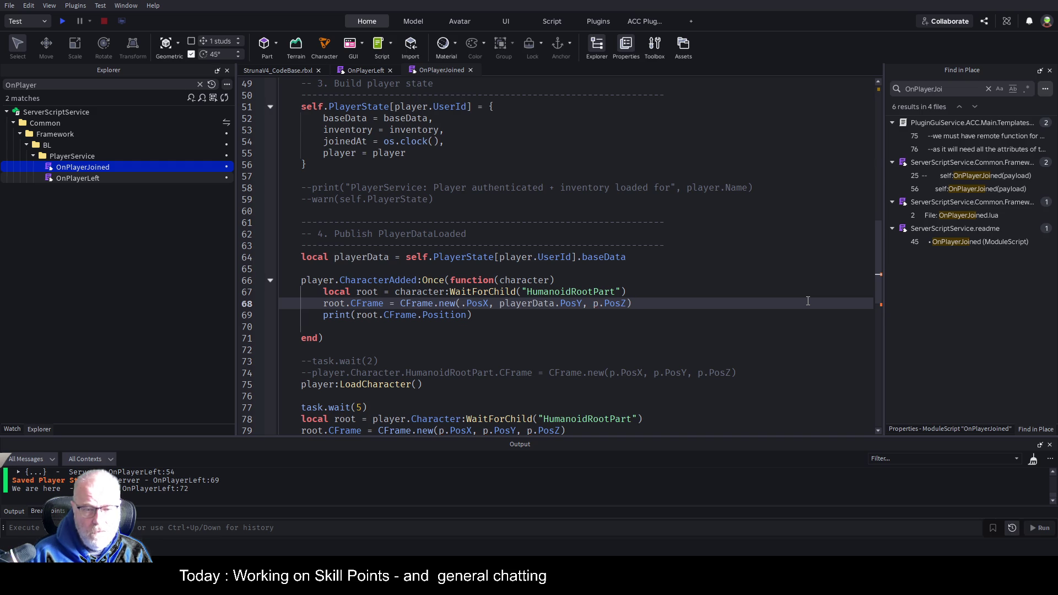
pyautogui.press('Right')
pyautogui.press('Right')
pyautogui.press('Right')
pyautogui.press('Right')
pyautogui.press('Right')
pyautogui.press('Right')
pyautogui.write('layerData')
pyautogui.press('Down')
pyautogui.hotkey('ctrl', 's')
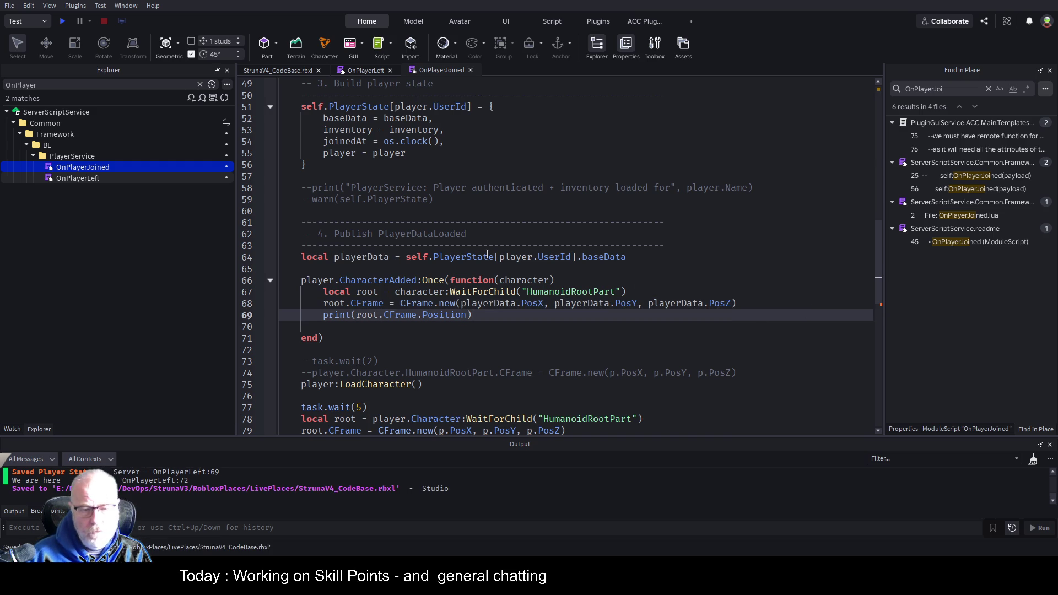
# Step: Change line 79's CFrame.new to use playerData.PosX, PosY and PosZ, and save again
pyautogui.scroll(-2, 487, 253)
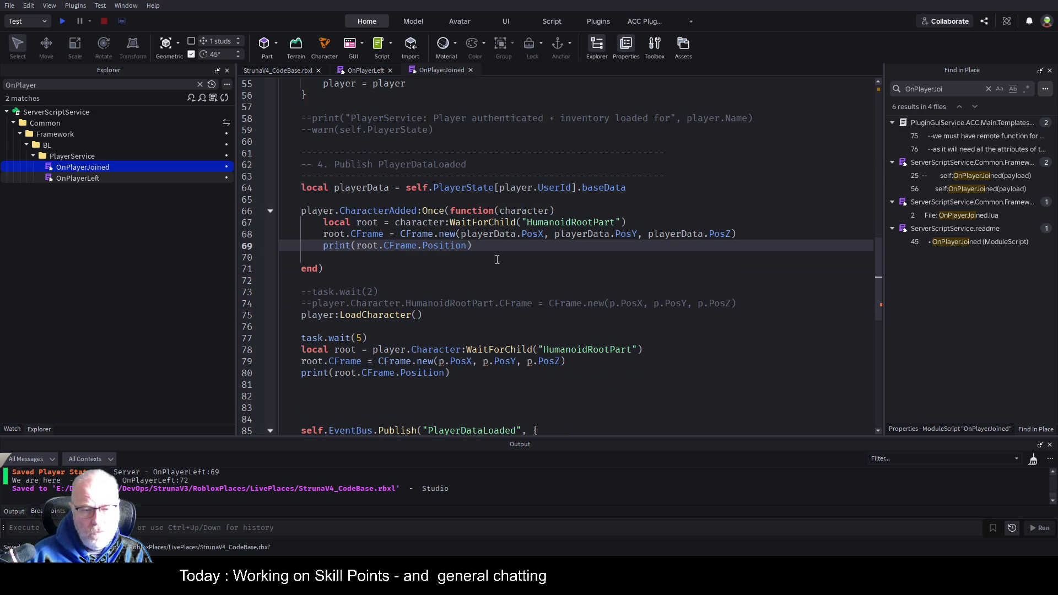
pyautogui.click(435, 362)
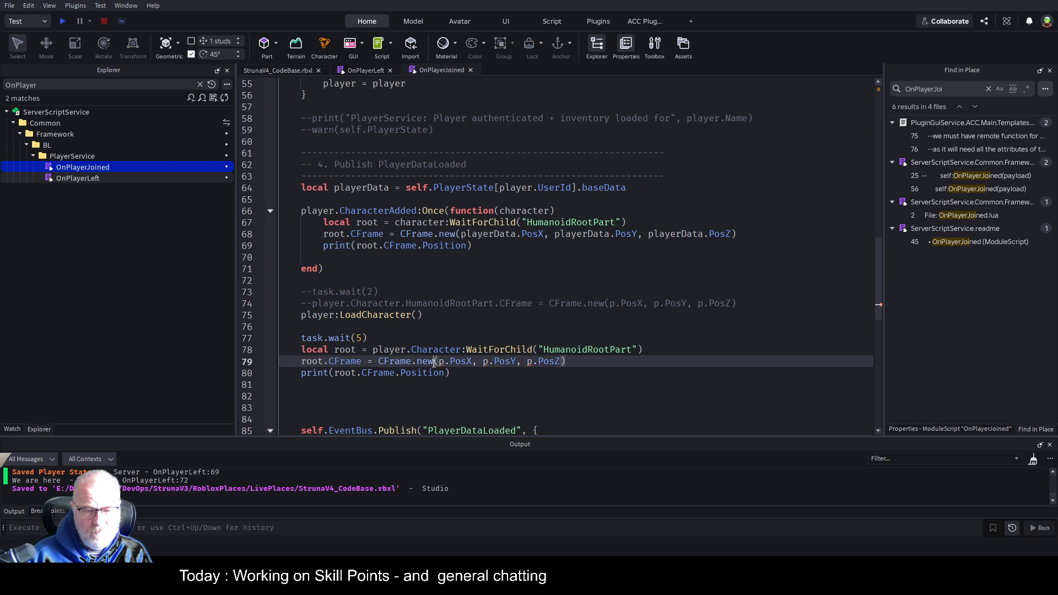
pyautogui.write('layerData')
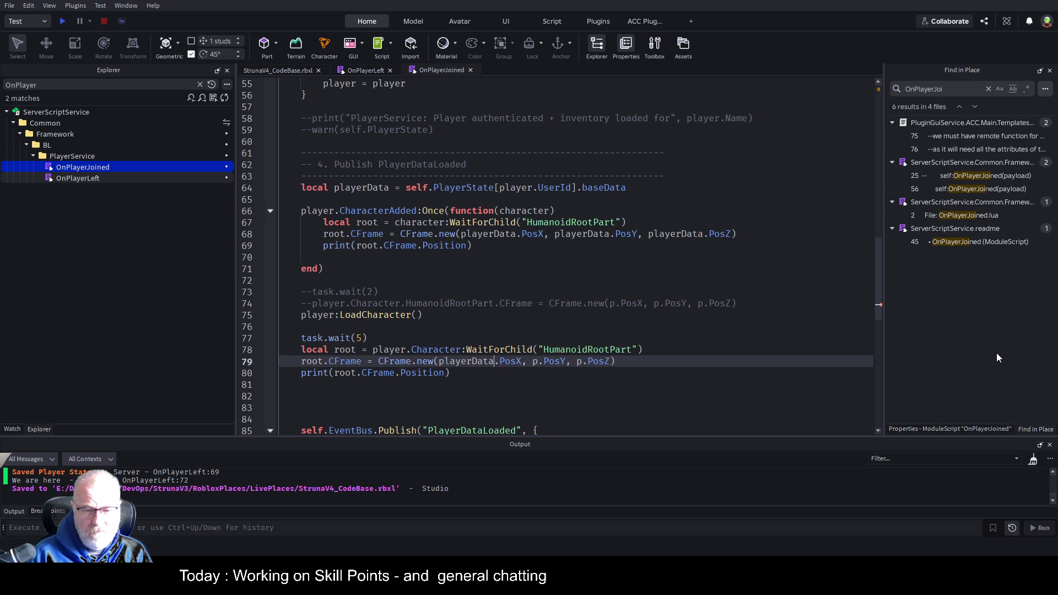
pyautogui.press('Right')
pyautogui.press('Right')
pyautogui.press('Right')
pyautogui.press('Right')
pyautogui.write('layerData')
pyautogui.press('Right')
pyautogui.press('Right')
pyautogui.press('Right')
pyautogui.press('Right')
pyautogui.write('layerData')
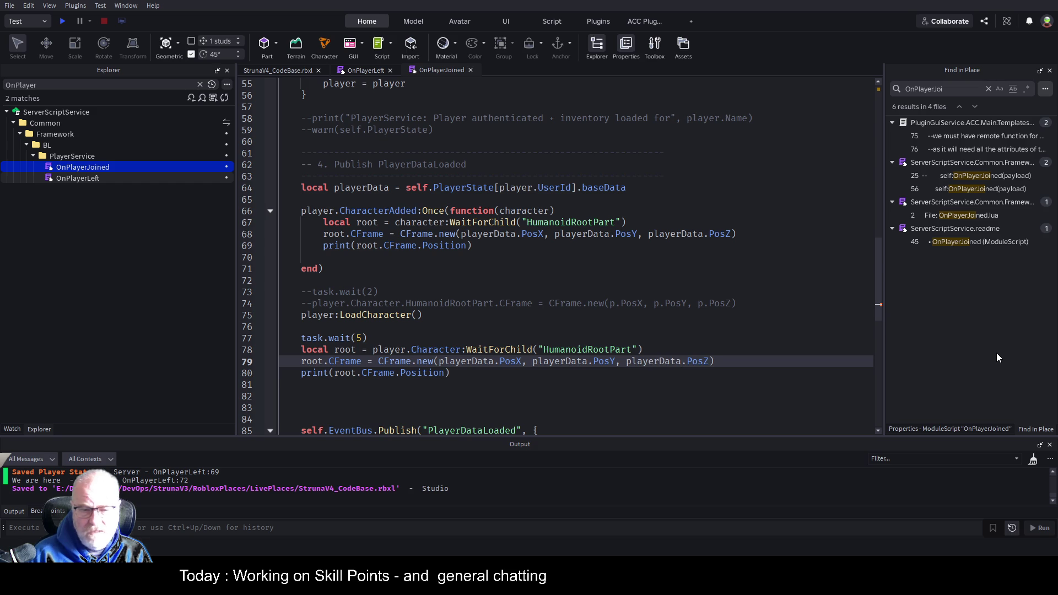
pyautogui.hotkey('ctrl', 's')
pyautogui.scroll(-4, 527, 350)
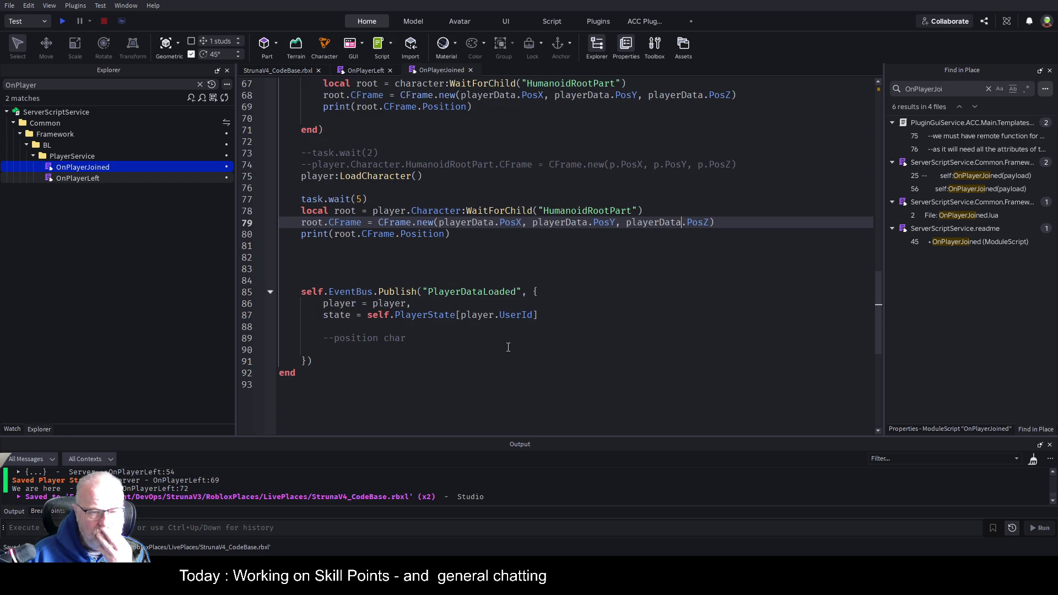
# Step: Review OnPlayerJoined, then clear the OnPlayer Explorer filter so every service under BL is listed
pyautogui.scroll(10, 508, 347)
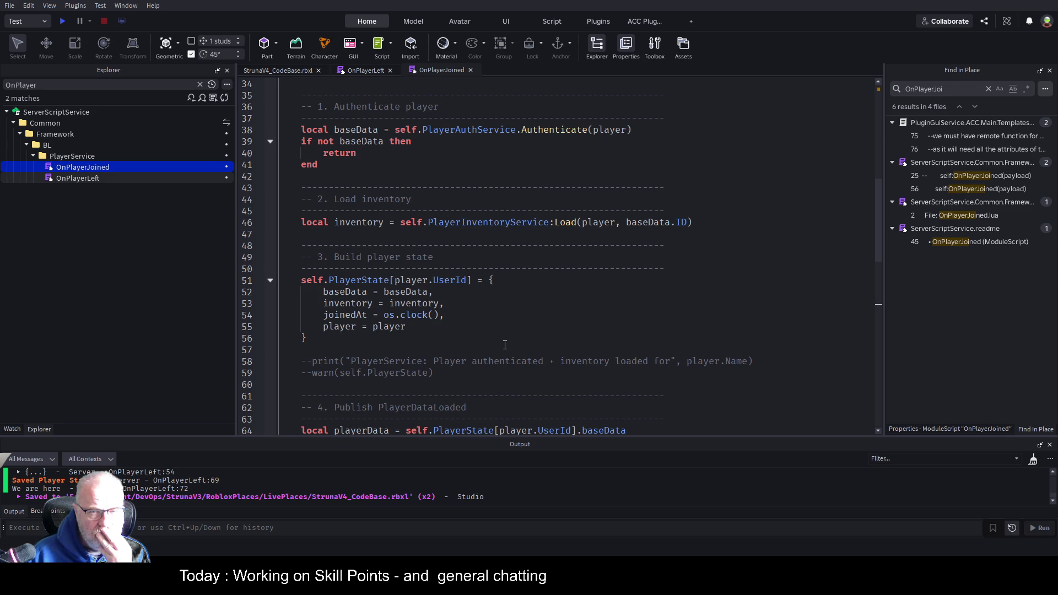
pyautogui.scroll(10, 505, 345)
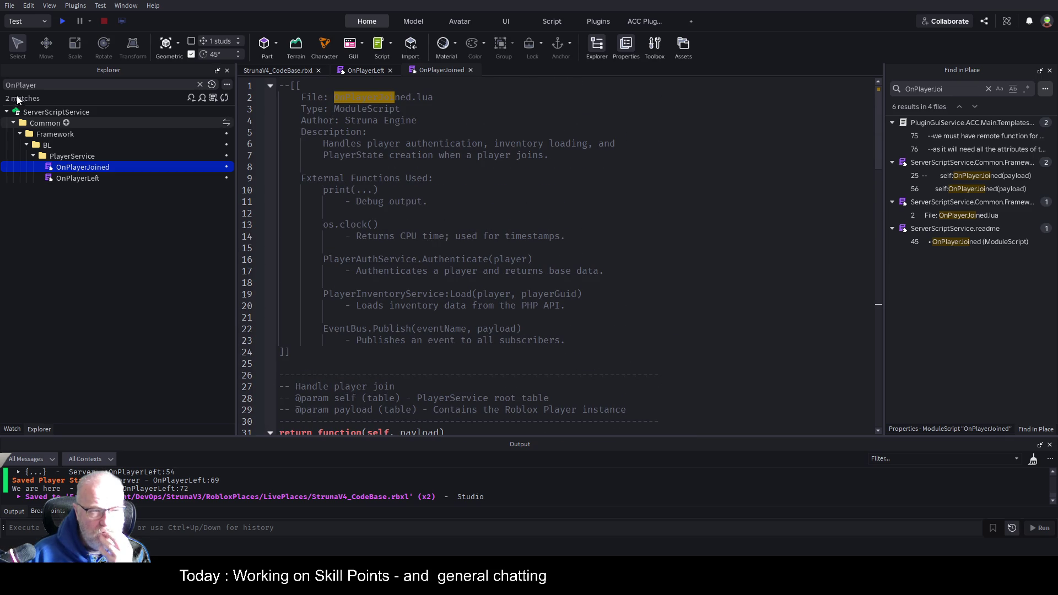
pyautogui.click(200, 86)
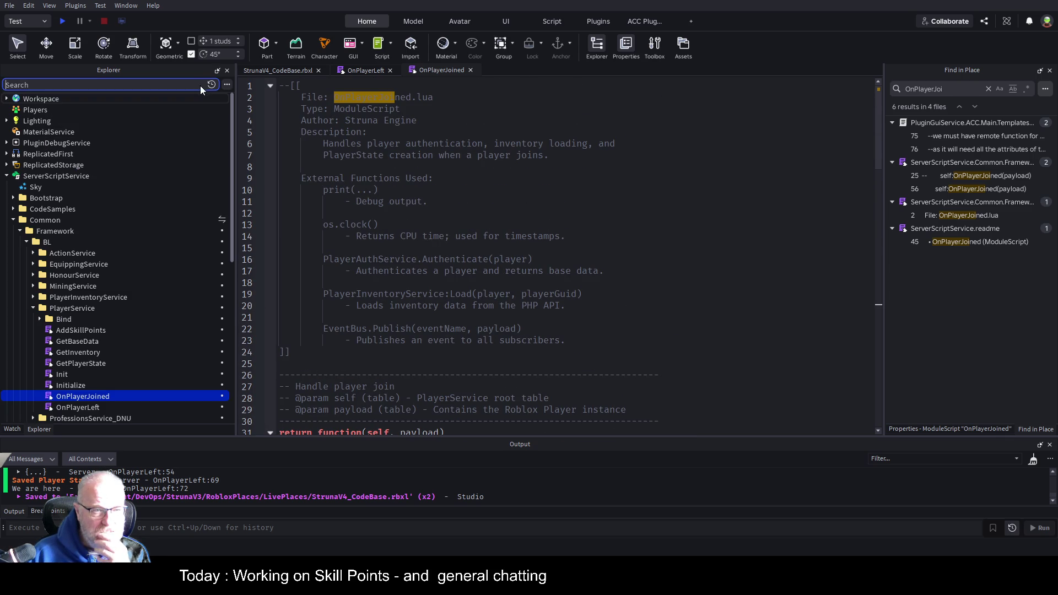
pyautogui.scroll(-9, 549, 302)
pyautogui.scroll(-2, 550, 303)
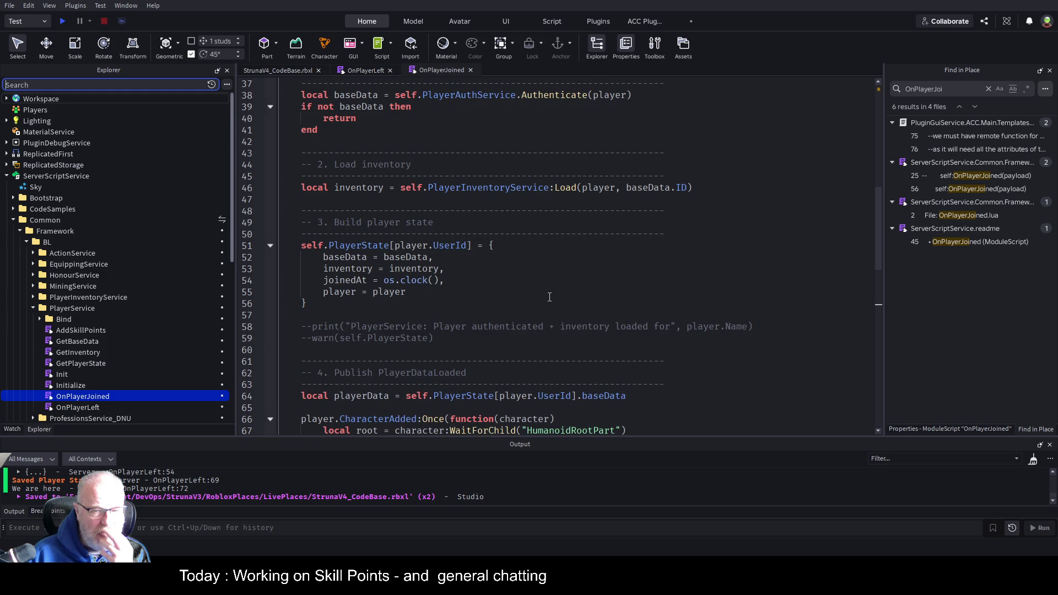
pyautogui.scroll(-7, 550, 293)
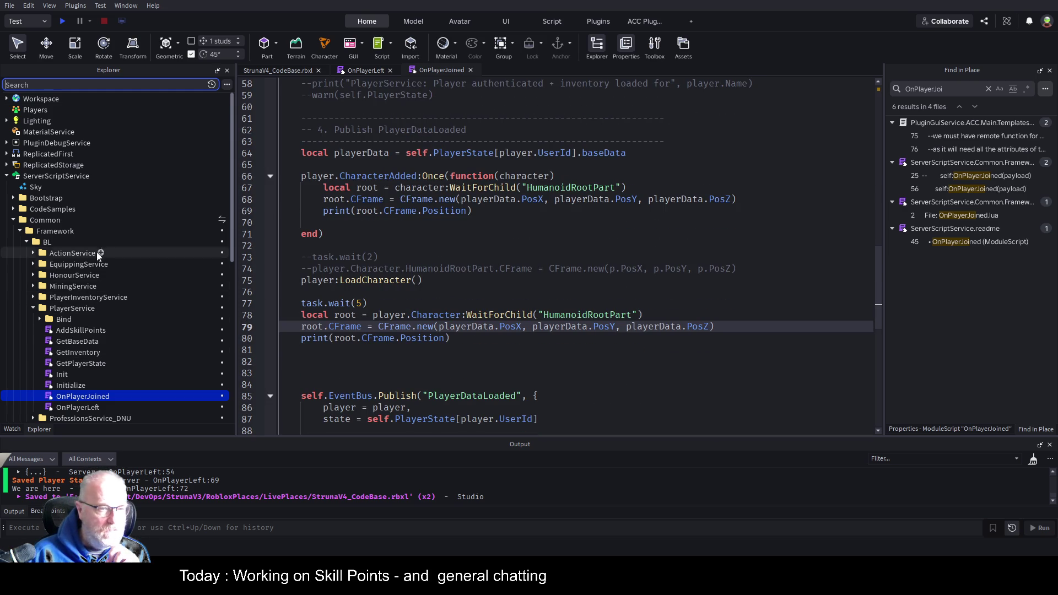
pyautogui.scroll(-3, 105, 259)
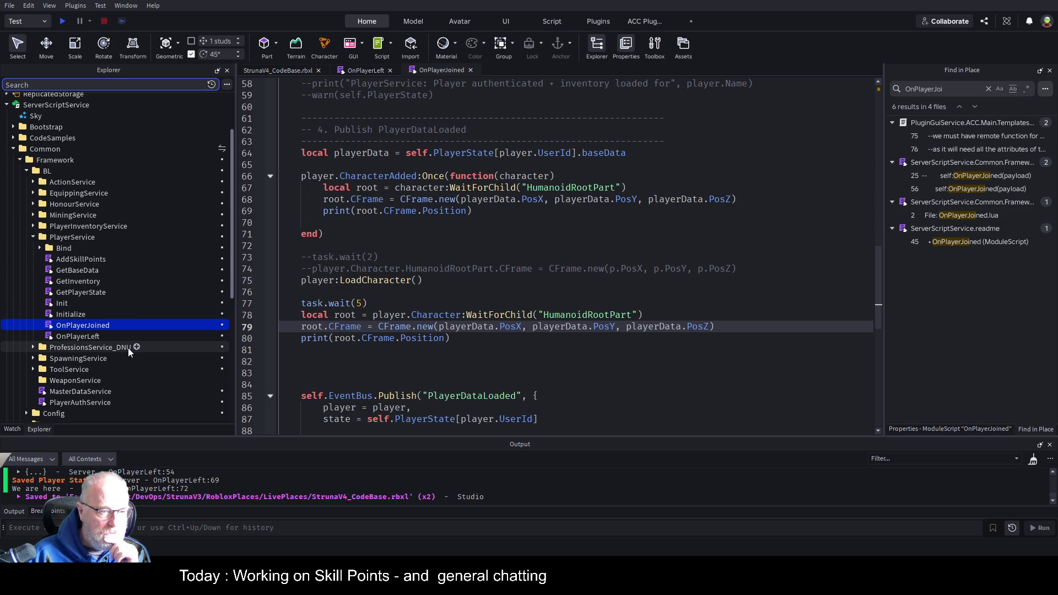
# Step: Open PlayerService's GetBaseData and GetPlayerState scripts to review the baseData fields like PosX, PosY, PosZ
pyautogui.click(98, 347)
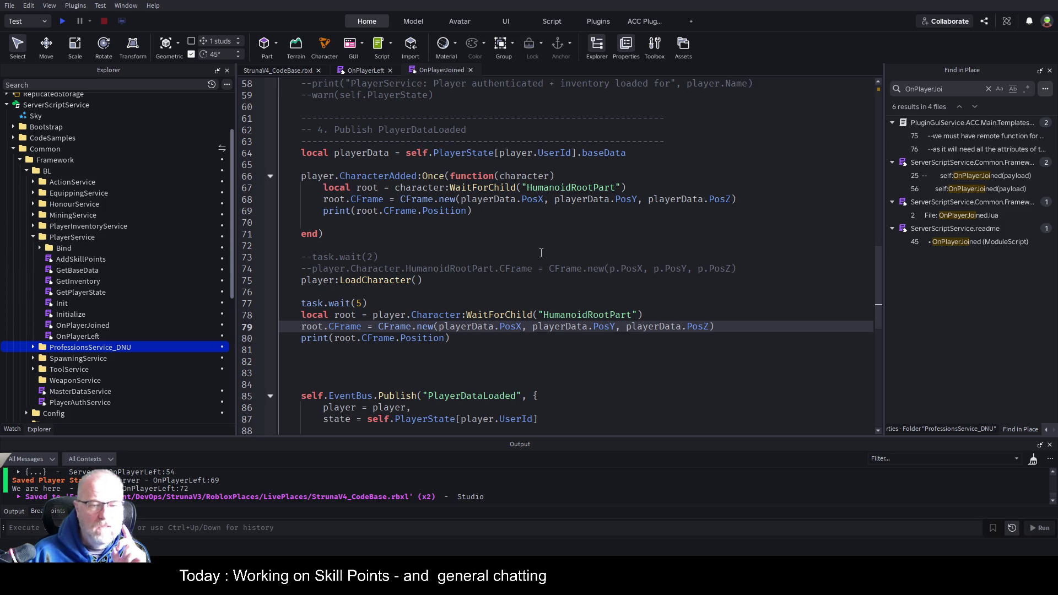
pyautogui.scroll(-5, 521, 241)
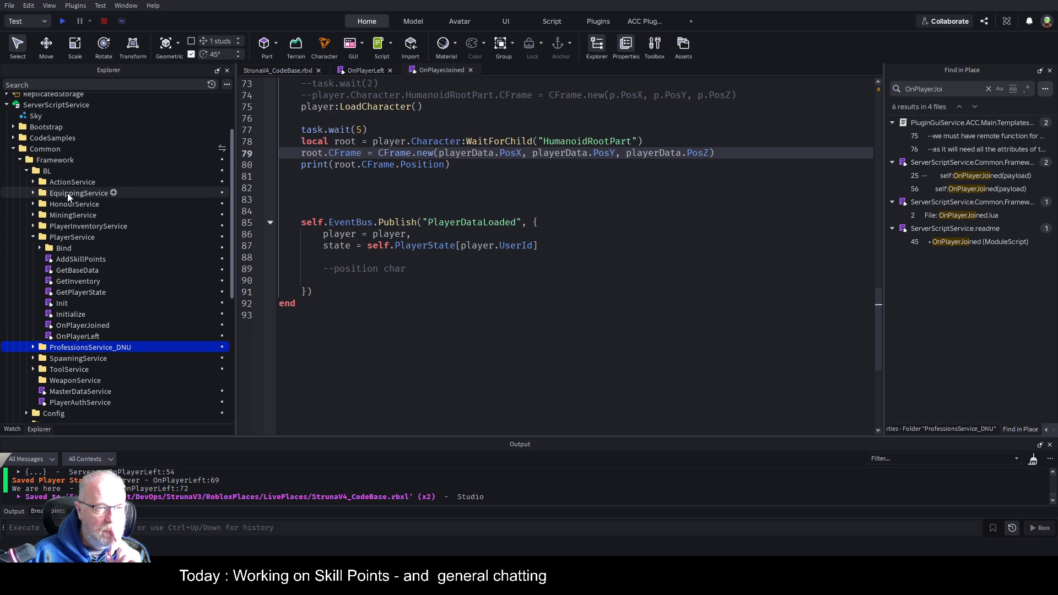
pyautogui.doubleClick(87, 272)
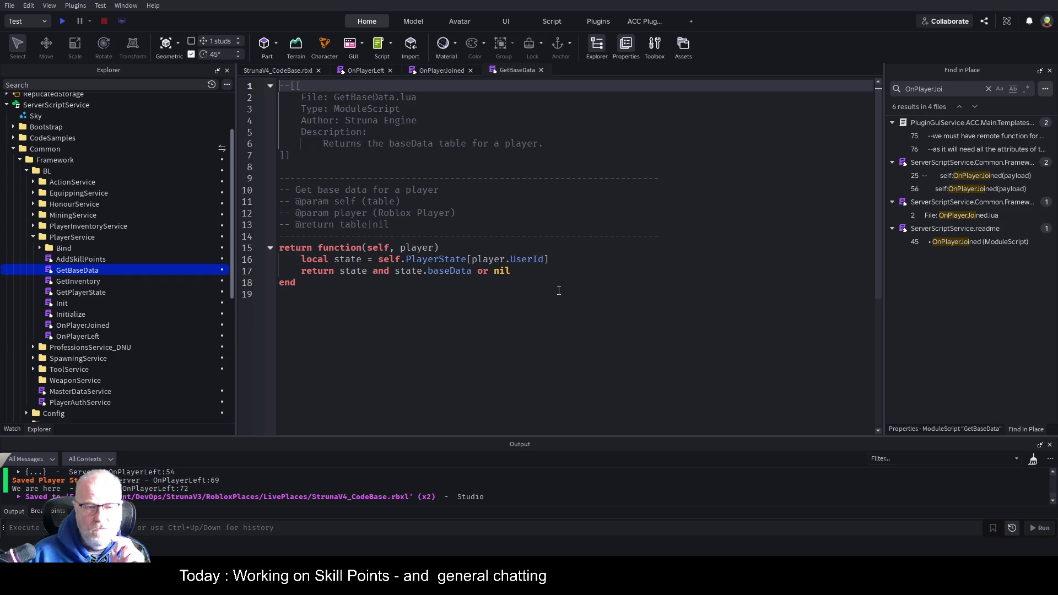
pyautogui.doubleClick(78, 295)
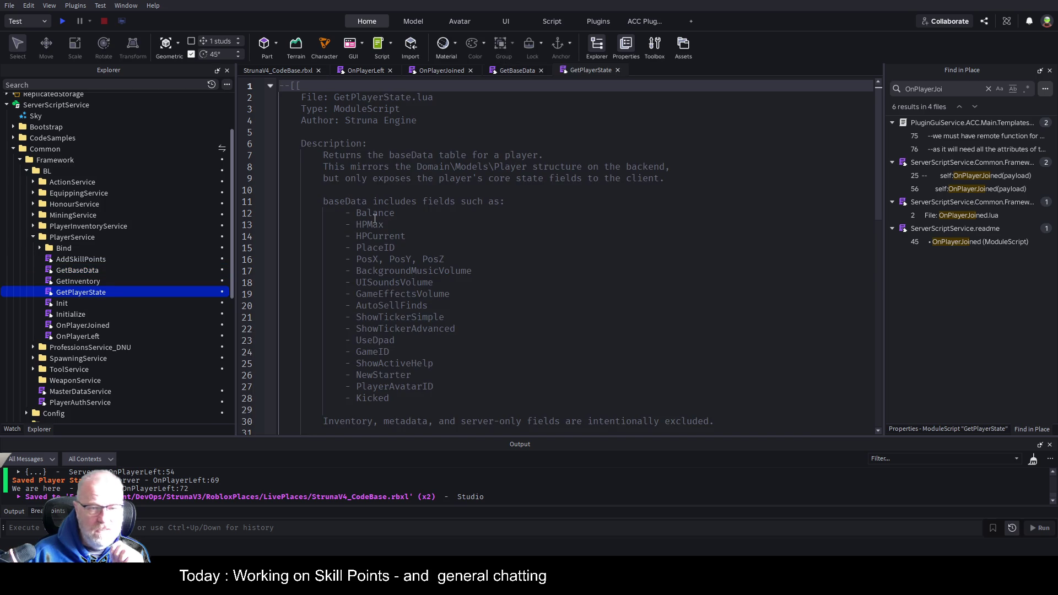
pyautogui.scroll(-10, 460, 269)
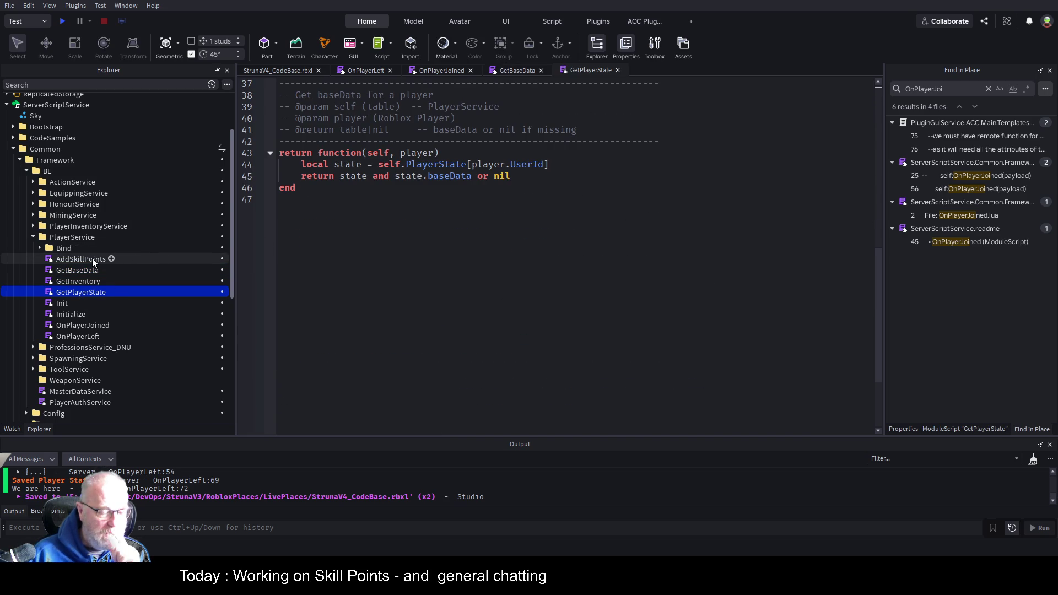
# Step: Expand the Bind folder and open the GetStateRemote script
pyautogui.click(40, 248)
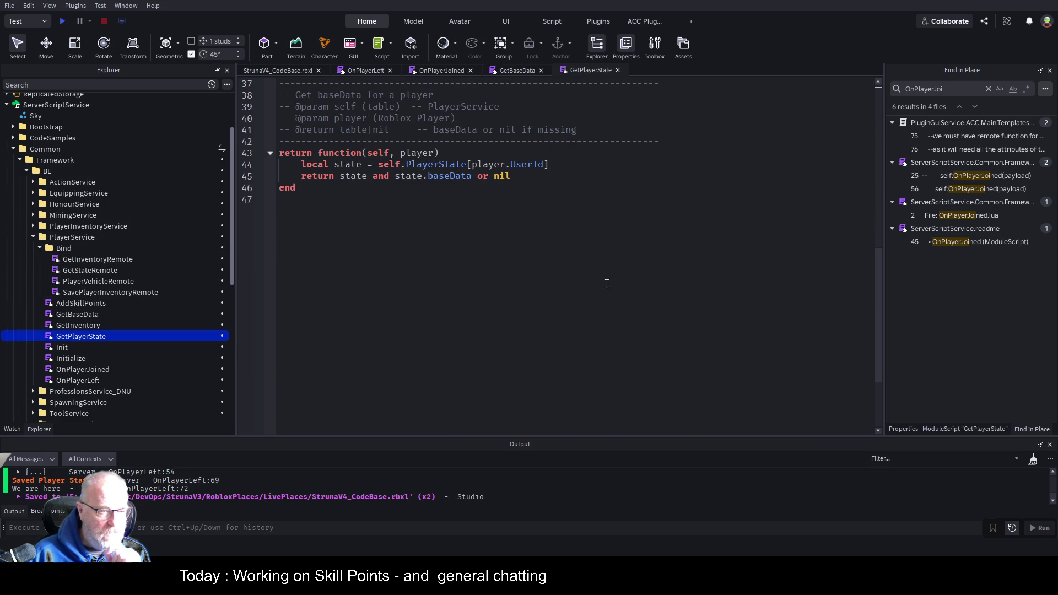
pyautogui.doubleClick(95, 270)
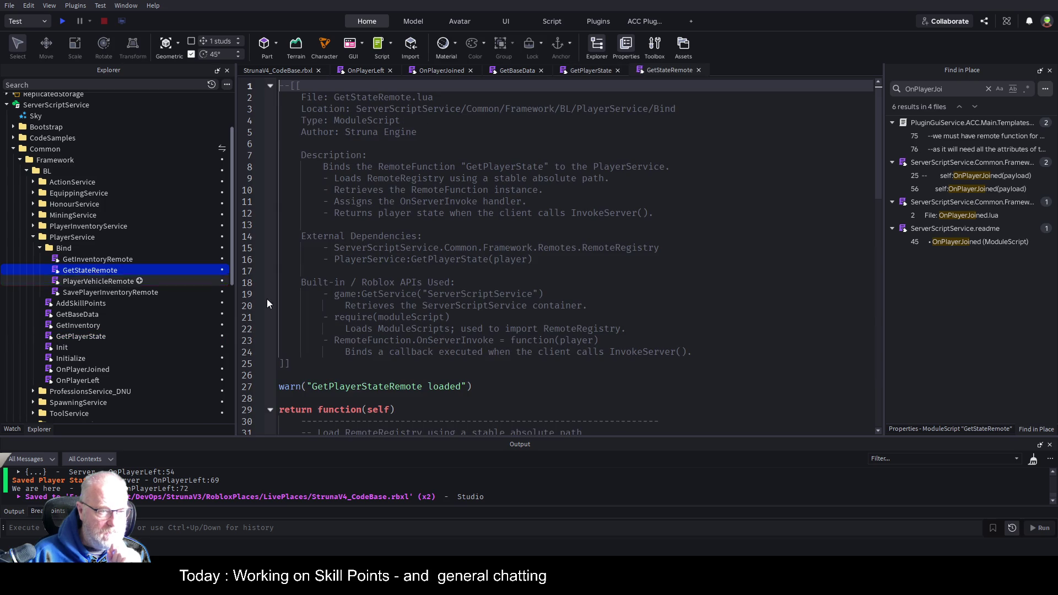
pyautogui.scroll(-6, 545, 268)
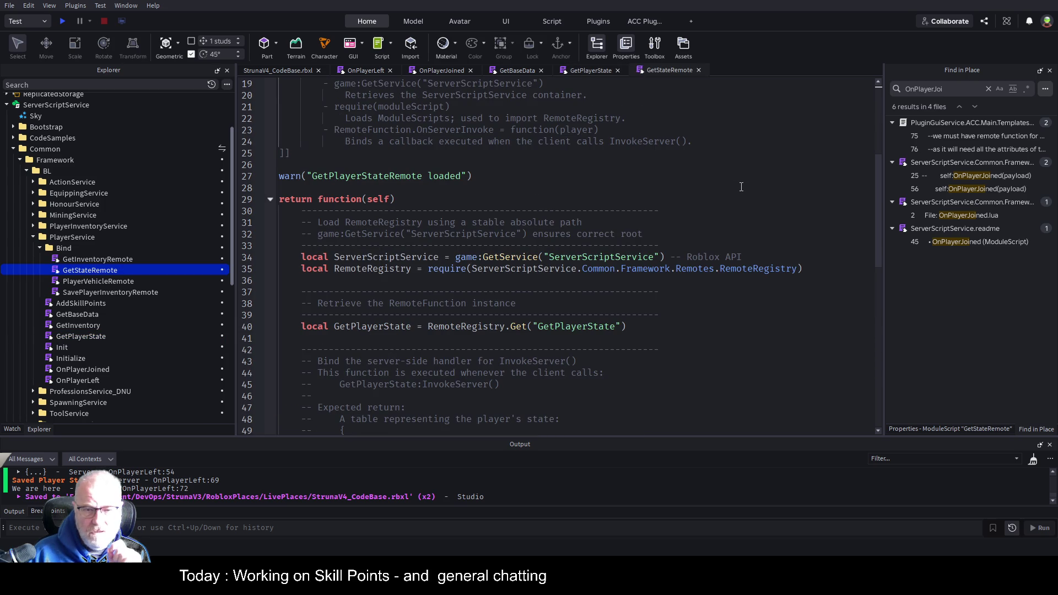
pyautogui.scroll(-3, 732, 325)
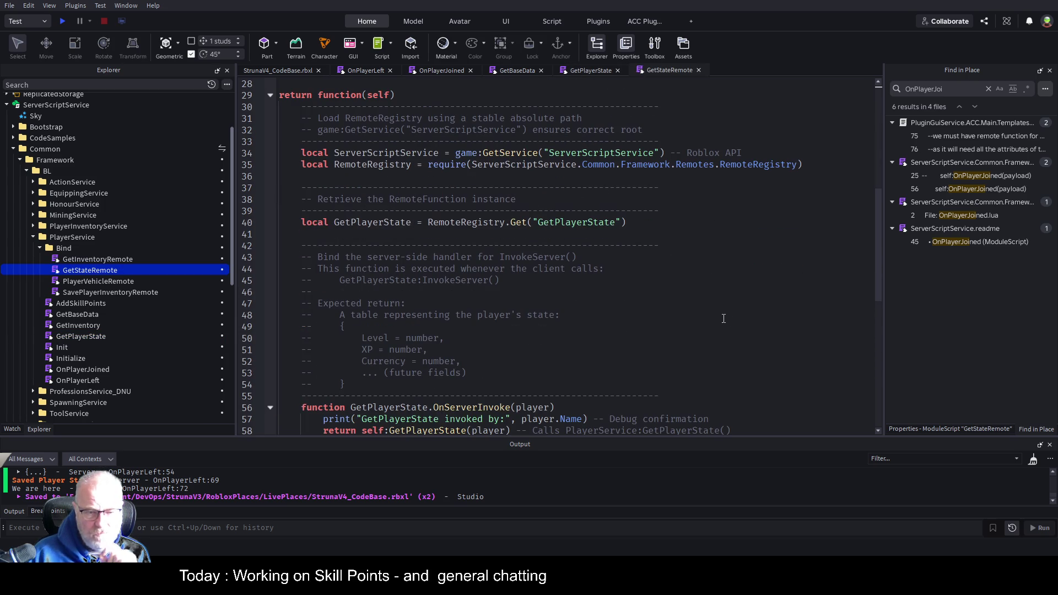
pyautogui.scroll(-5, 724, 295)
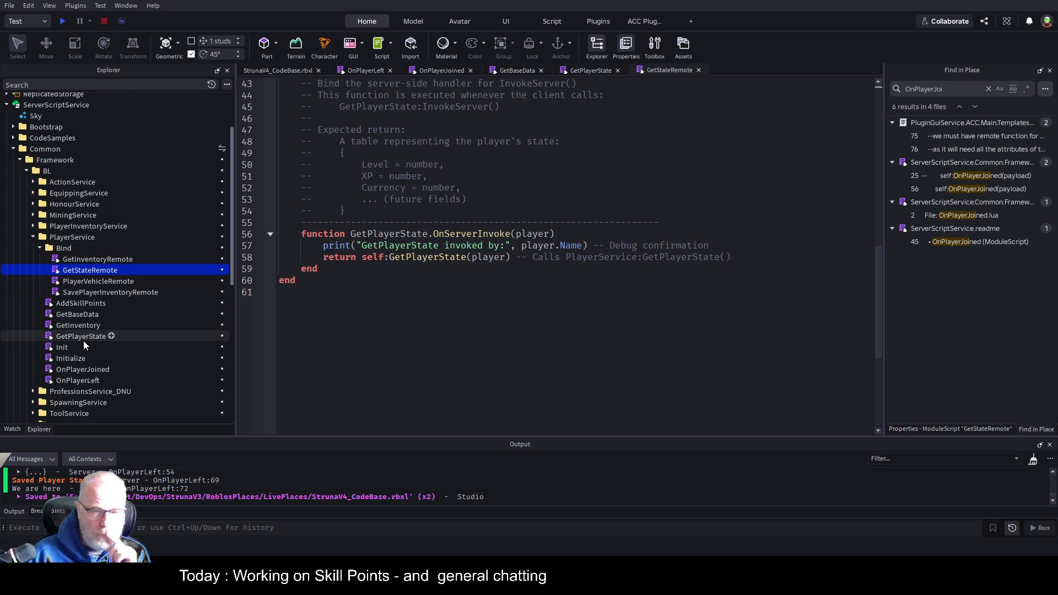
# Step: Comment out the debug print on line 57 and save the place
pyautogui.click(514, 241)
pyautogui.hotkey('ctrl', '/')
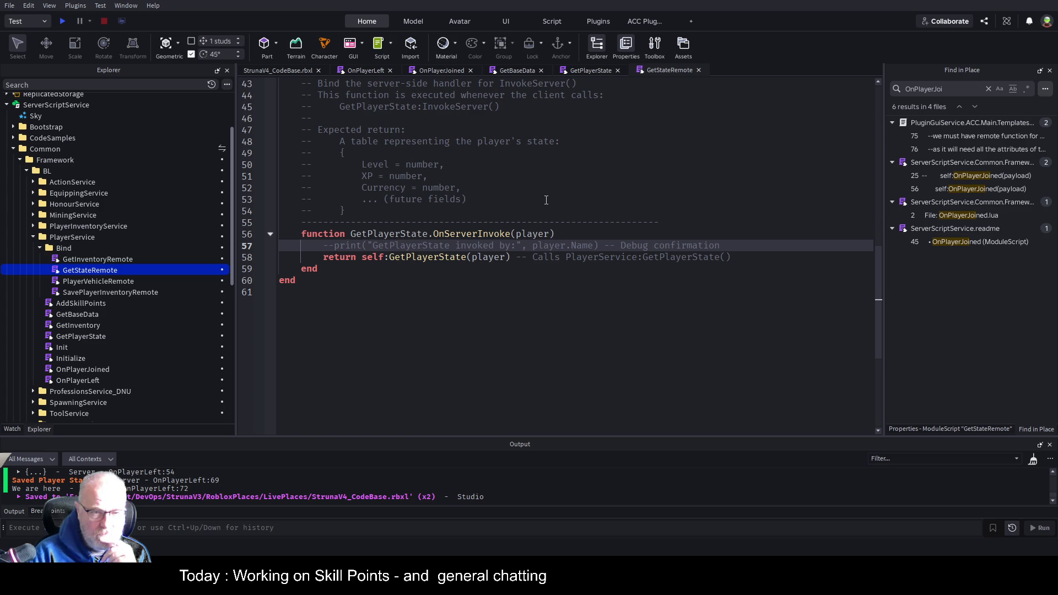
pyautogui.hotkey('ctrl', 's')
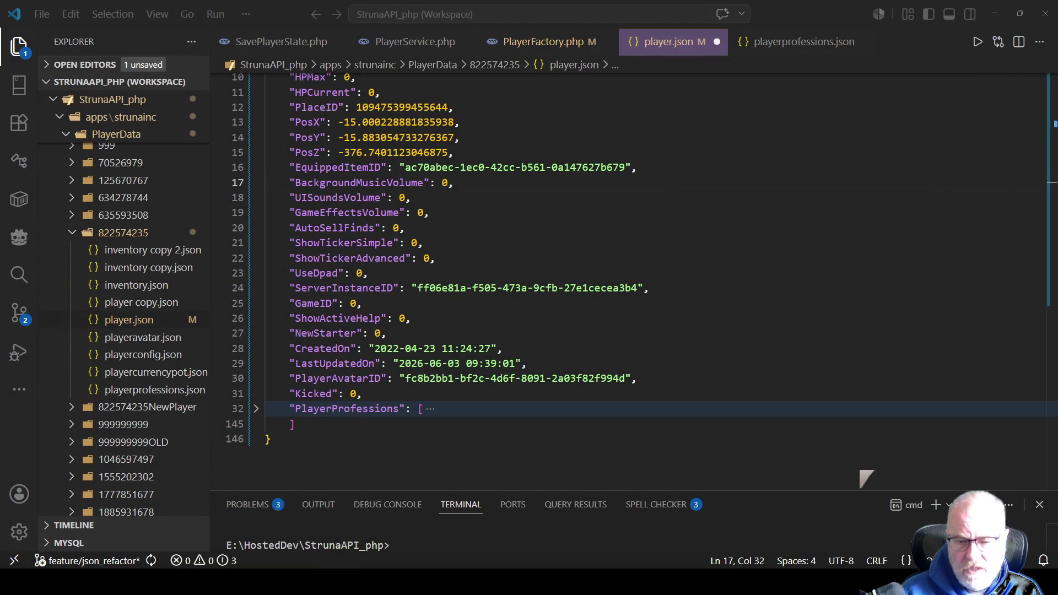
# Step: In VS Code, expand the base folder down to API\Controllers
pyautogui.hotkey('alt', 'Tab')
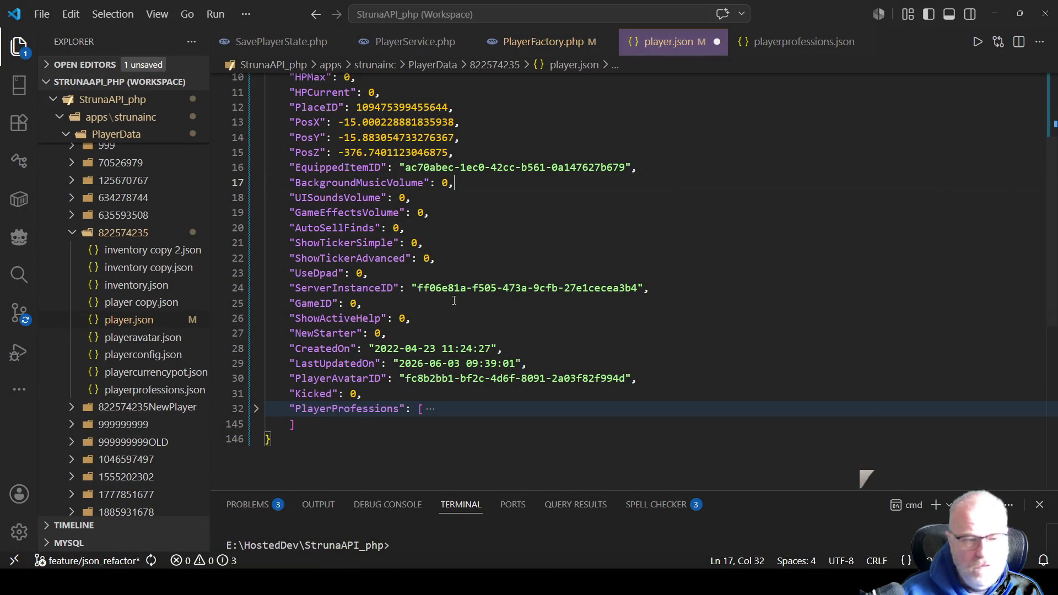
pyautogui.scroll(-10, 193, 266)
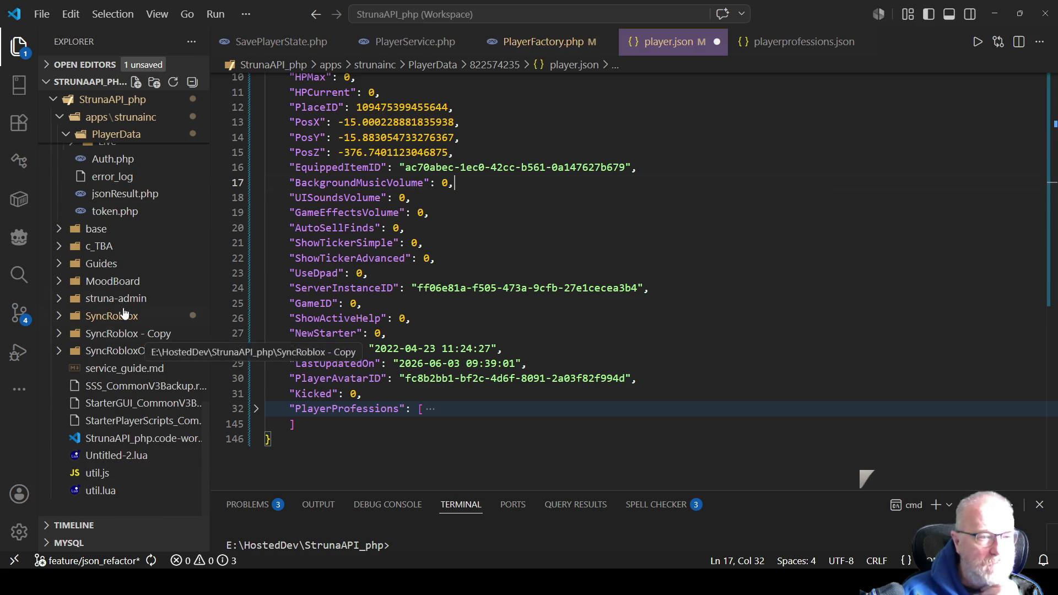
pyautogui.click(60, 230)
pyautogui.click(65, 246)
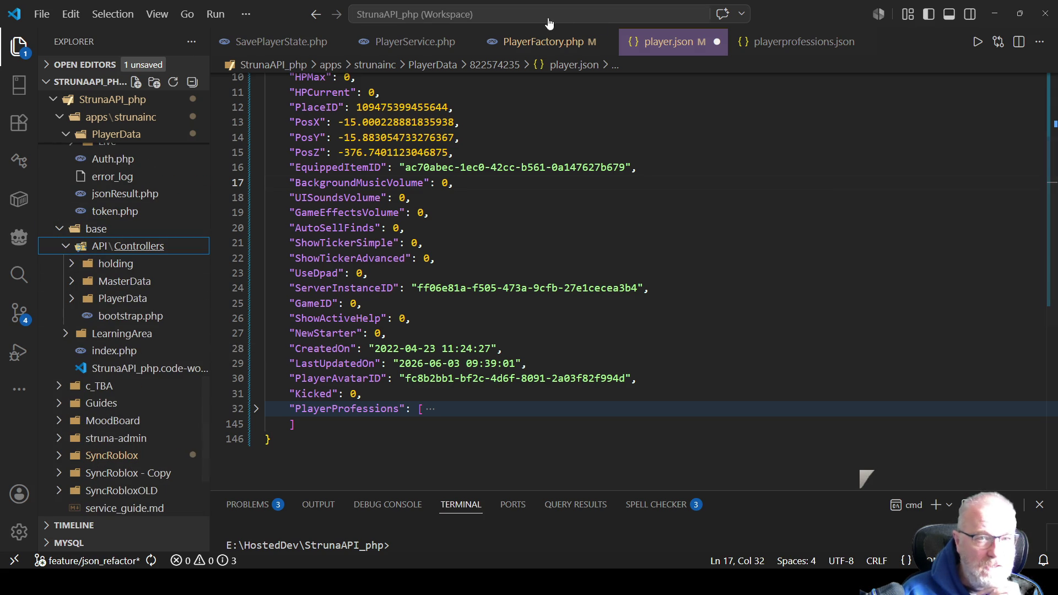
# Step: Close all open editors, including player.json
pyautogui.rightClick(676, 36)
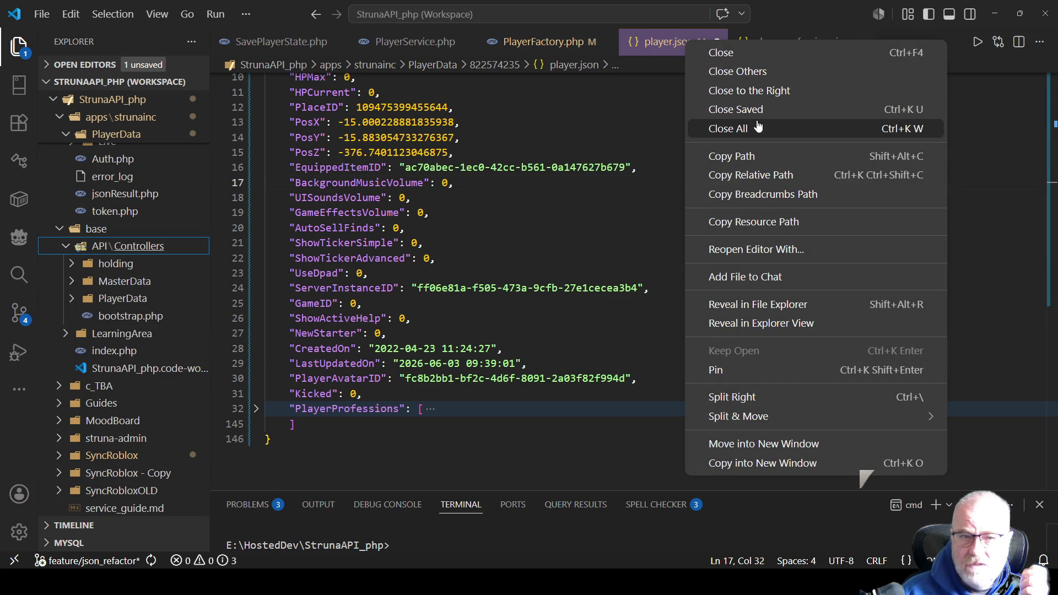
pyautogui.press('Escape')
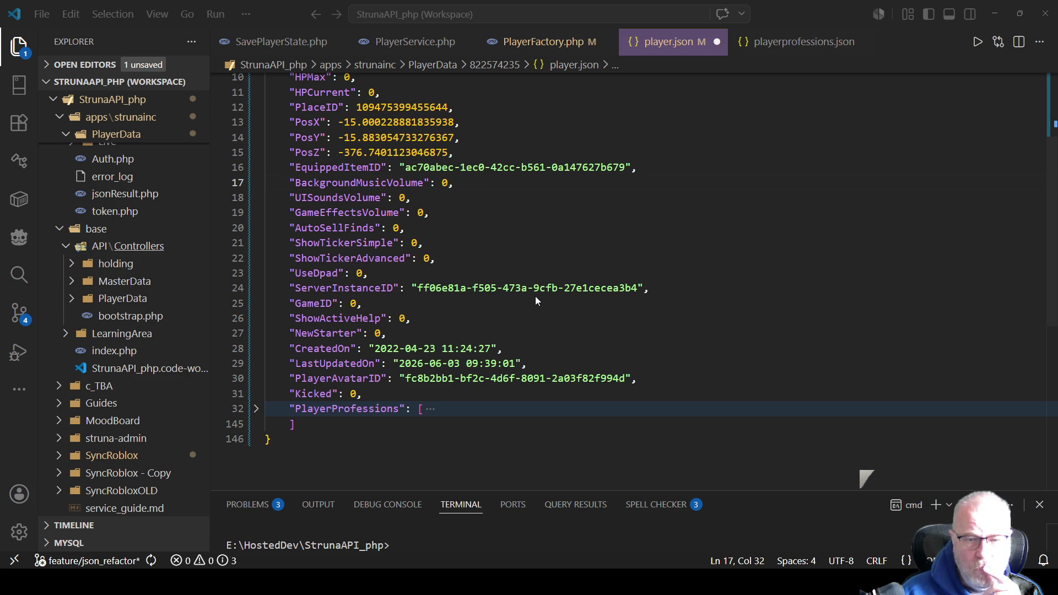
pyautogui.hotkey('ctrl', 'k')
pyautogui.hotkey('ctrl', 'w')
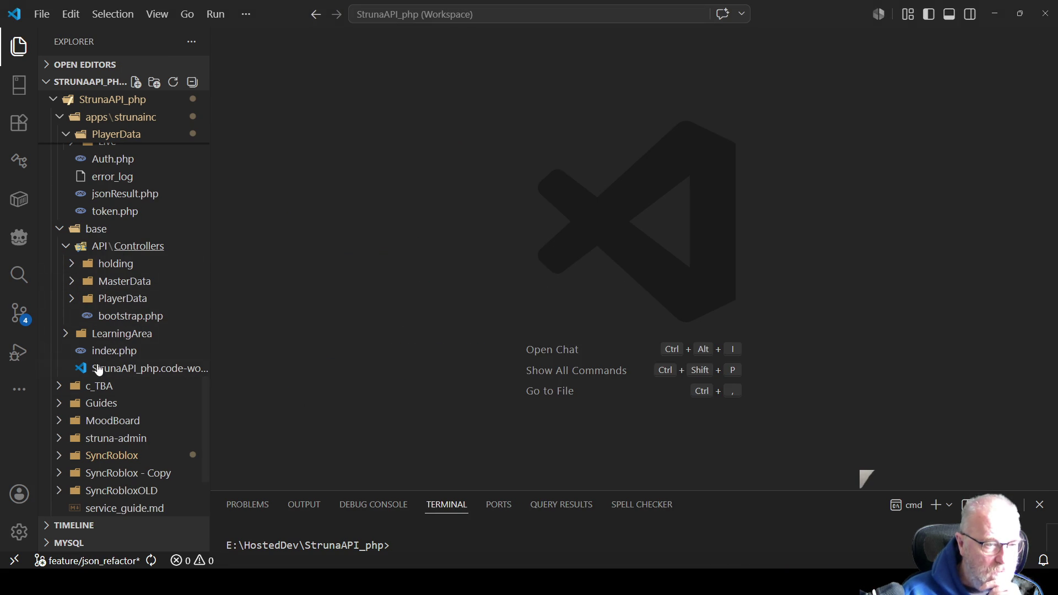
# Step: Expand the PlayerData controllers and open Login.php to read through it
pyautogui.click(76, 301)
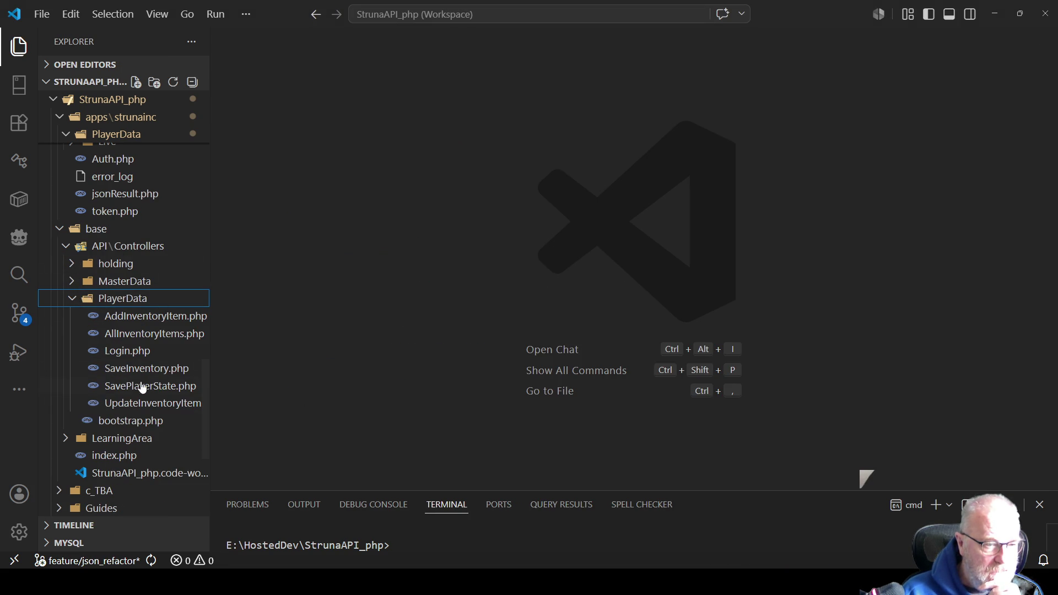
pyautogui.doubleClick(138, 351)
pyautogui.click(527, 278)
pyautogui.scroll(2, 534, 195)
pyautogui.scroll(7, 533, 195)
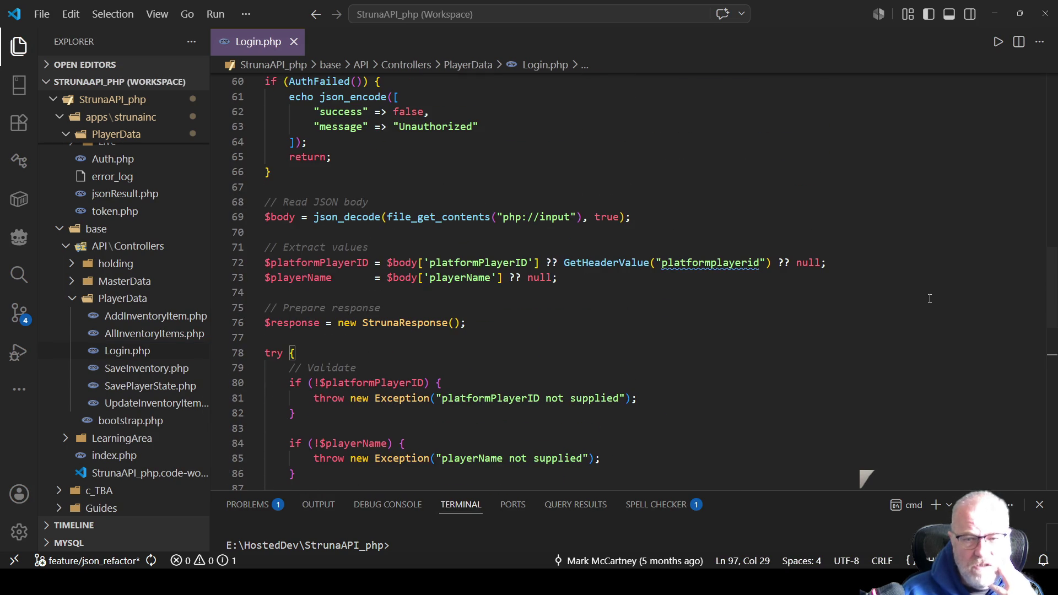
pyautogui.scroll(-6, 562, 191)
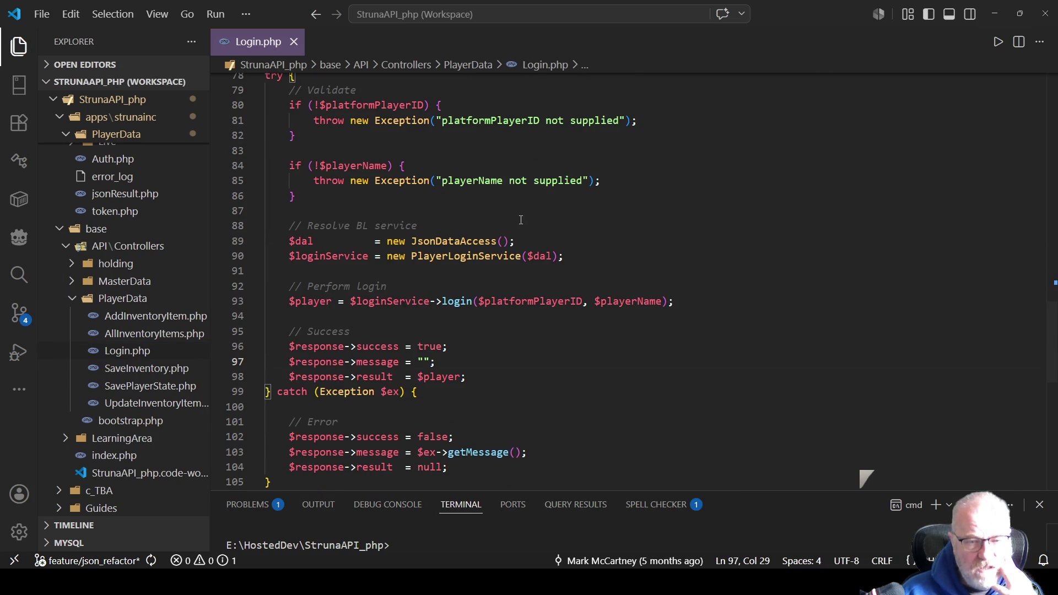
pyautogui.scroll(-3, 500, 197)
pyautogui.scroll(-4, 434, 266)
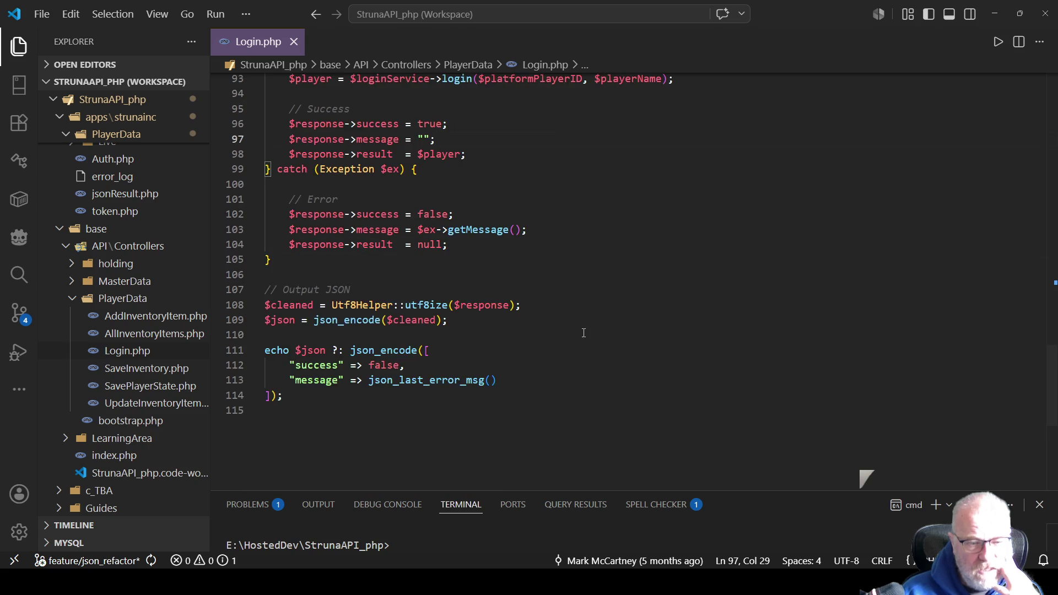
pyautogui.scroll(6, 561, 317)
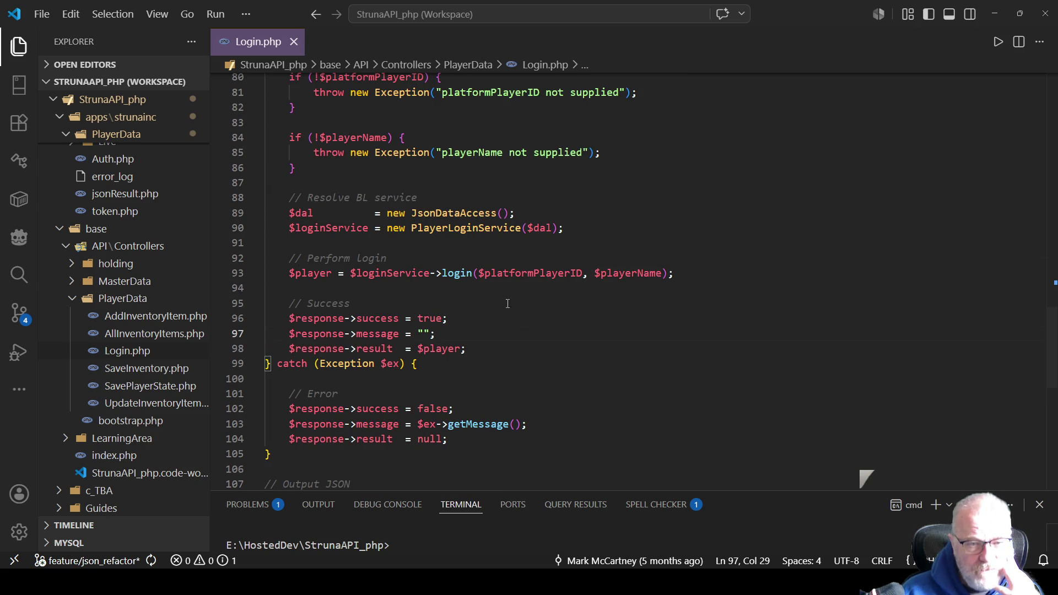
# Step: Follow the login call on line 93 to its definition in PlayerLoginService.php
pyautogui.moveTo(462, 274)
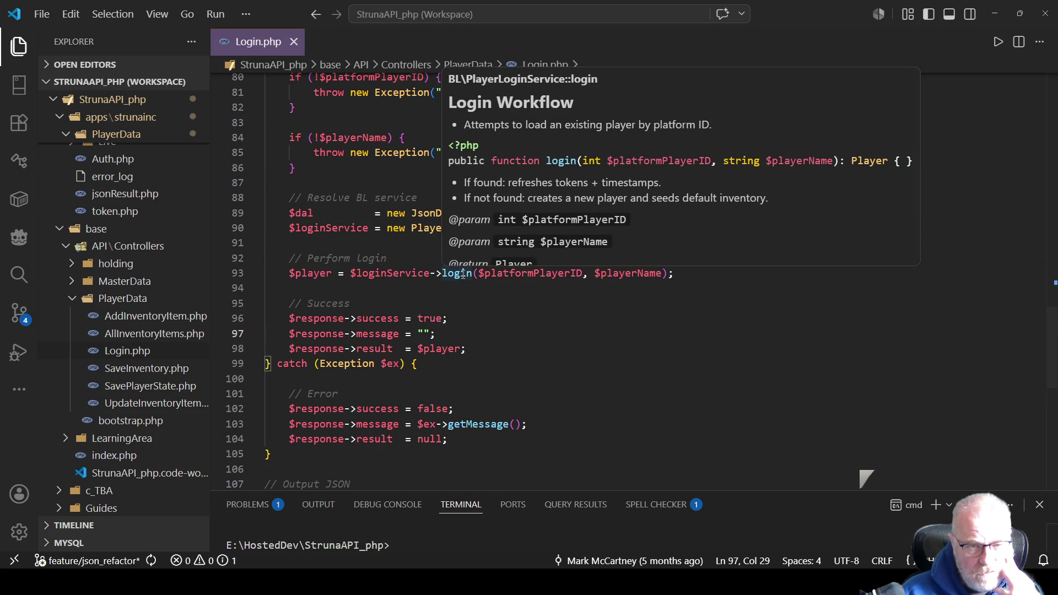
pyautogui.doubleClick(316, 273)
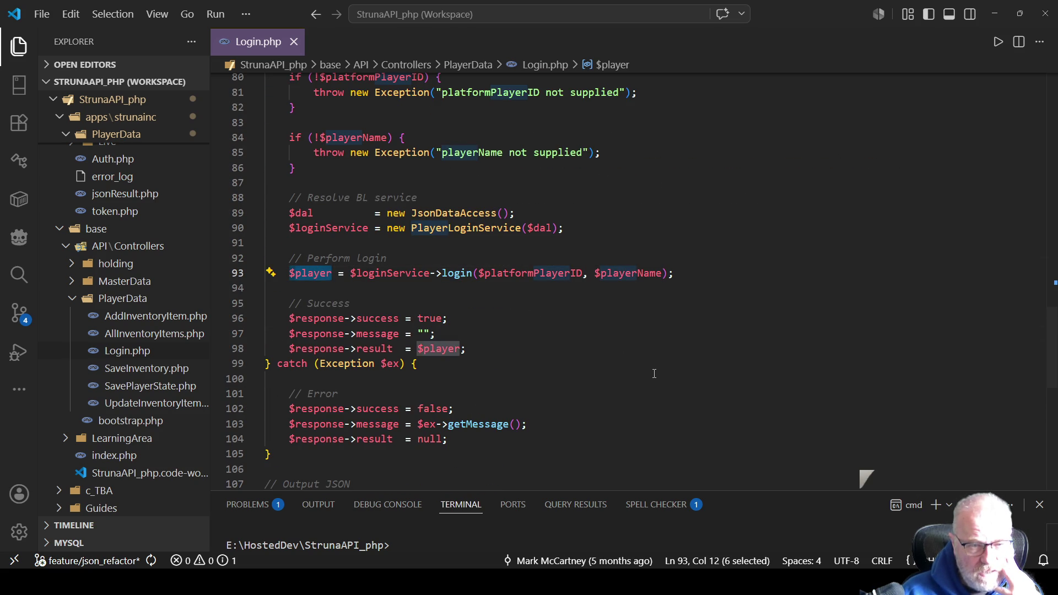
pyautogui.rightClick(461, 274)
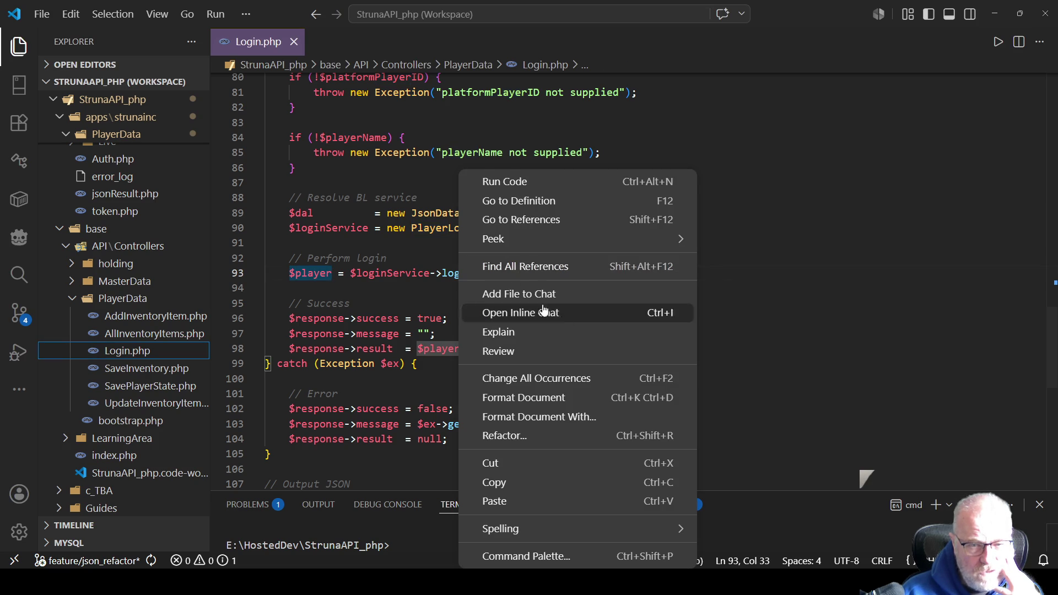
pyautogui.click(554, 202)
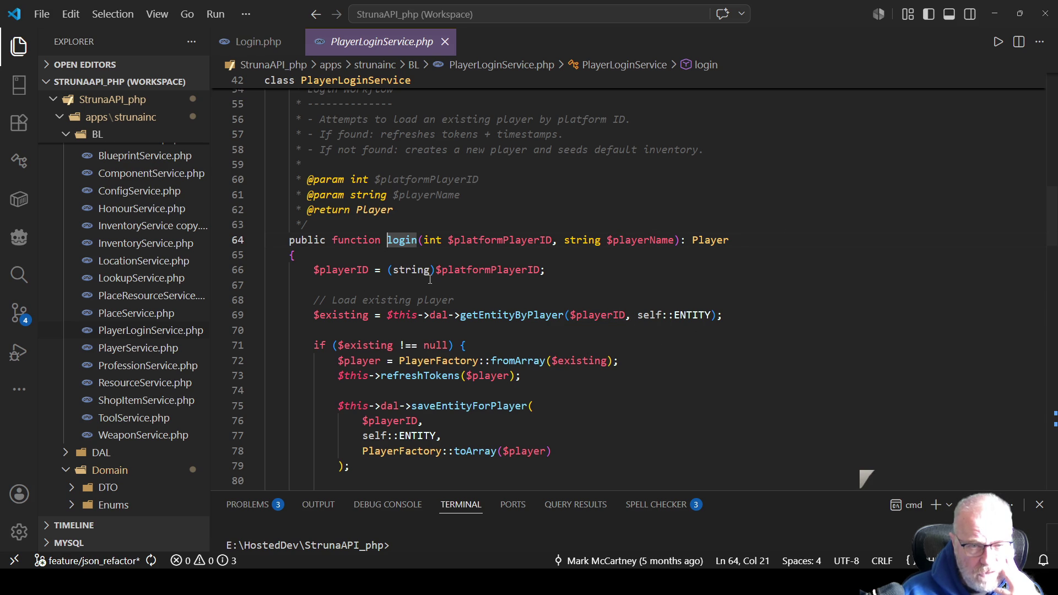
pyautogui.moveTo(541, 315)
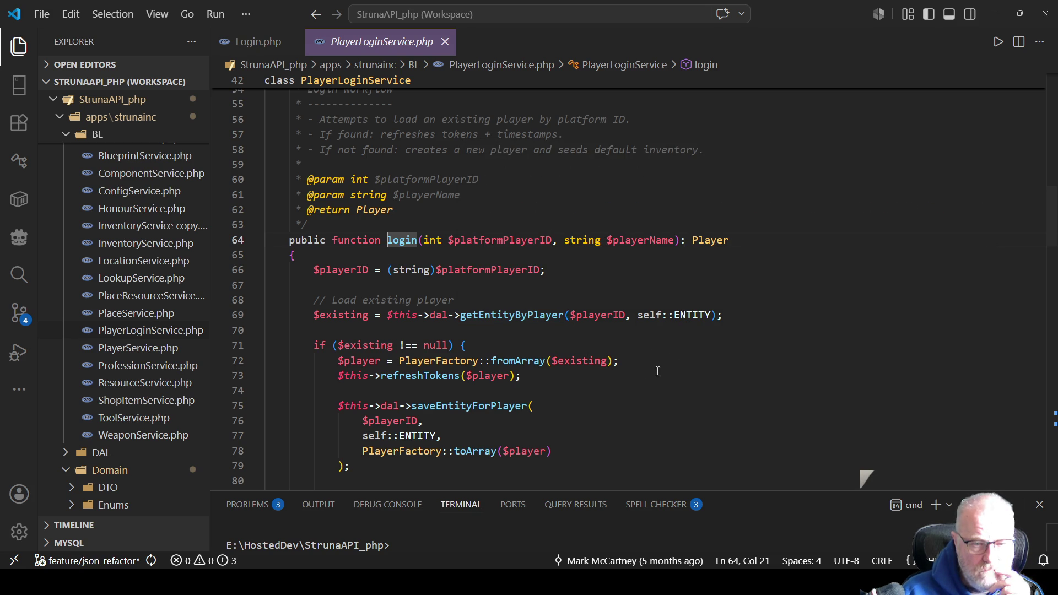
pyautogui.moveTo(578, 361)
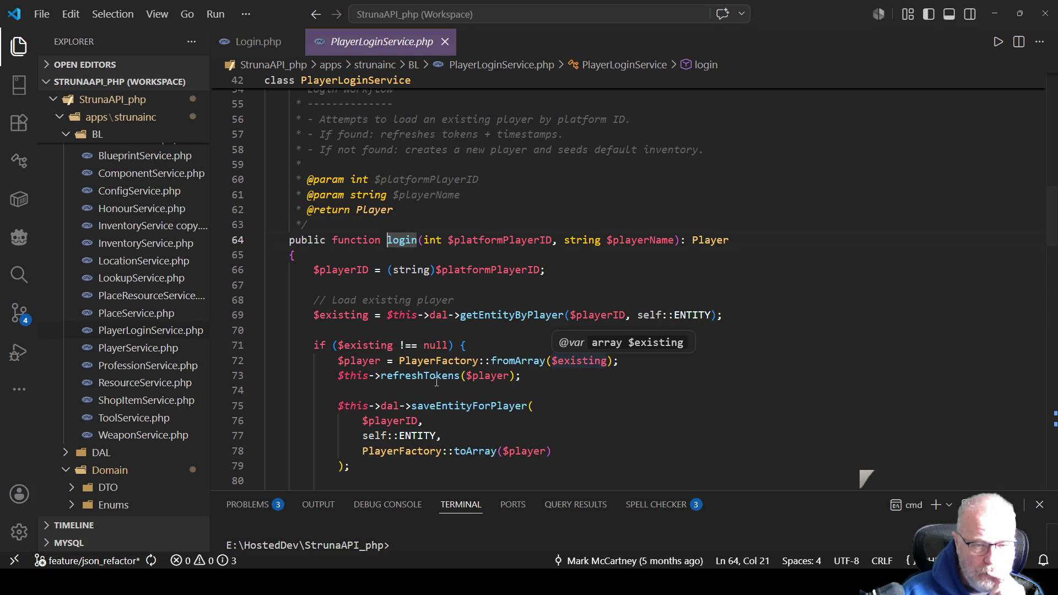
pyautogui.moveTo(439, 379)
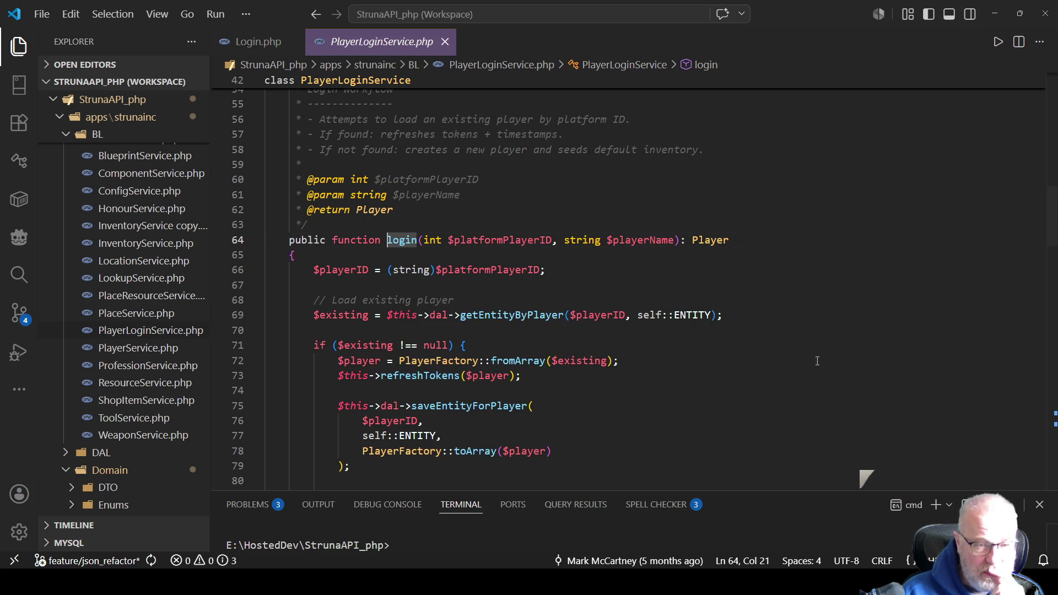
pyautogui.click(634, 375)
pyautogui.doubleClick(379, 362)
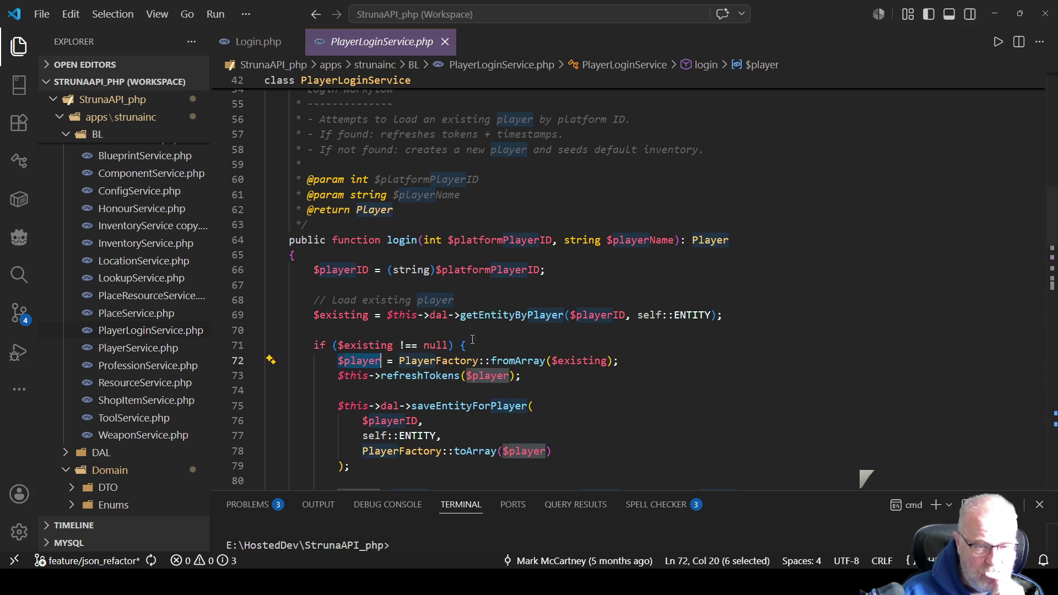
pyautogui.scroll(-2, 678, 361)
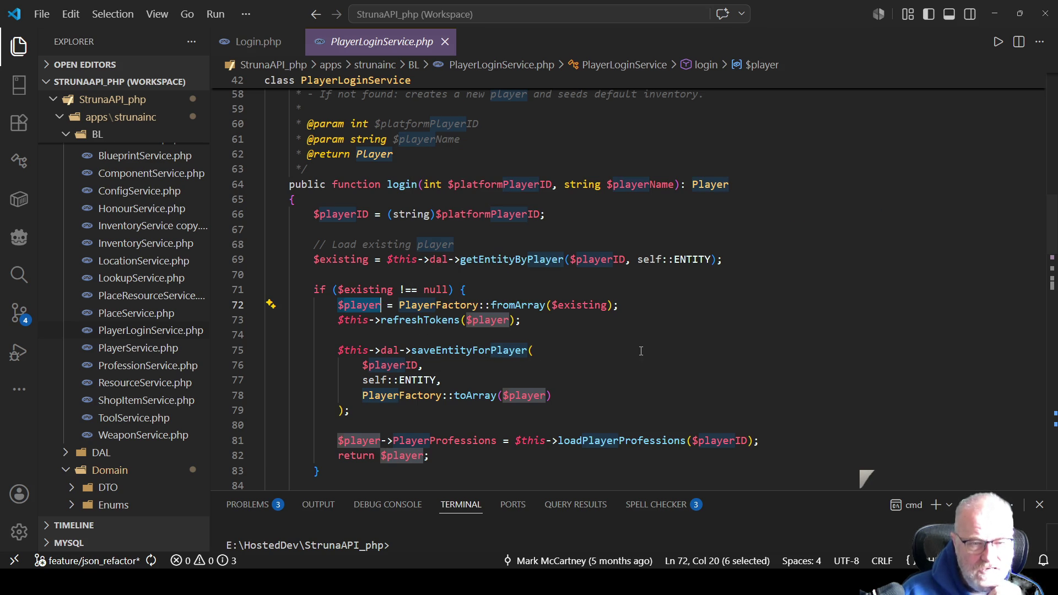
pyautogui.doubleClick(434, 319)
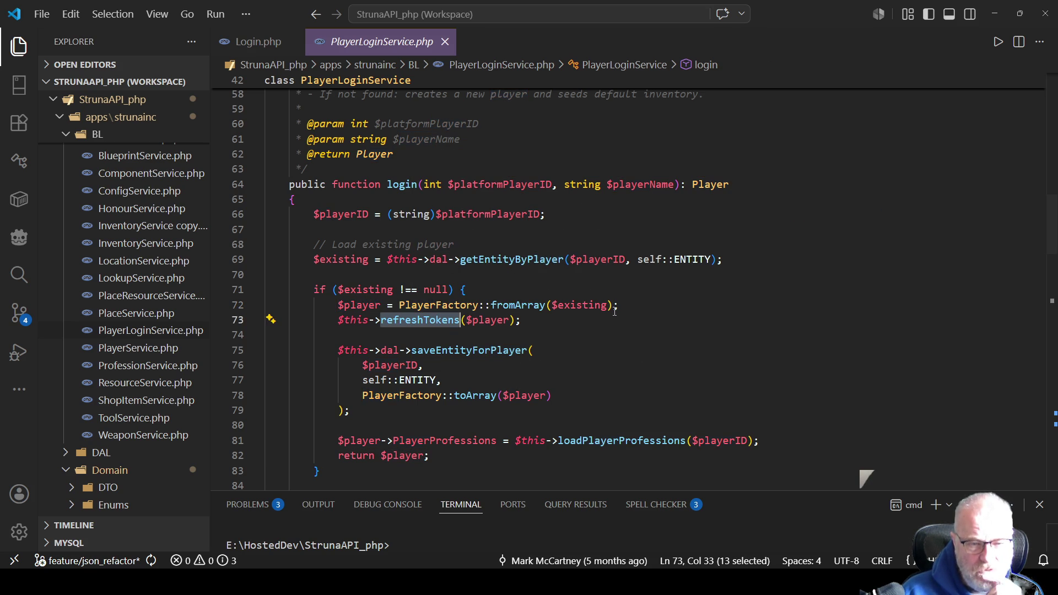
pyautogui.scroll(-2, 585, 379)
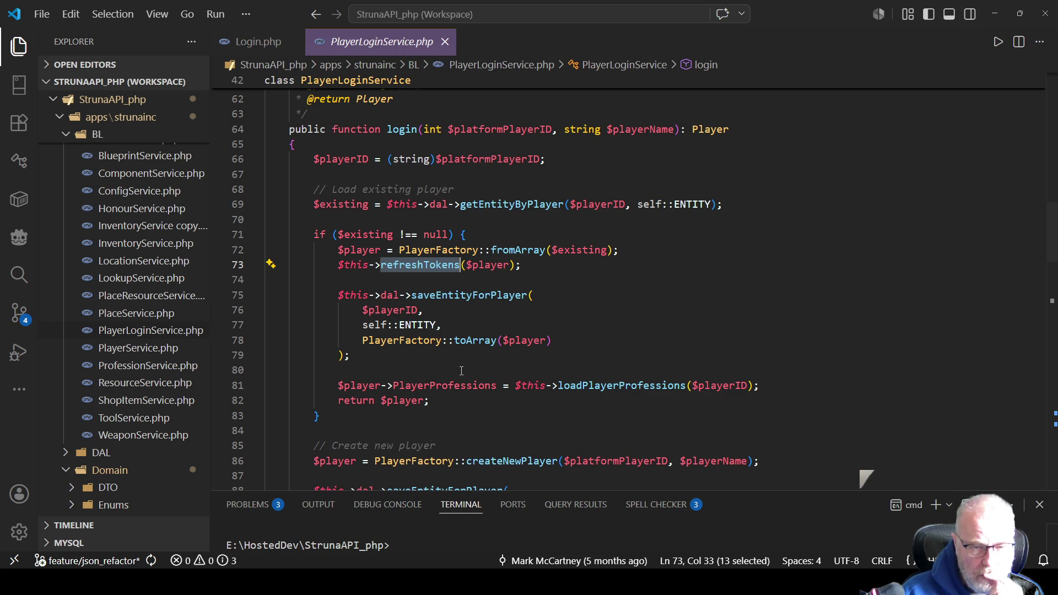
pyautogui.doubleClick(444, 385)
pyautogui.press('Up')
pyautogui.press('Up')
pyautogui.press('Up')
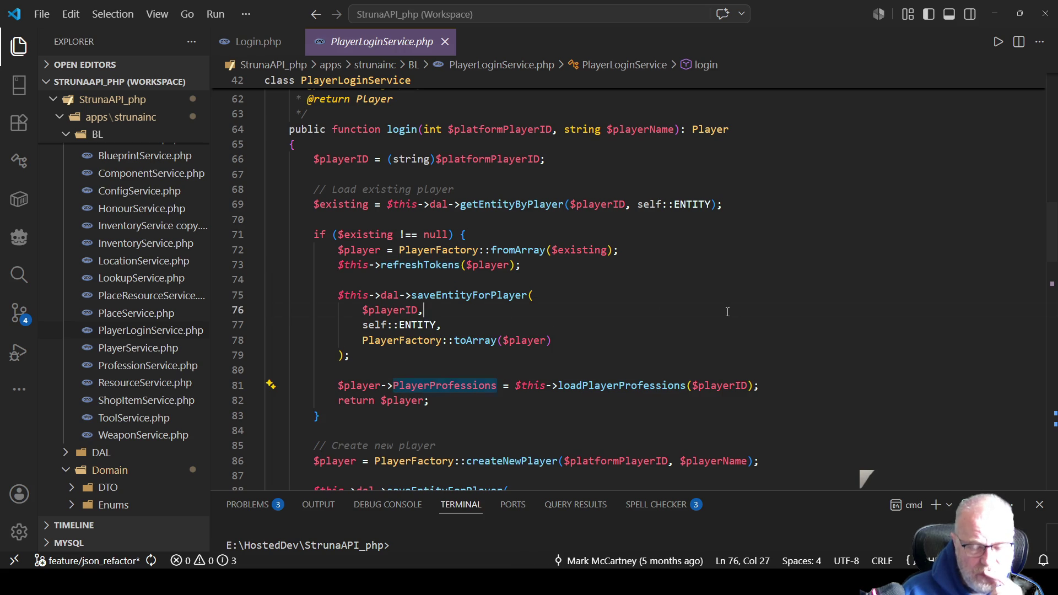
pyautogui.doubleClick(602, 385)
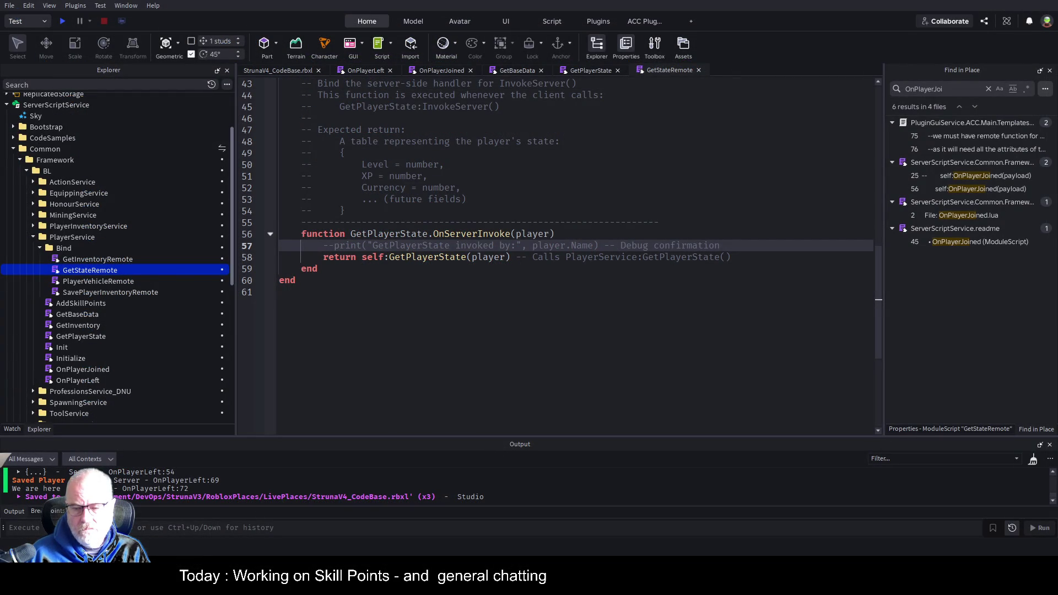
# Step: Start a play test from the game place tab
pyautogui.click(264, 70)
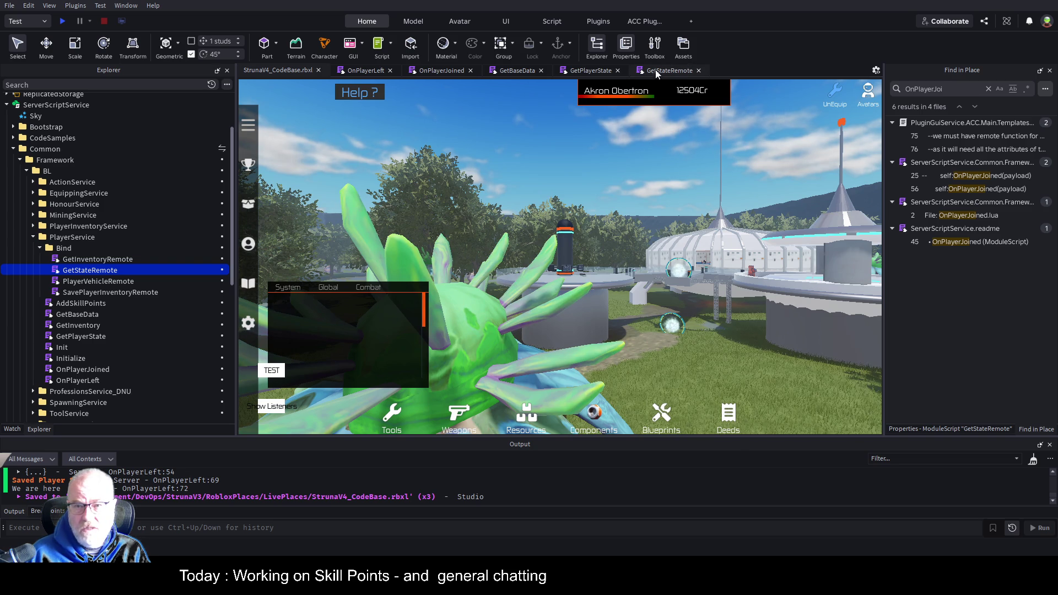
pyautogui.click(64, 23)
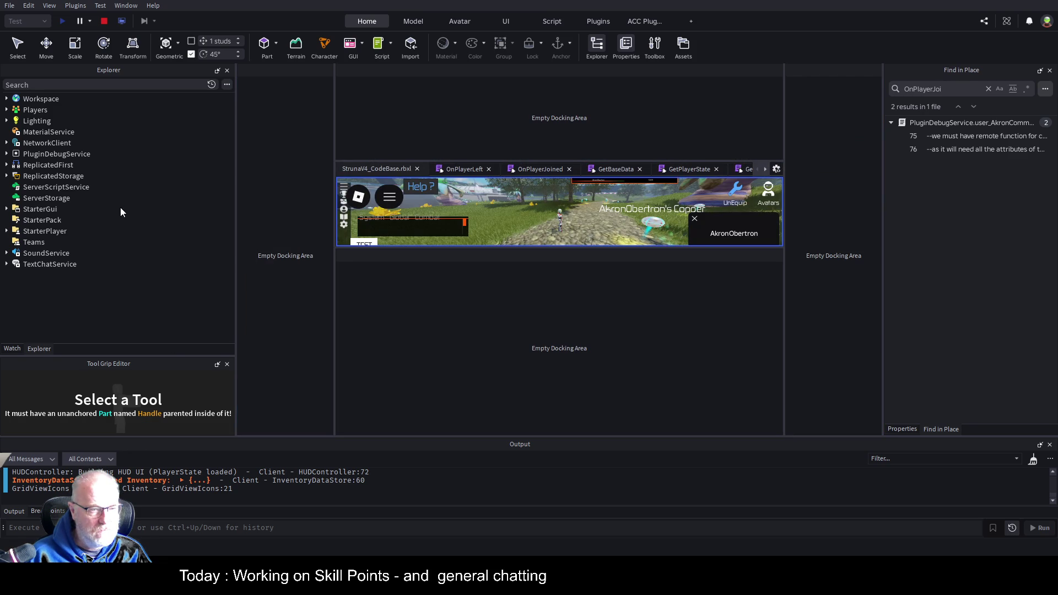
pyautogui.moveTo(120, 210); pyautogui.dragTo(117, 208)
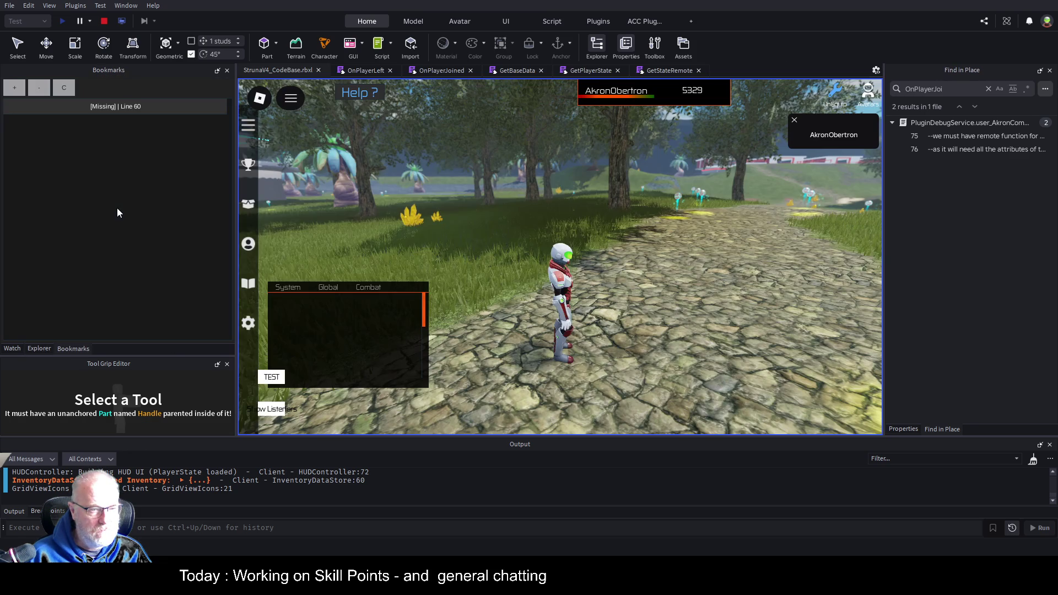
# Step: Walk the character with W and D to the copper orb, then stop the test
pyautogui.press('w')
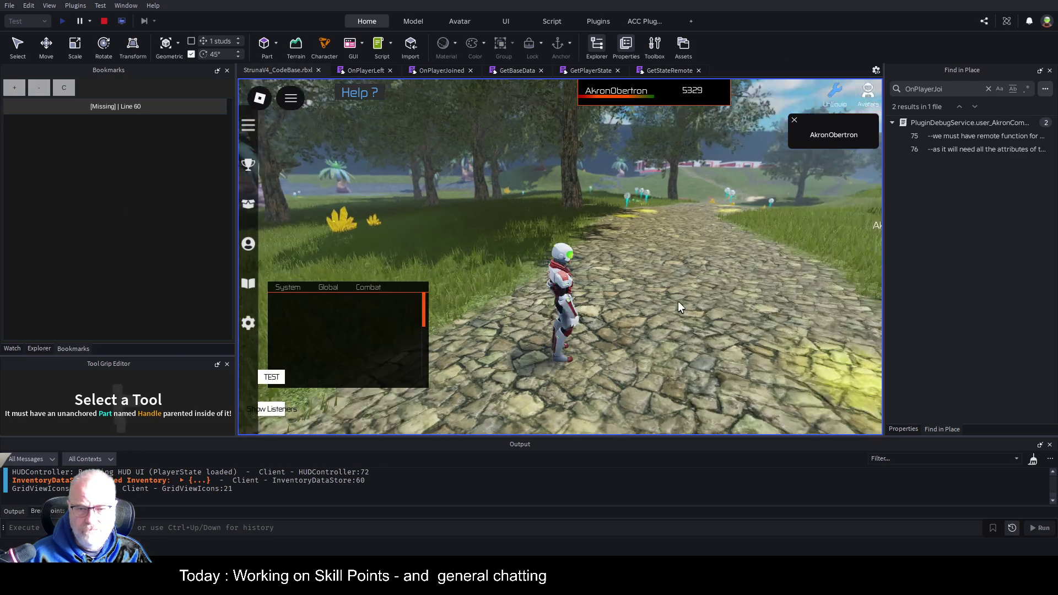
pyautogui.press('d')
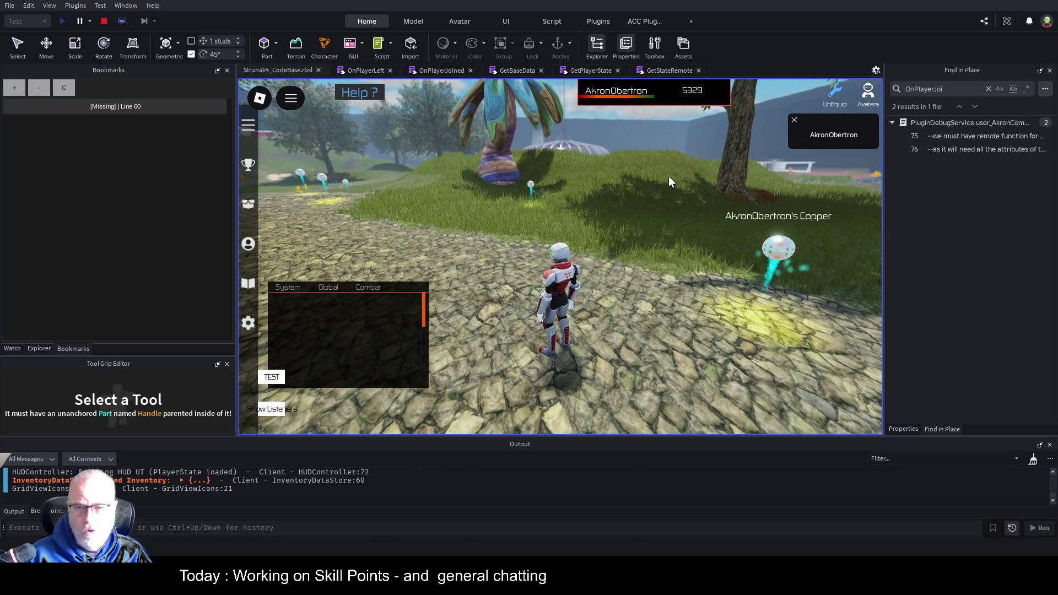
pyautogui.click(370, 71)
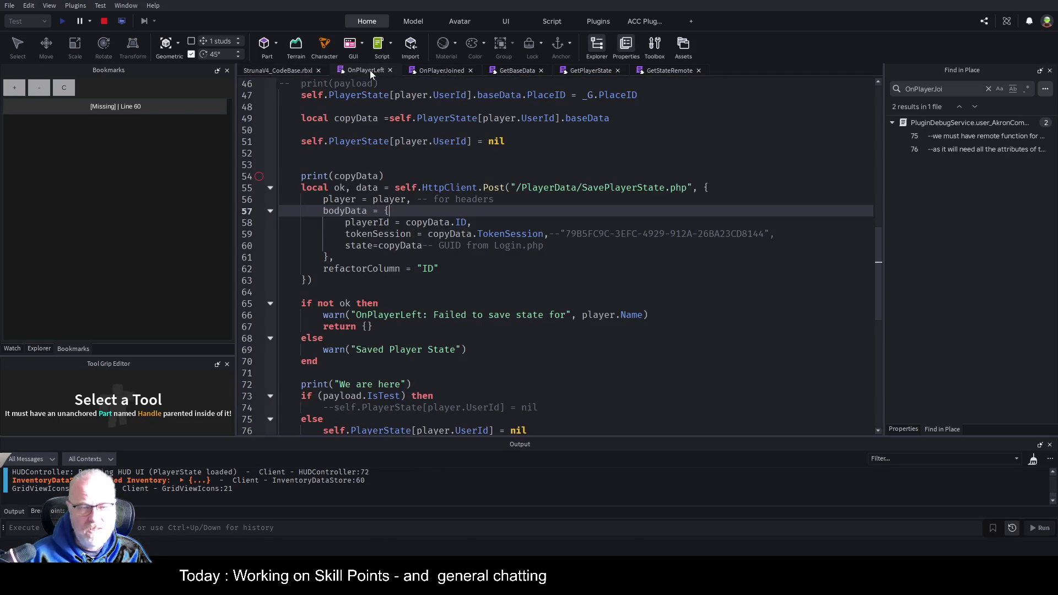
pyautogui.click(295, 70)
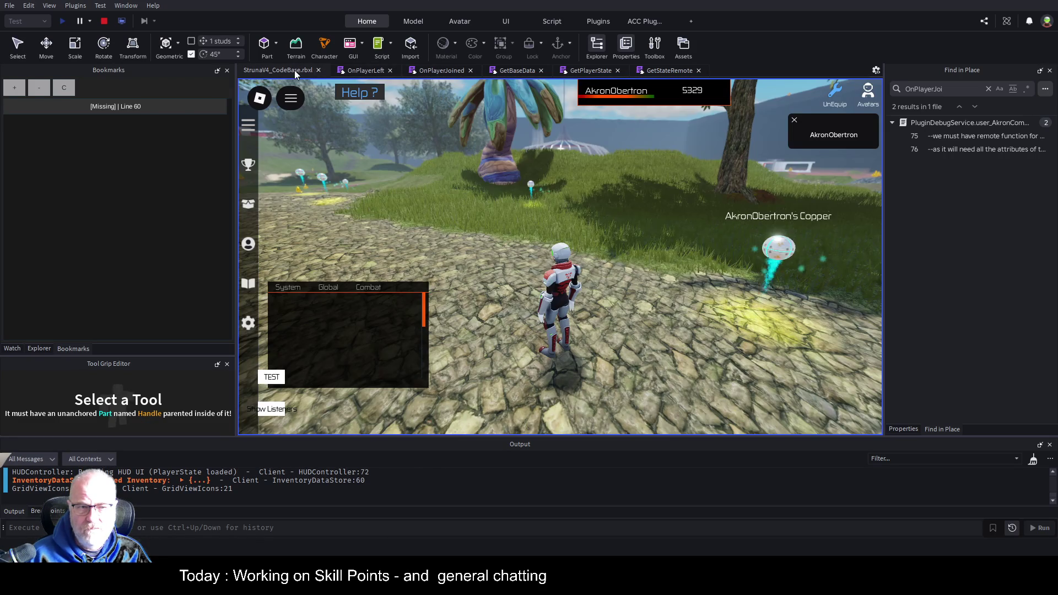
pyautogui.click(105, 21)
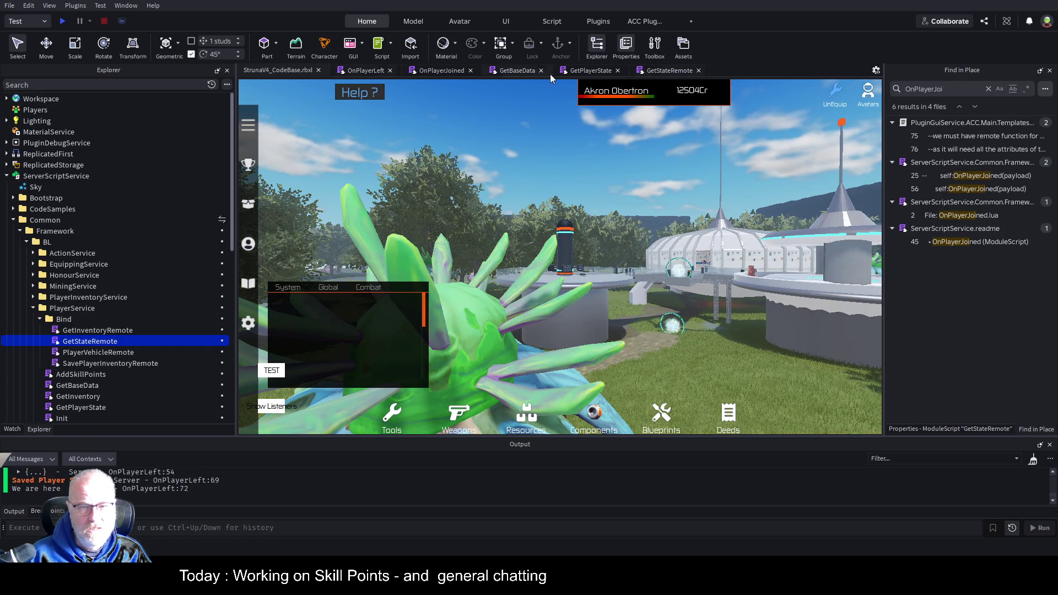
pyautogui.click(669, 71)
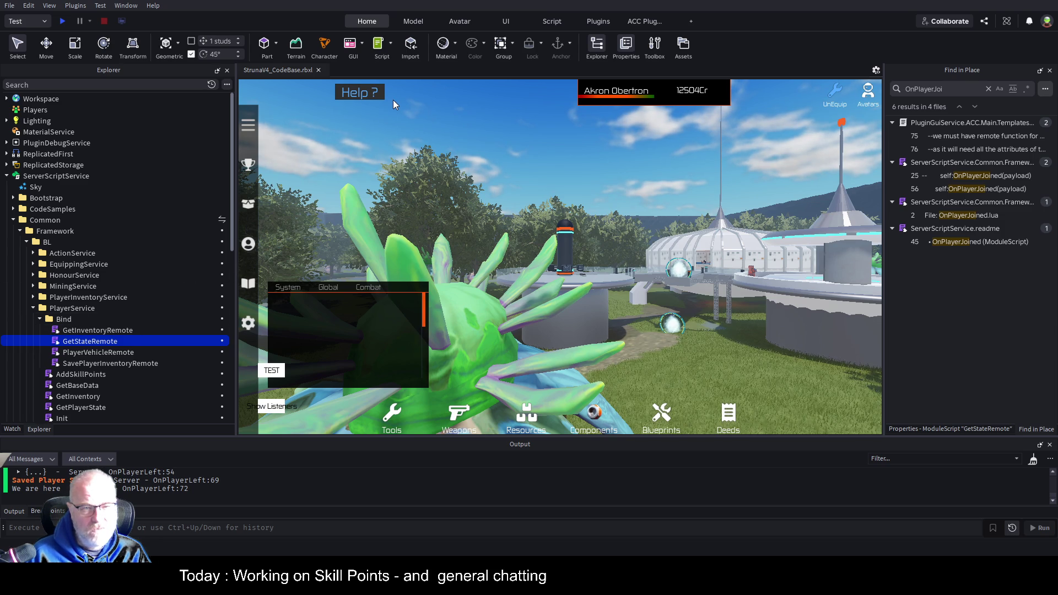
# Step: Collapse the Bind folder under PlayerService in Explorer
pyautogui.click(39, 320)
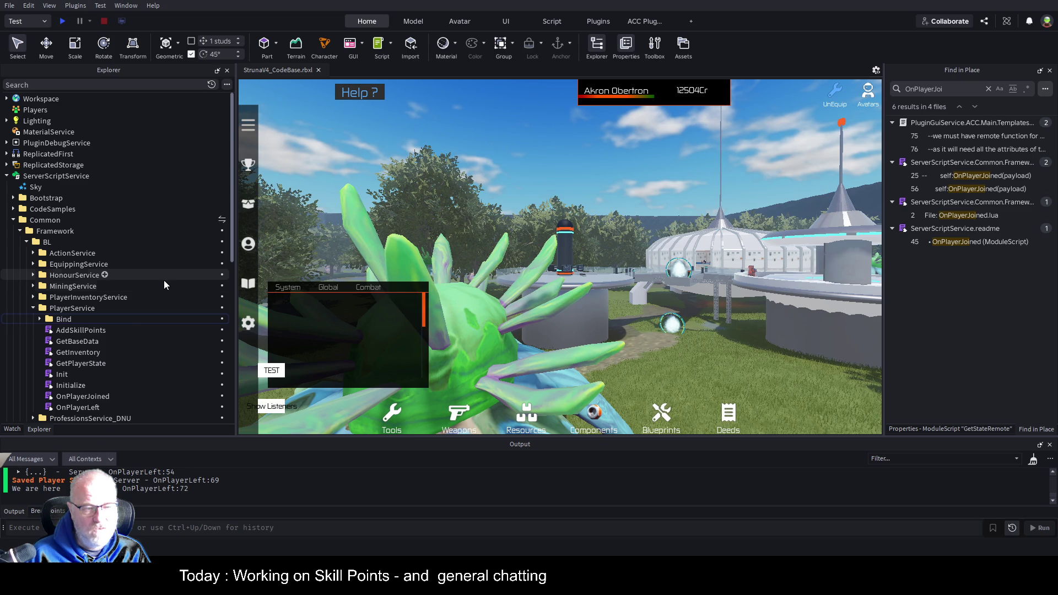
# Step: Open AddSkillPoints at its math.random(1,100) line, then expand ActionService and its Bind folder
pyautogui.doubleClick(83, 331)
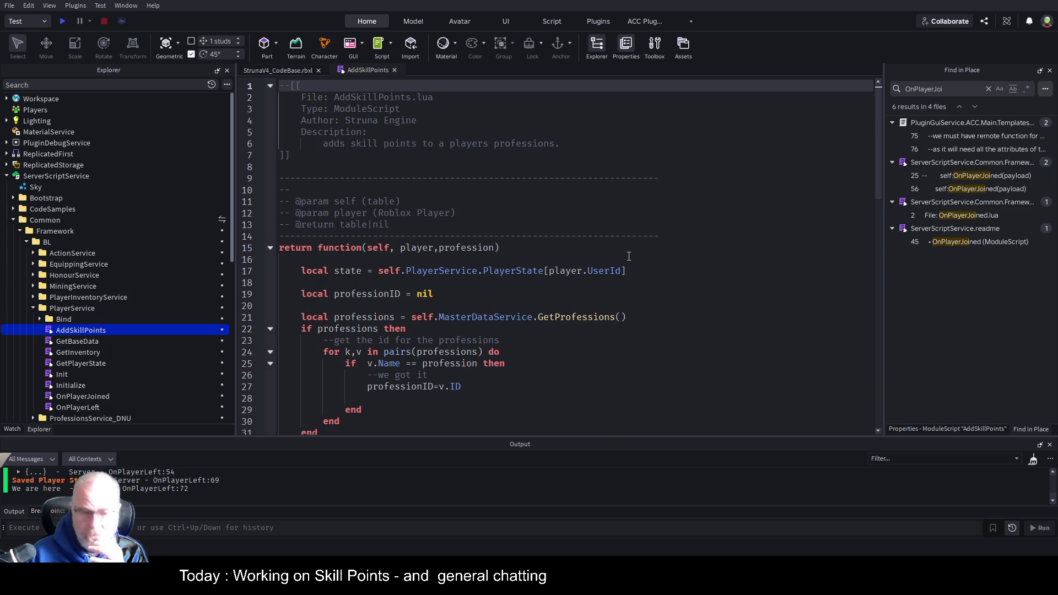
pyautogui.scroll(-14, 452, 175)
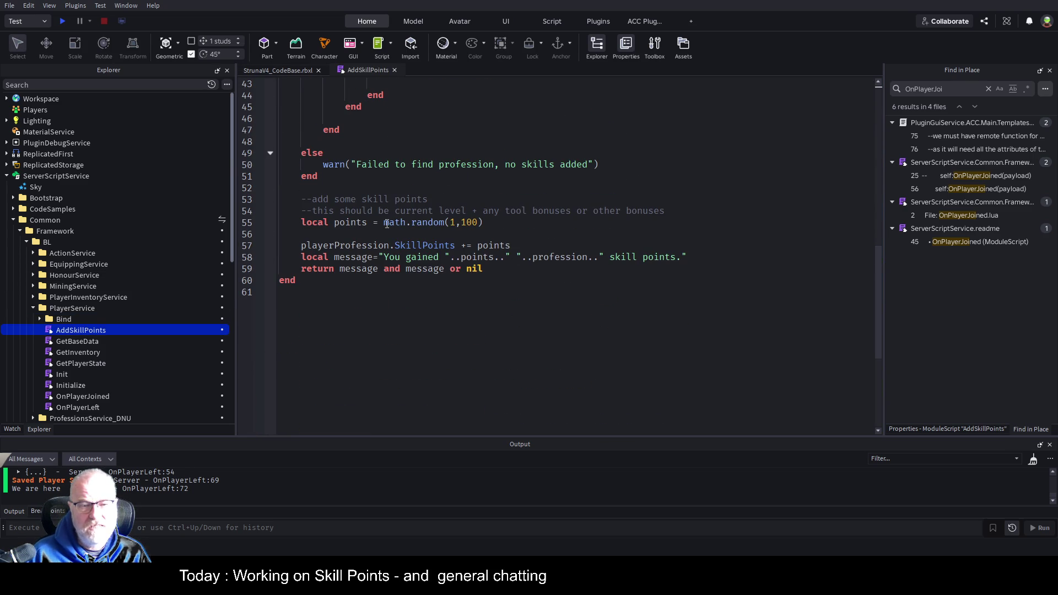
pyautogui.moveTo(385, 222); pyautogui.dragTo(481, 229)
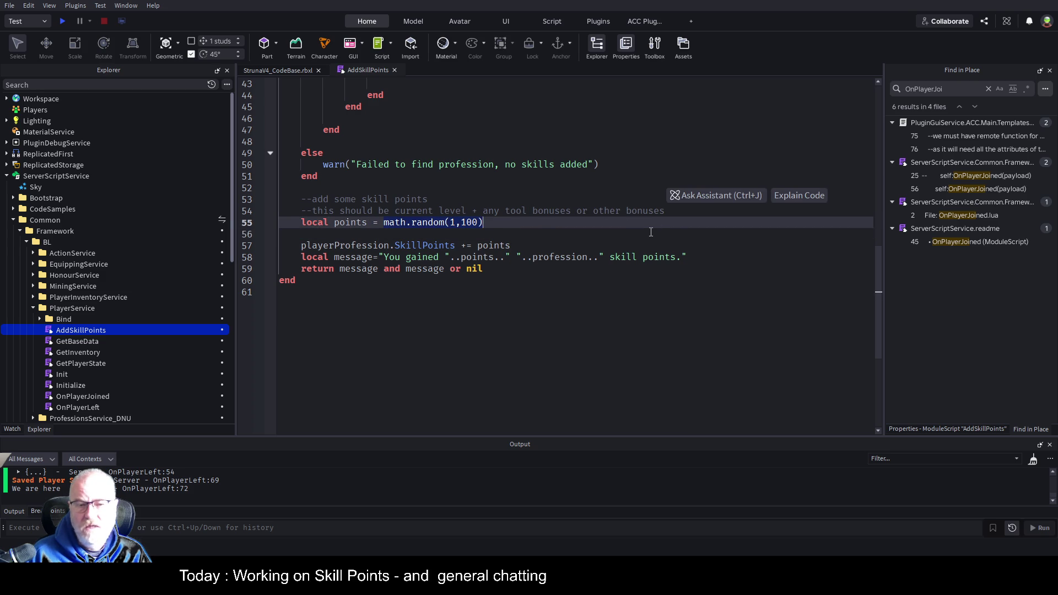
pyautogui.click(553, 299)
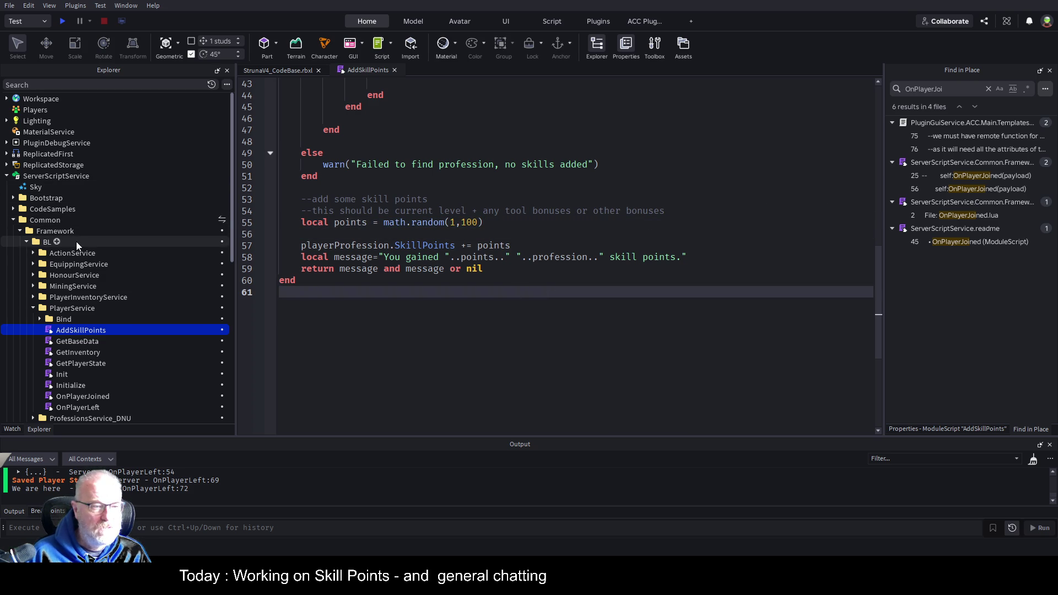
pyautogui.click(33, 253)
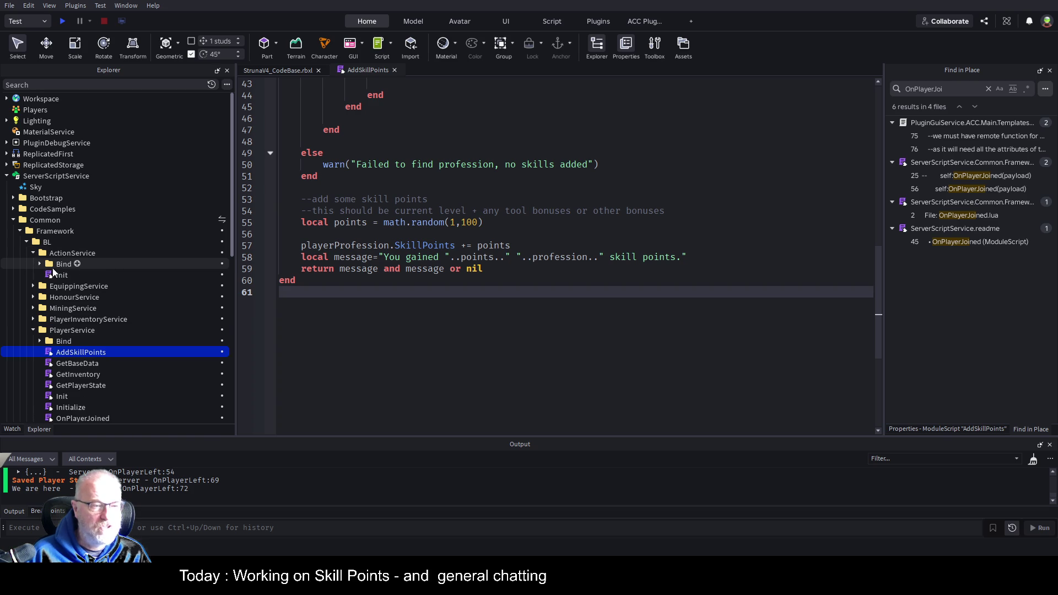
pyautogui.click(40, 264)
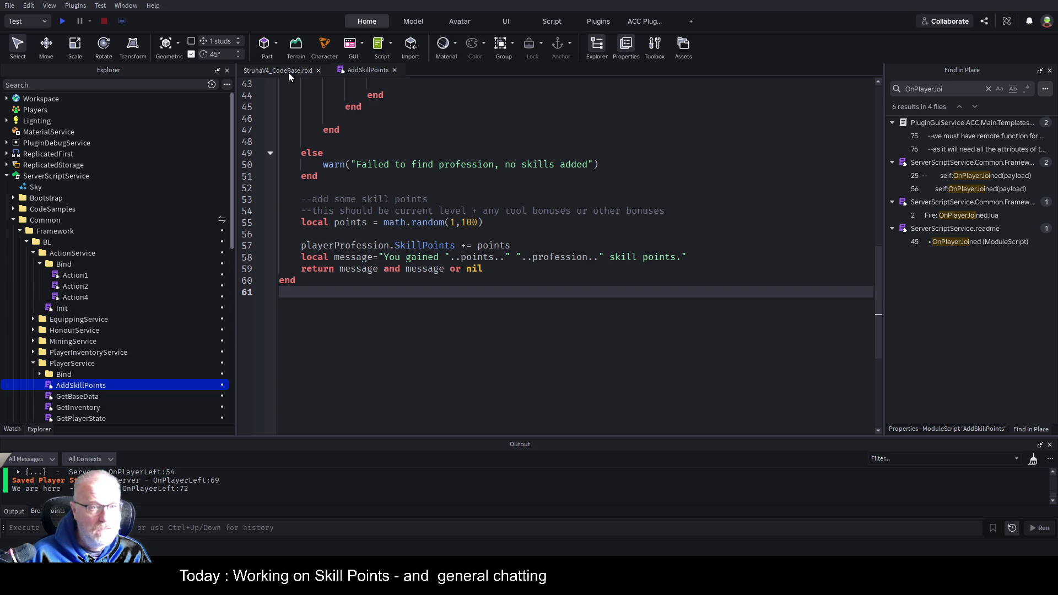
# Step: Open the Action1 script from ActionService's Bind folder
pyautogui.click(70, 277)
pyautogui.doubleClick(70, 277)
pyautogui.scroll(-9, 572, 310)
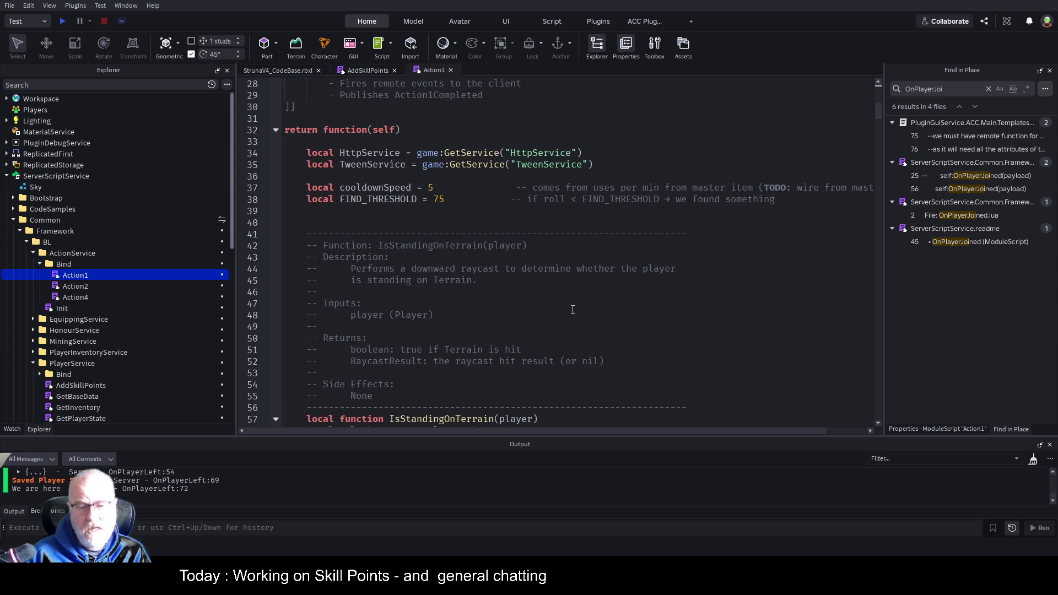
pyautogui.scroll(-4, 572, 310)
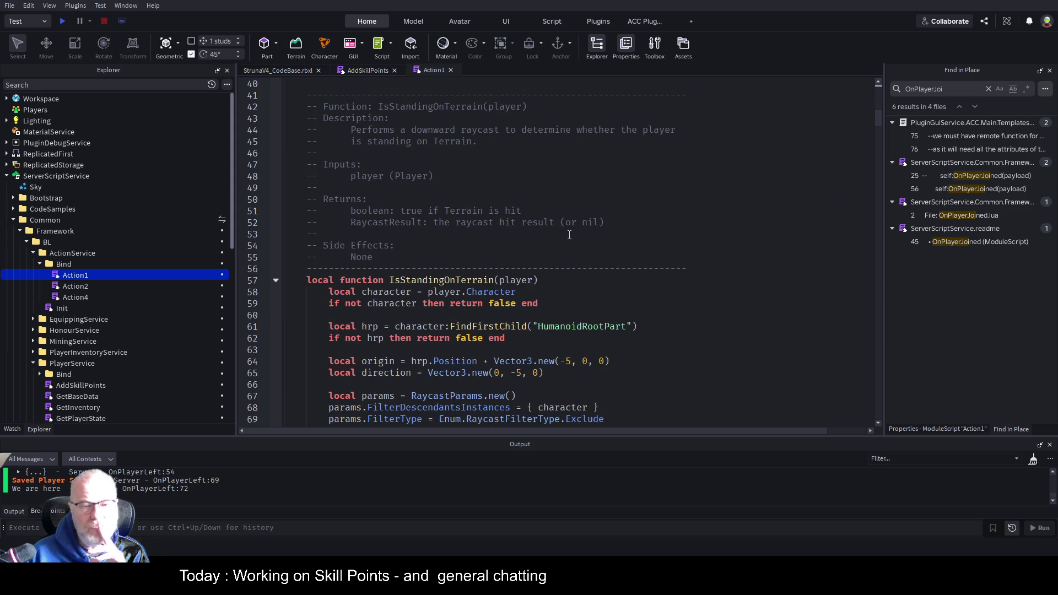
pyautogui.scroll(-6, 570, 236)
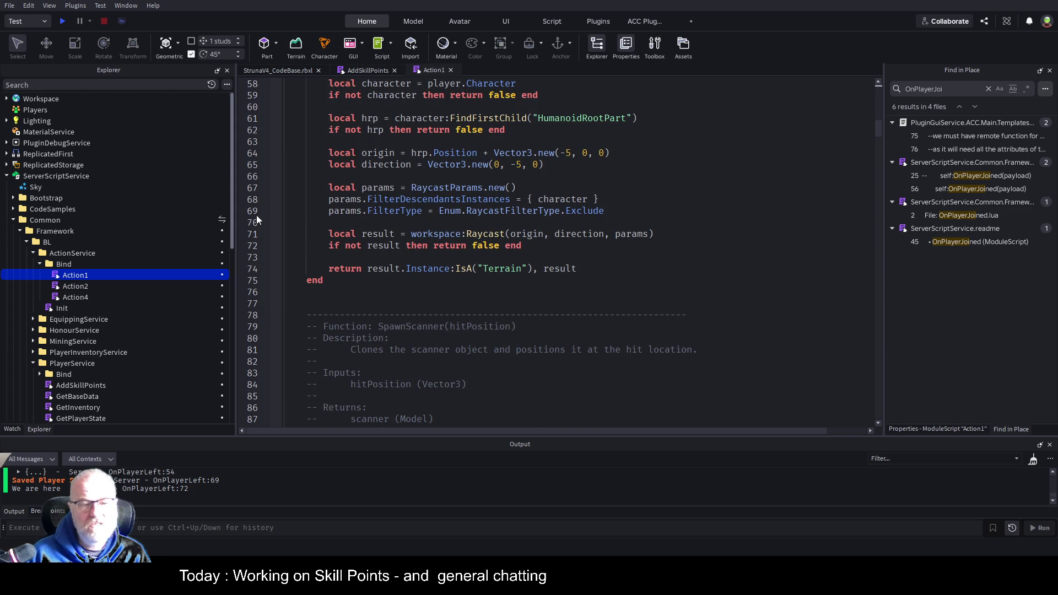
# Step: Copy the AddSkillPoints name and search Action1 for it, landing on line 449
pyautogui.click(72, 388)
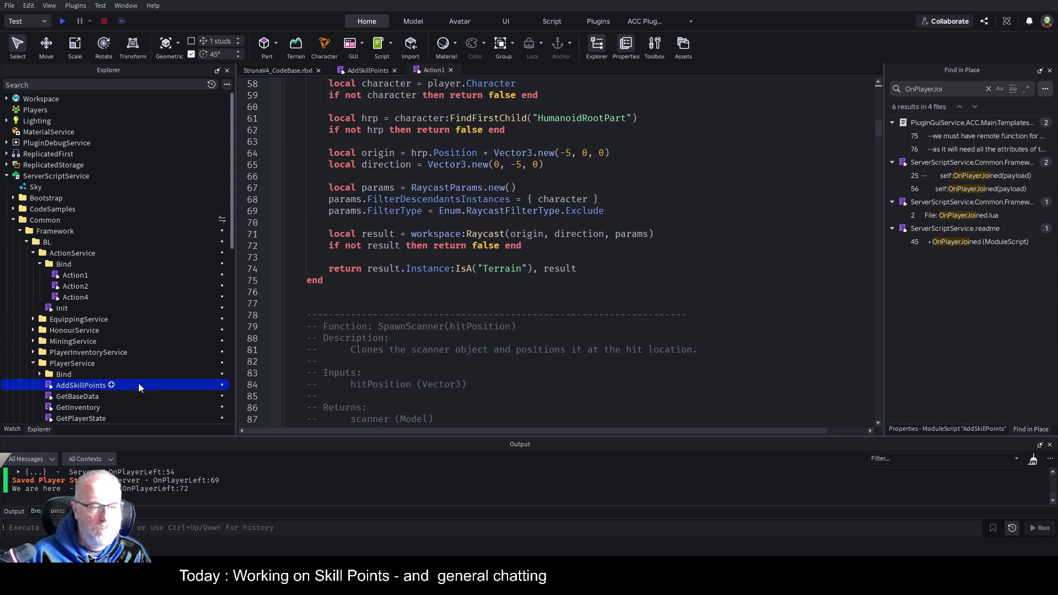
pyautogui.press('F2')
pyautogui.hotkey('ctrl', 'c')
pyautogui.click(507, 287)
pyautogui.hotkey('ctrl', 'f')
pyautogui.hotkey('ctrl', 'v')
pyautogui.click(717, 270)
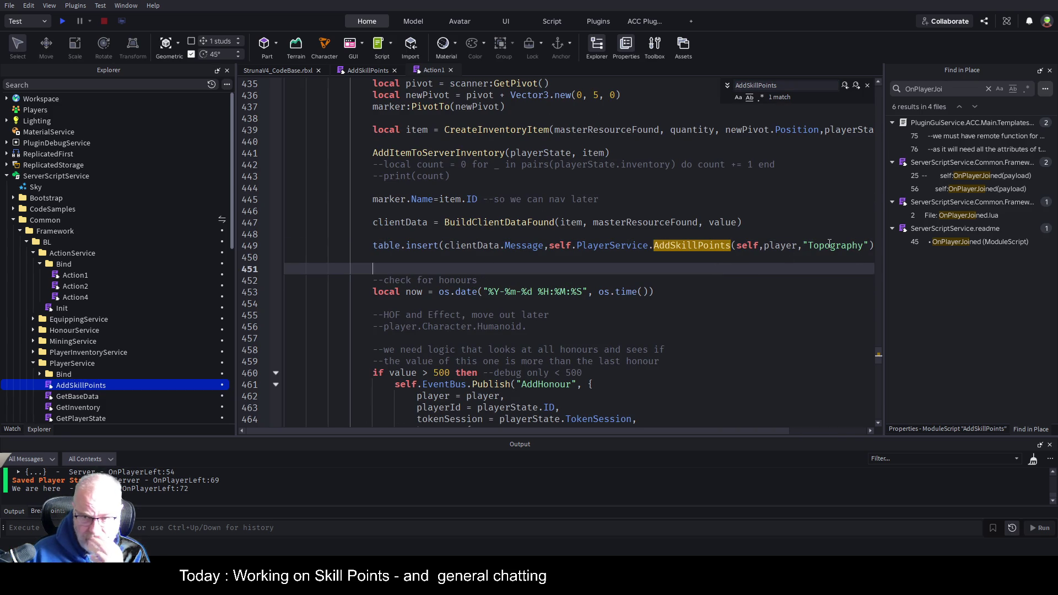
# Step: Insert AddSkillPoints(self,player,"Topography") result into clientData.Message after building clientData in Action1
pyautogui.click(839, 246)
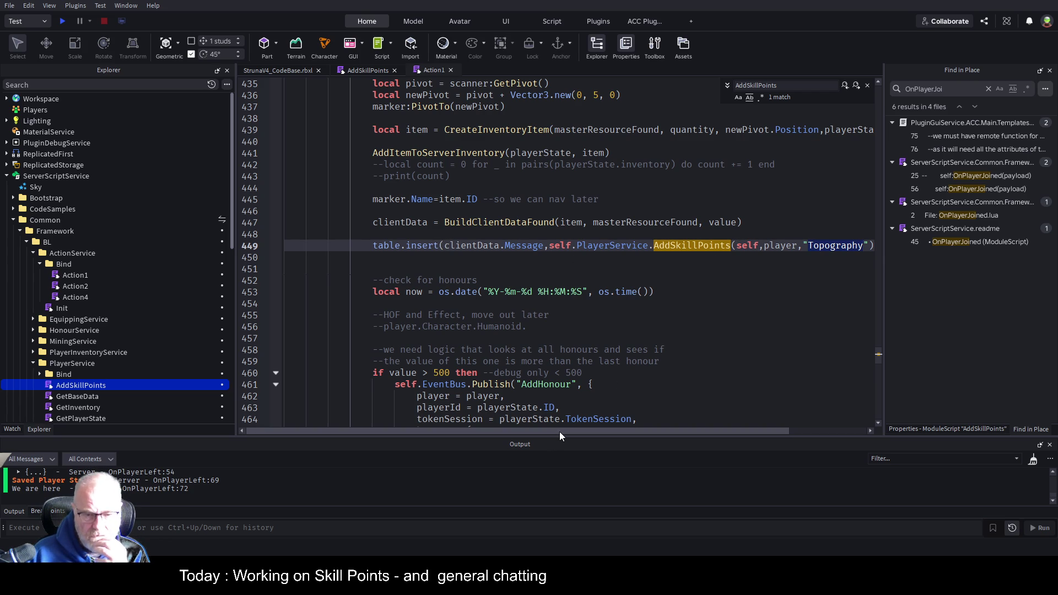
pyautogui.moveTo(561, 432); pyautogui.dragTo(638, 431)
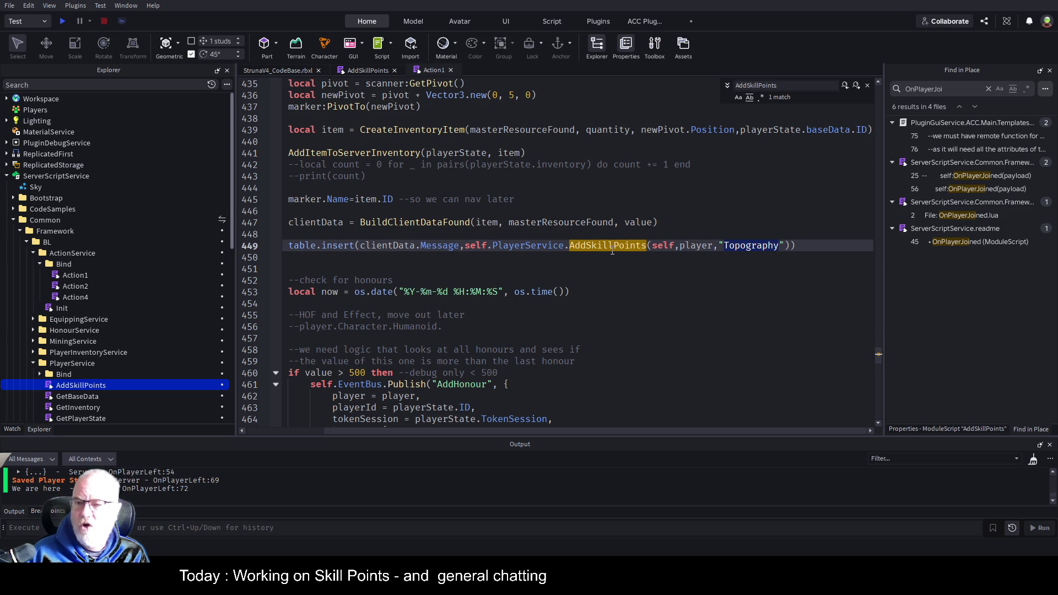
pyautogui.click(596, 273)
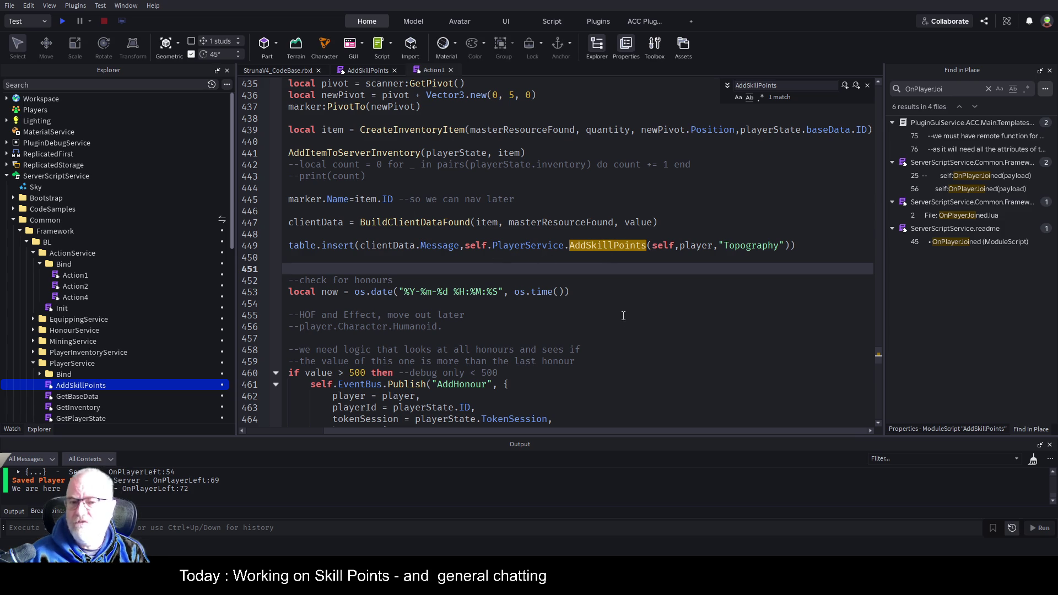
pyautogui.click(617, 246)
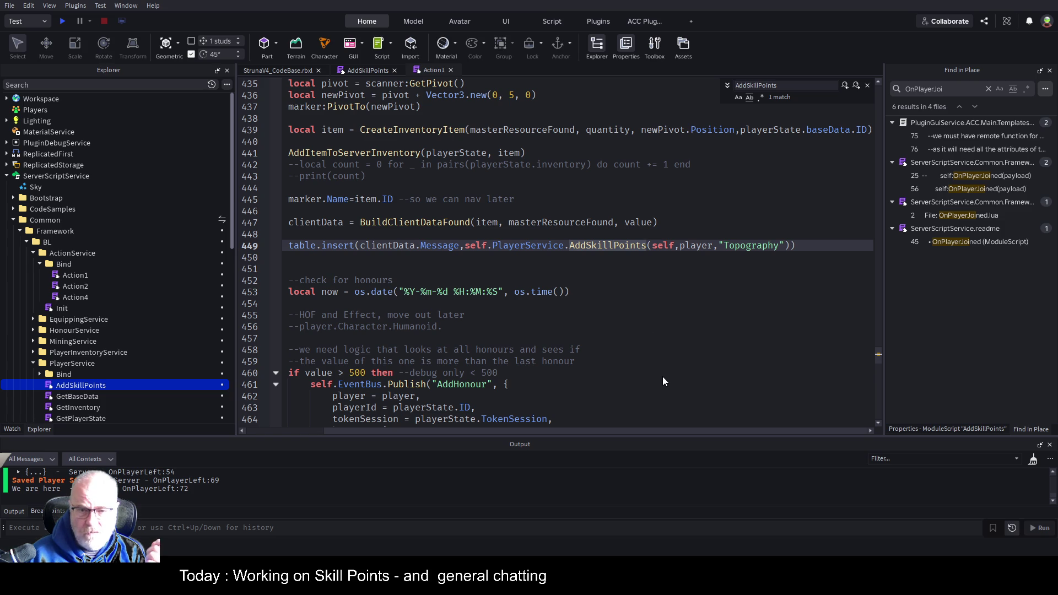
pyautogui.scroll(-5, 120, 298)
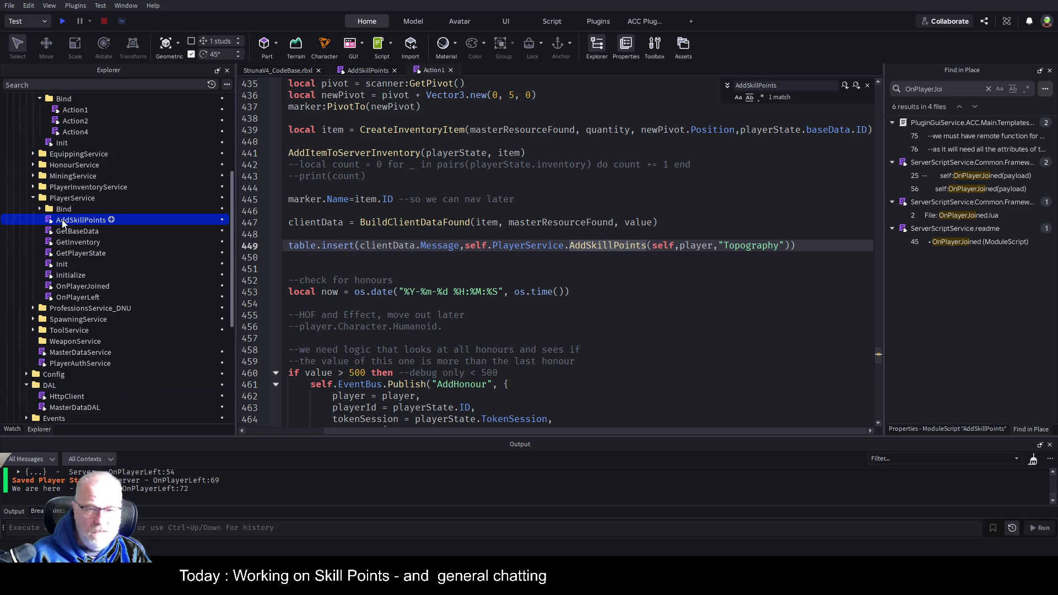
# Step: Review the playerProfession code in AddSkillPoints, then start a new playtest from the StrunaV4 place
pyautogui.doubleClick(86, 221)
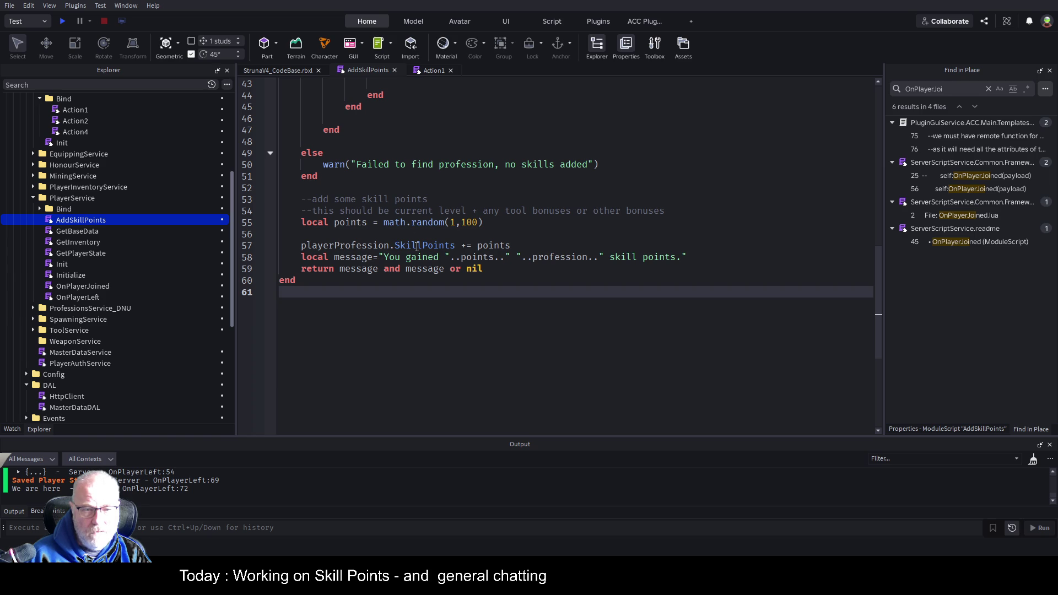
pyautogui.click(336, 246)
pyautogui.scroll(10, 648, 244)
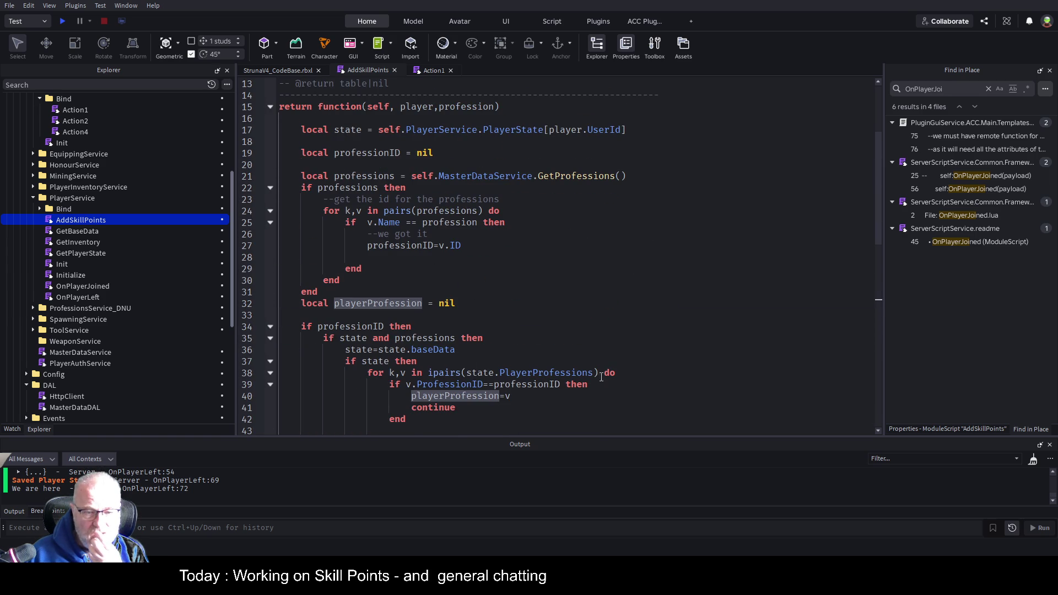
pyautogui.scroll(-8, 590, 378)
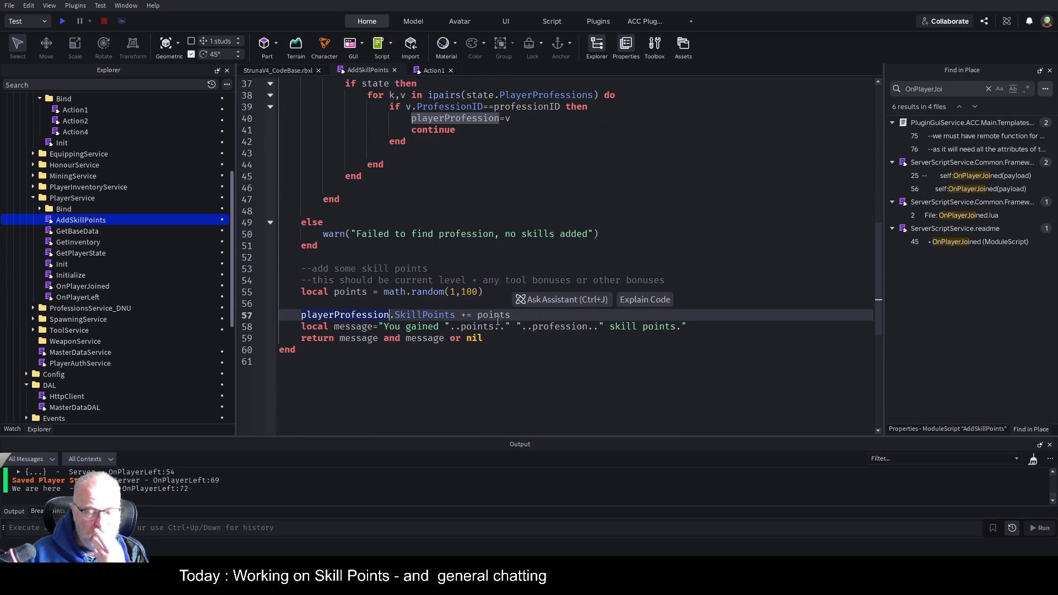
pyautogui.click(298, 71)
pyautogui.click(64, 24)
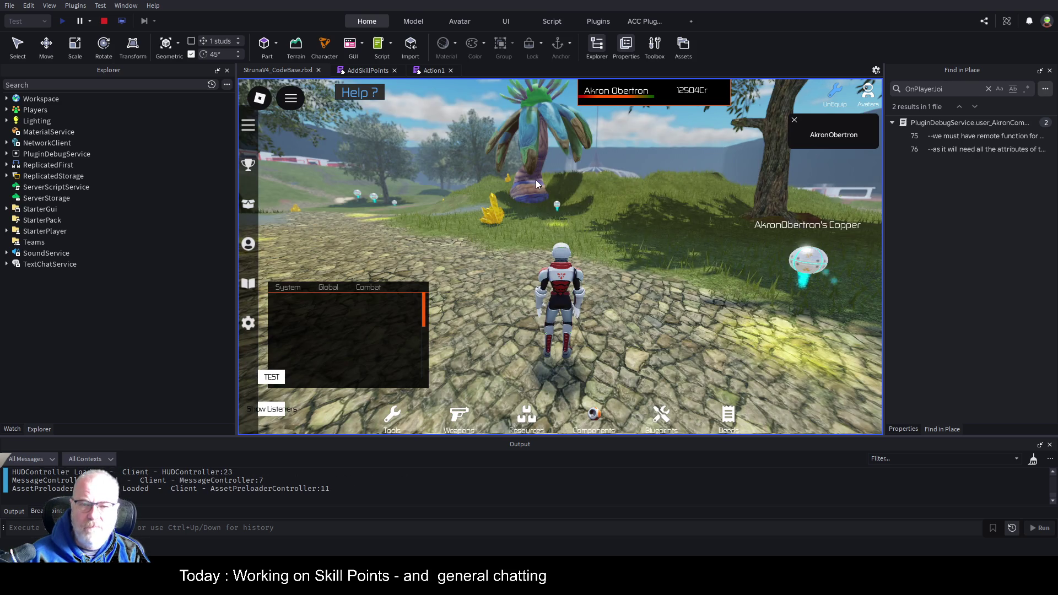
# Step: Walk the character along the path and out onto the open grass
pyautogui.moveTo(536, 180)
pyautogui.mouseDown()
pyautogui.moveTo(257, 186)
pyautogui.moveTo(124, 245)
pyautogui.moveTo(127, 269)
pyautogui.mouseUp()
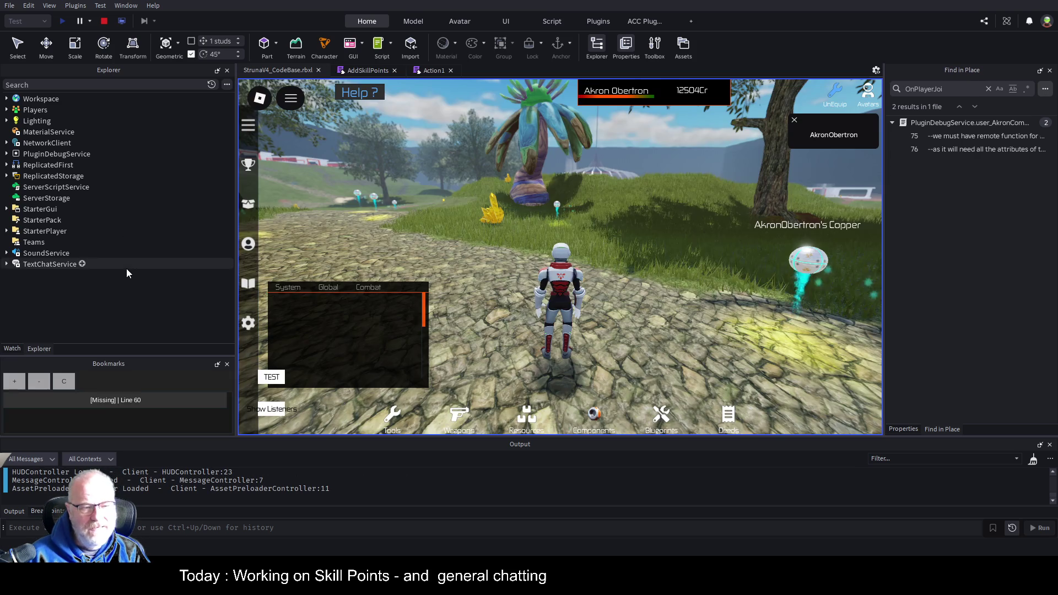
pyautogui.press('w')
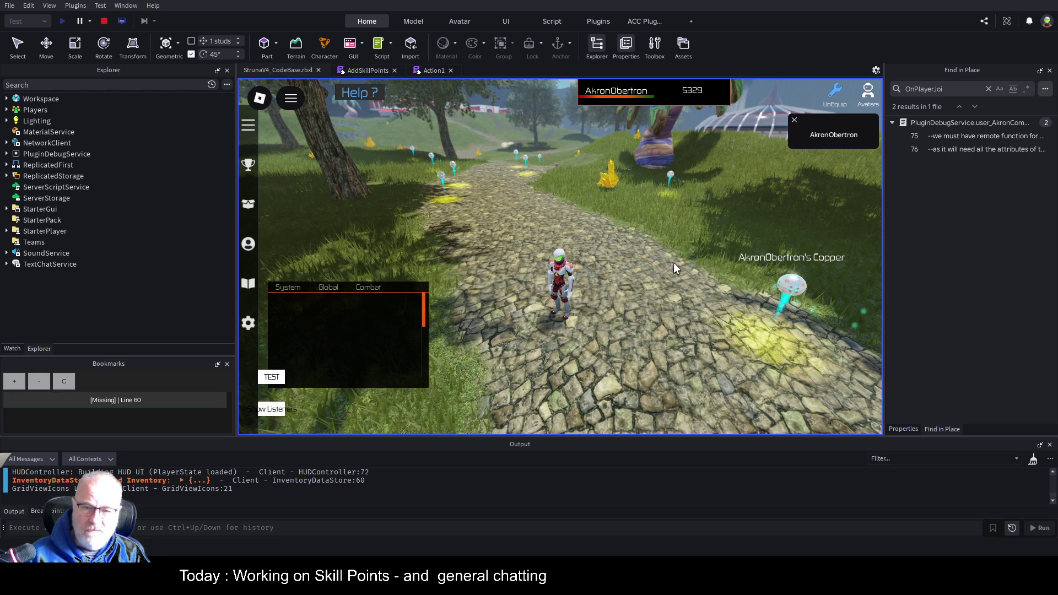
pyautogui.press('w')
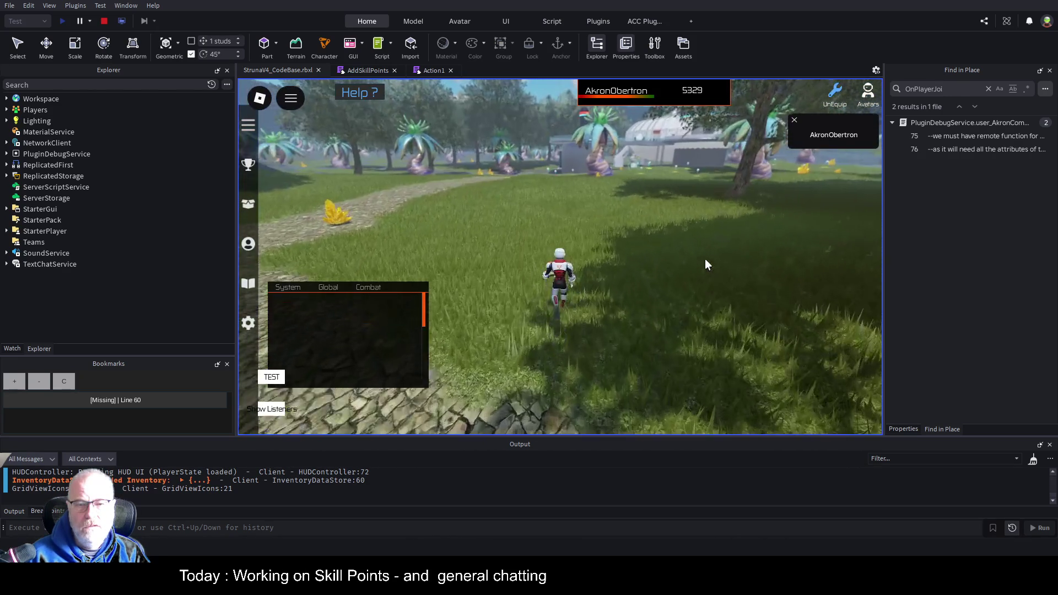
# Step: Equip the OOF001 tool from the Tools inventory
pyautogui.press('i')
pyautogui.click(468, 201)
pyautogui.click(529, 334)
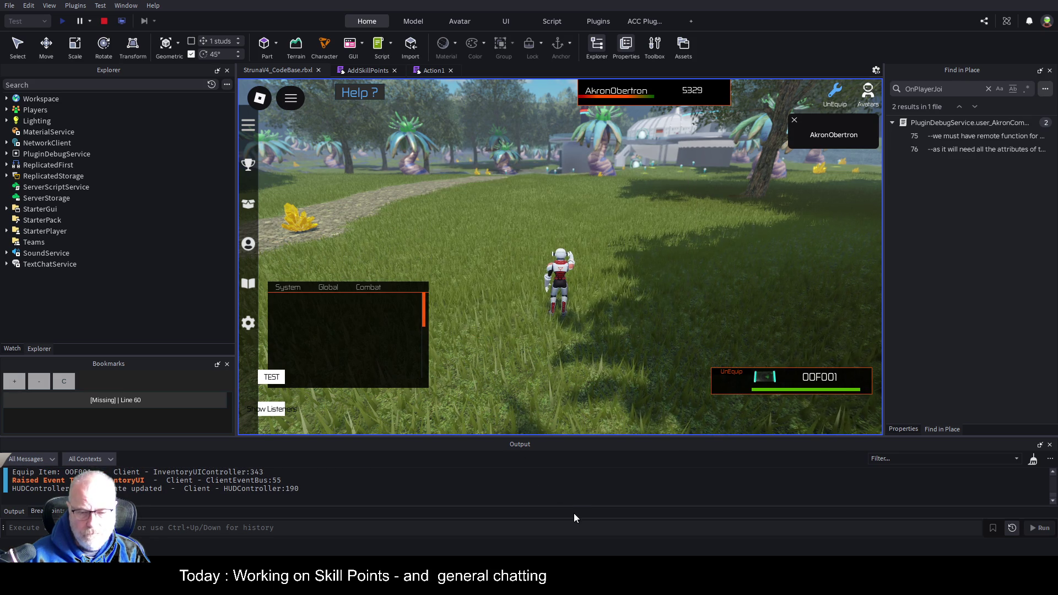
pyautogui.scroll(-3, 573, 518)
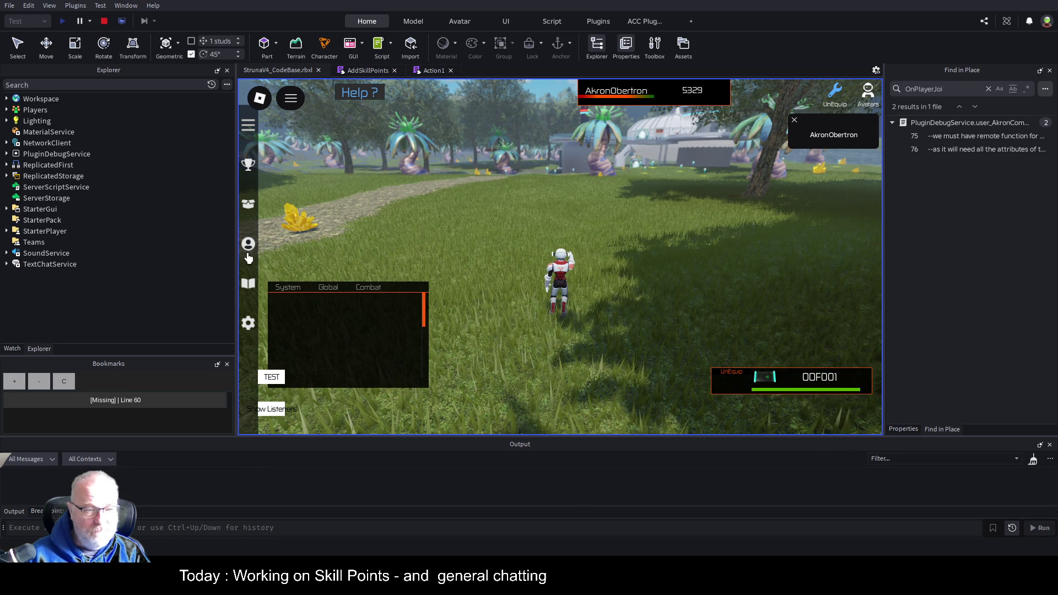
pyautogui.click(248, 246)
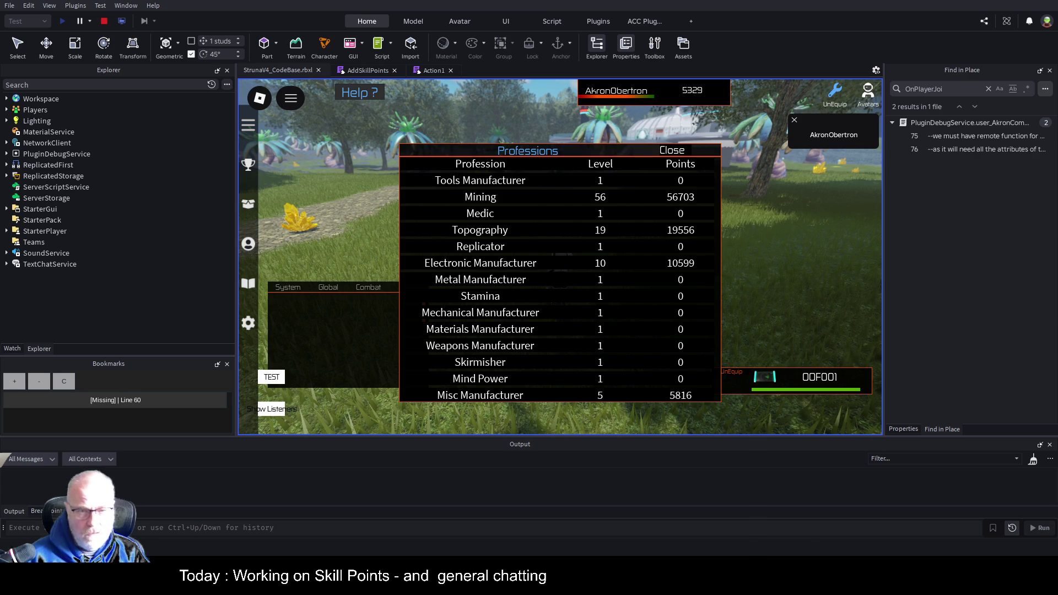
pyautogui.click(683, 152)
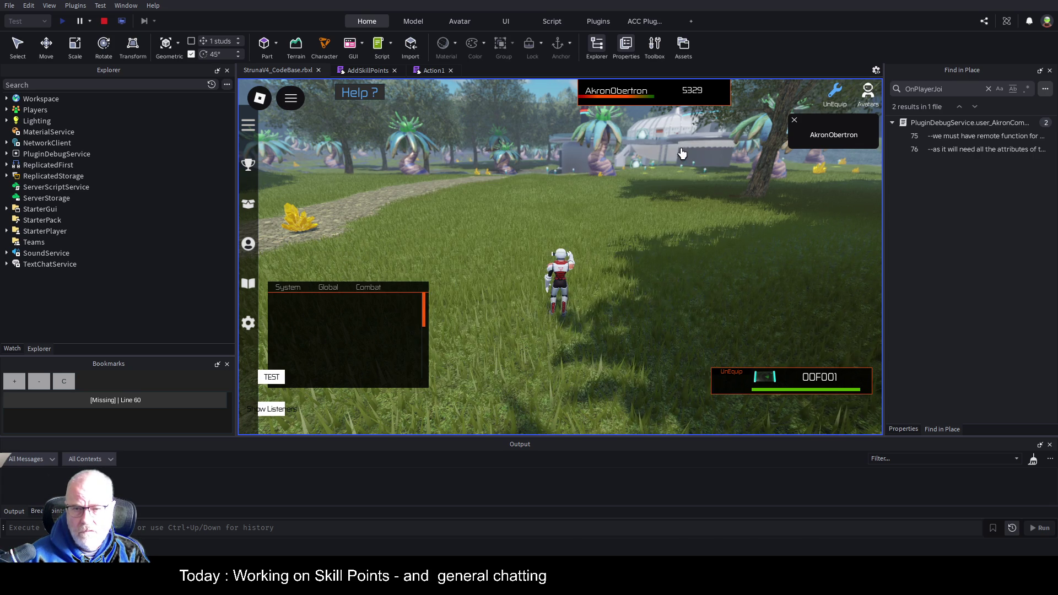
# Step: Scan the ground for 33 Cobalt and 8 Topography points, unequip OOF001, and expand the Output log's save table
pyautogui.click(636, 280)
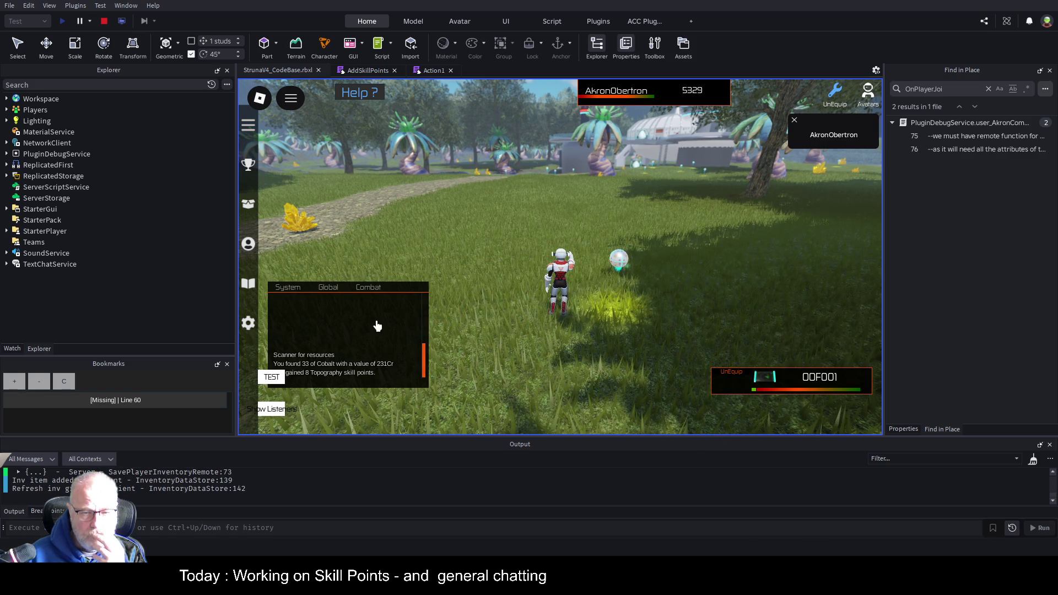
pyautogui.moveTo(377, 326); pyautogui.dragTo(373, 282)
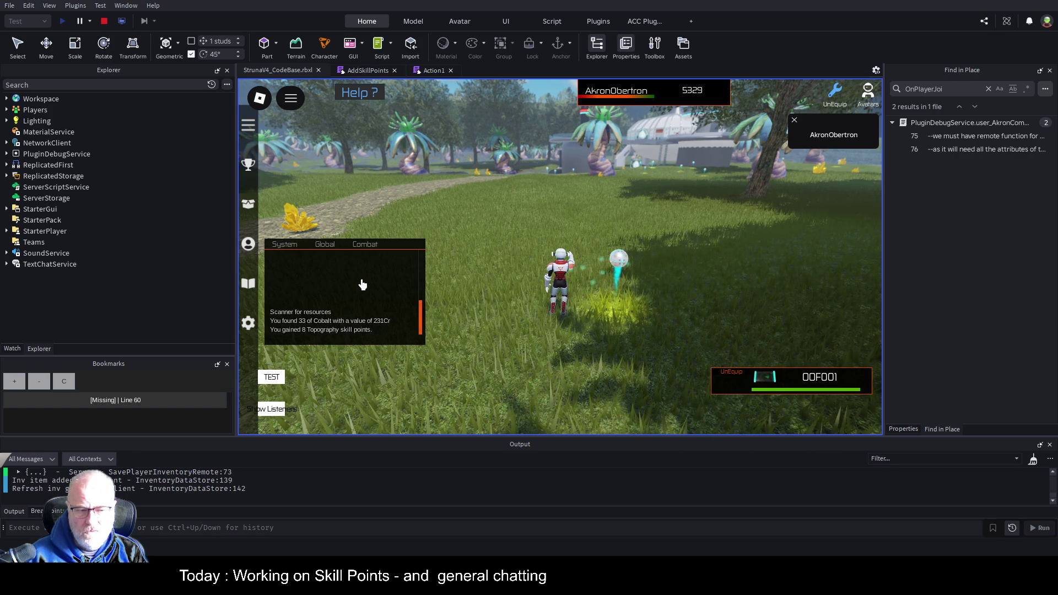
pyautogui.press('1')
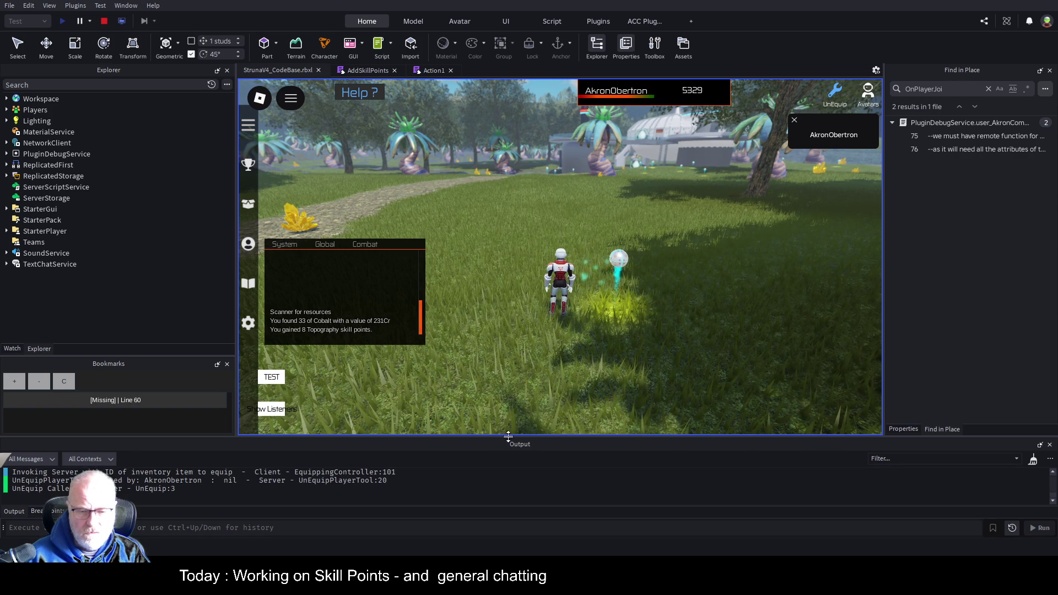
pyautogui.moveTo(508, 436); pyautogui.dragTo(571, 305)
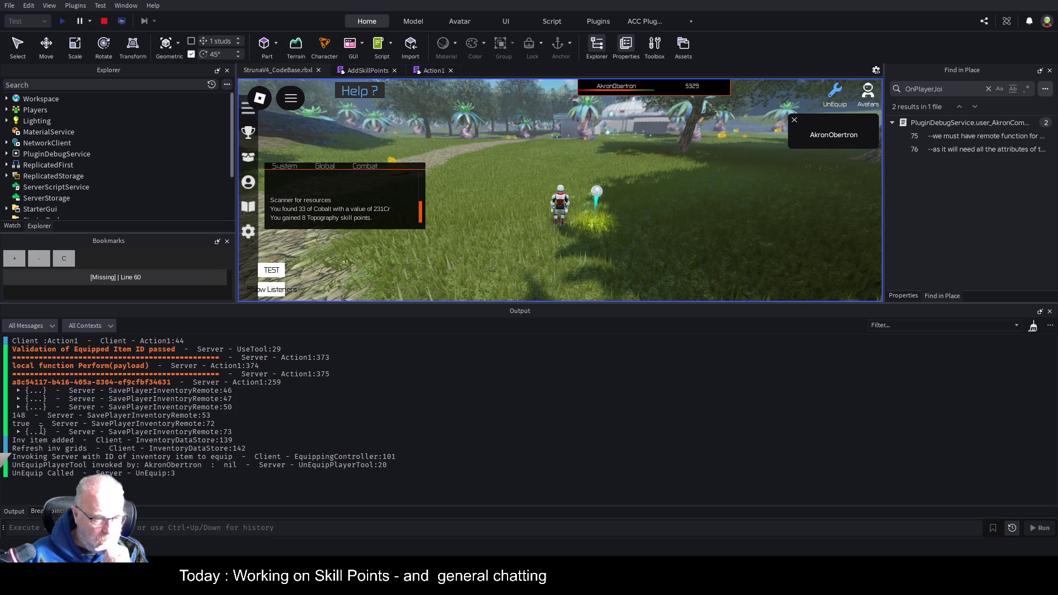
pyautogui.click(19, 432)
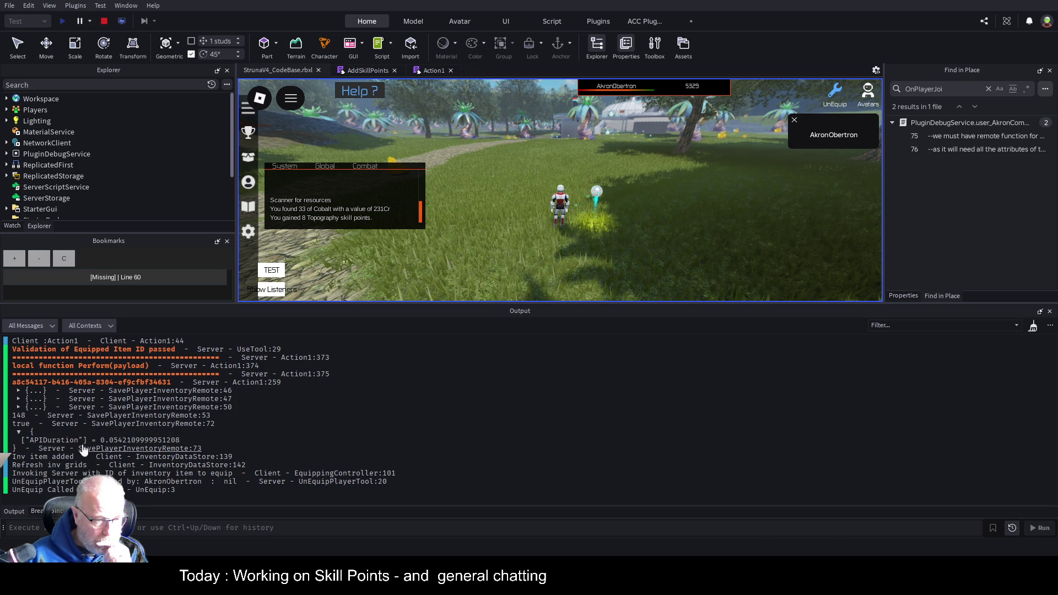
# Step: Collapse the inventory save table, choose Clear Output in the Output log, and stop the playtest
pyautogui.click(19, 432)
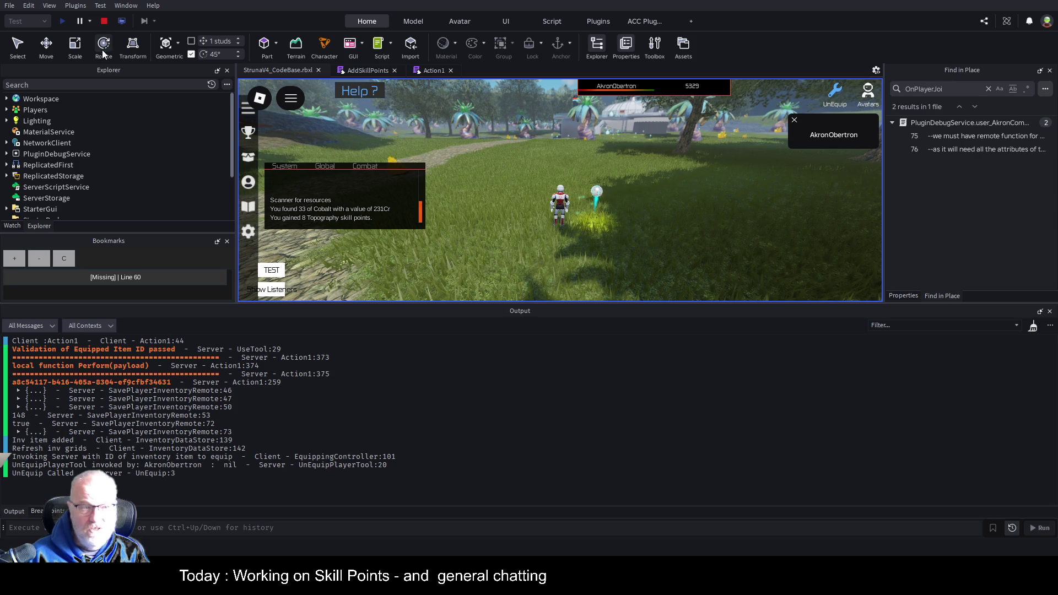
pyautogui.rightClick(699, 459)
pyautogui.click(703, 464)
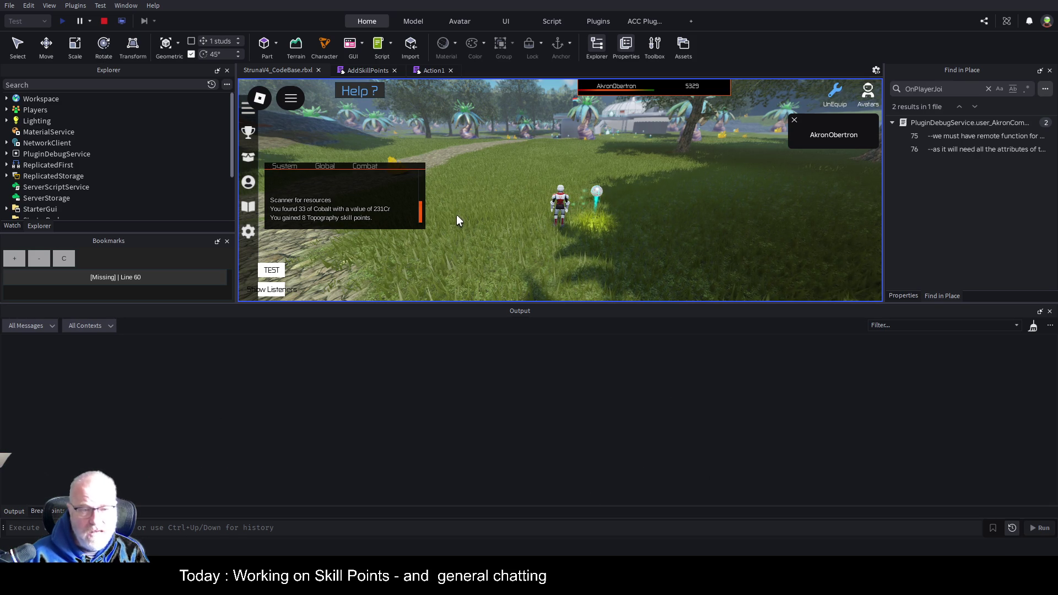
pyautogui.click(104, 21)
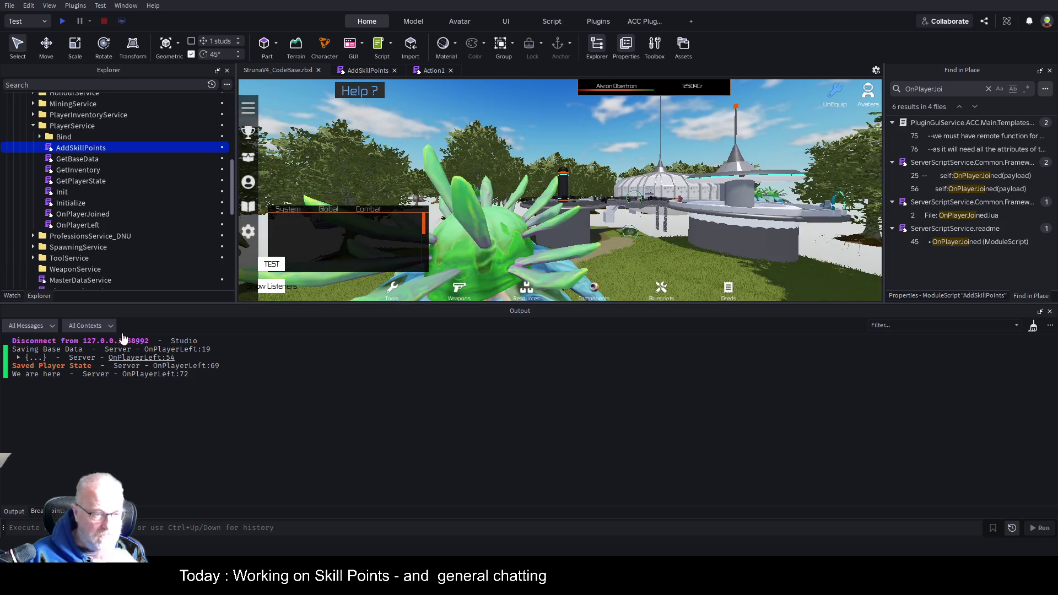
# Step: Expand the saved player data table in Output and make the log panel taller
pyautogui.click(15, 358)
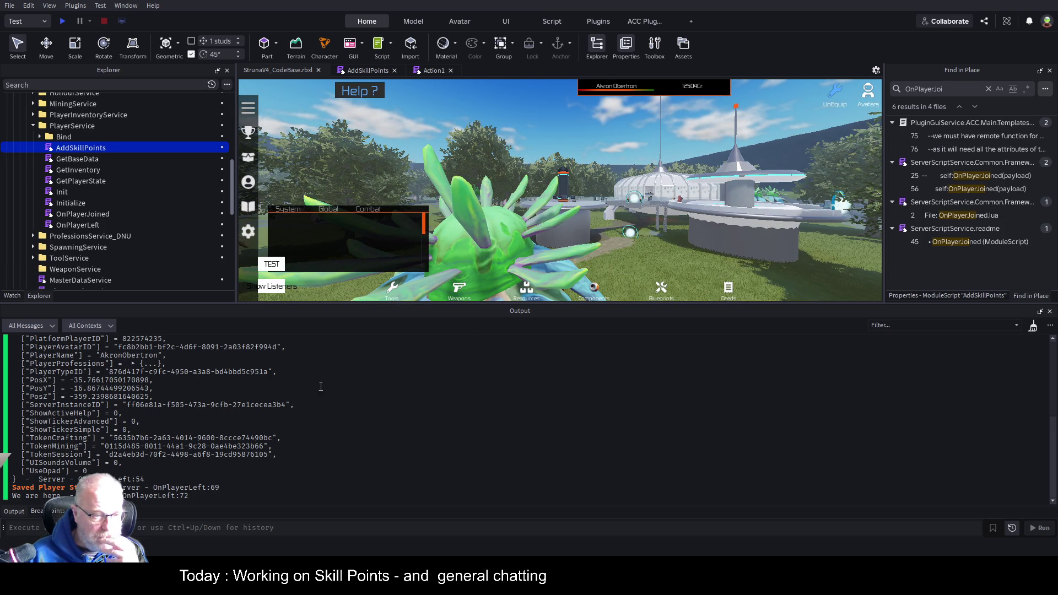
pyautogui.moveTo(407, 304); pyautogui.dragTo(430, 195)
pyautogui.scroll(3, 464, 374)
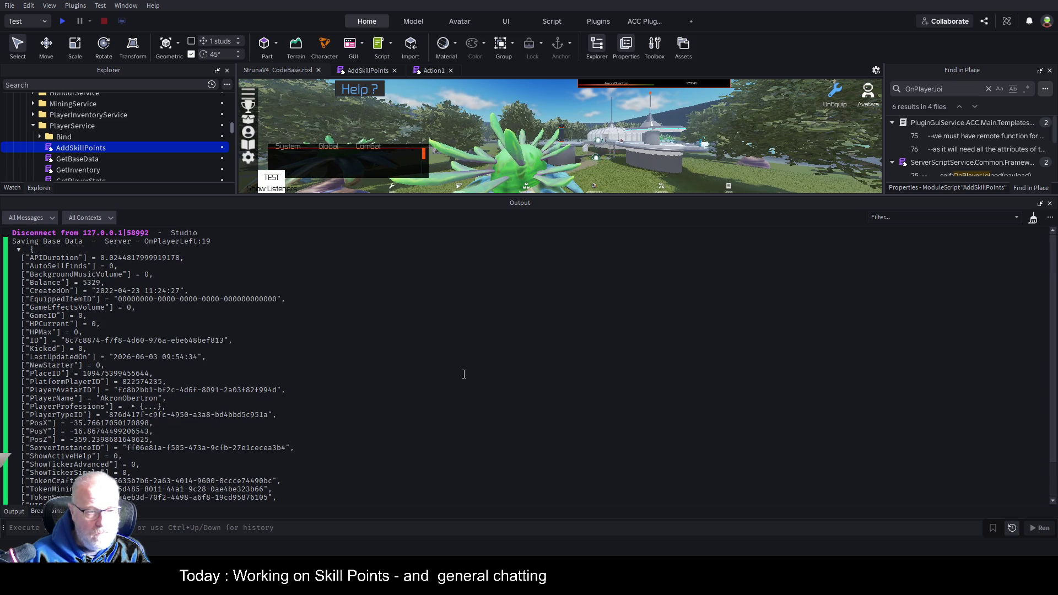
pyautogui.scroll(-3, 121, 281)
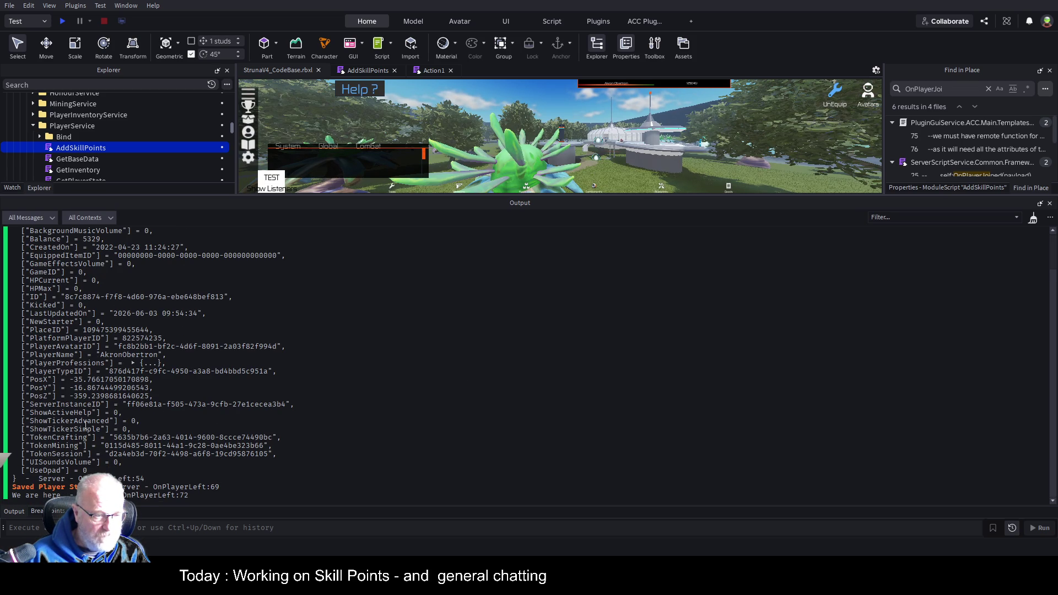
# Step: Expand PlayerProfessions and inspect its entries [1] and [2]
pyautogui.click(134, 364)
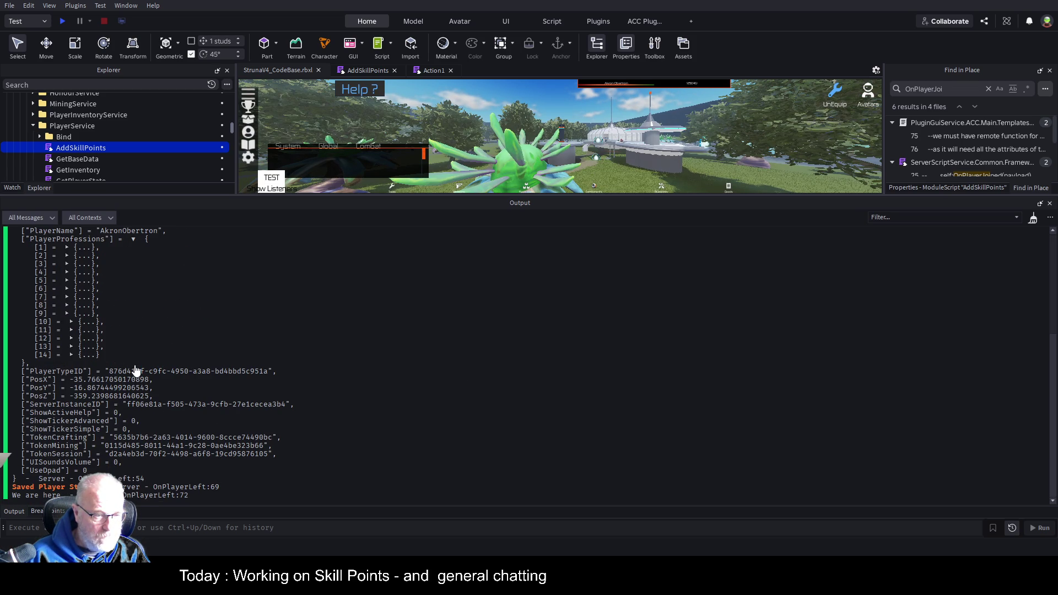
pyautogui.scroll(3, 238, 290)
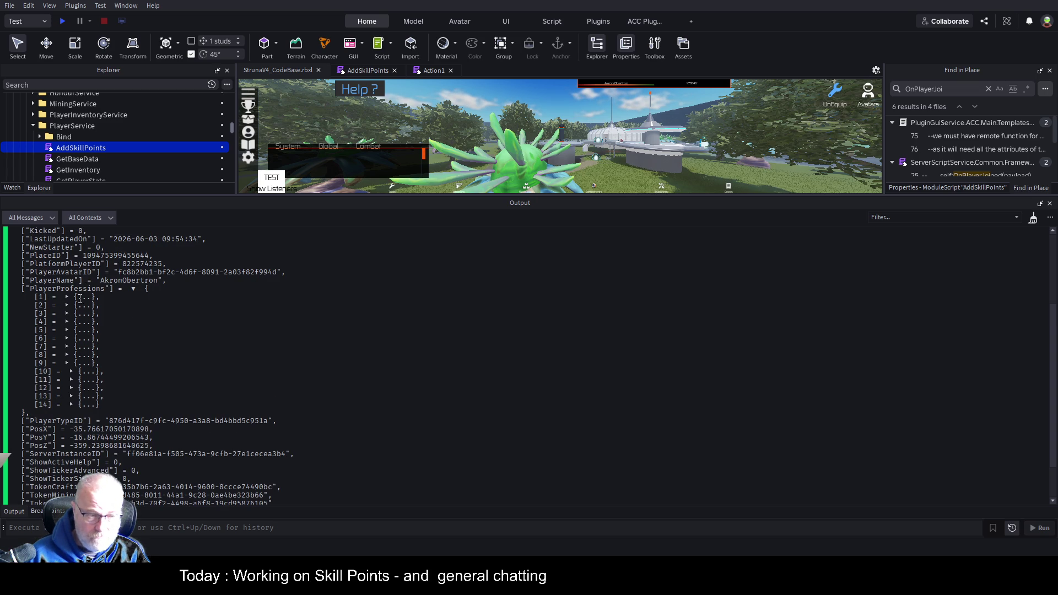
pyautogui.click(66, 298)
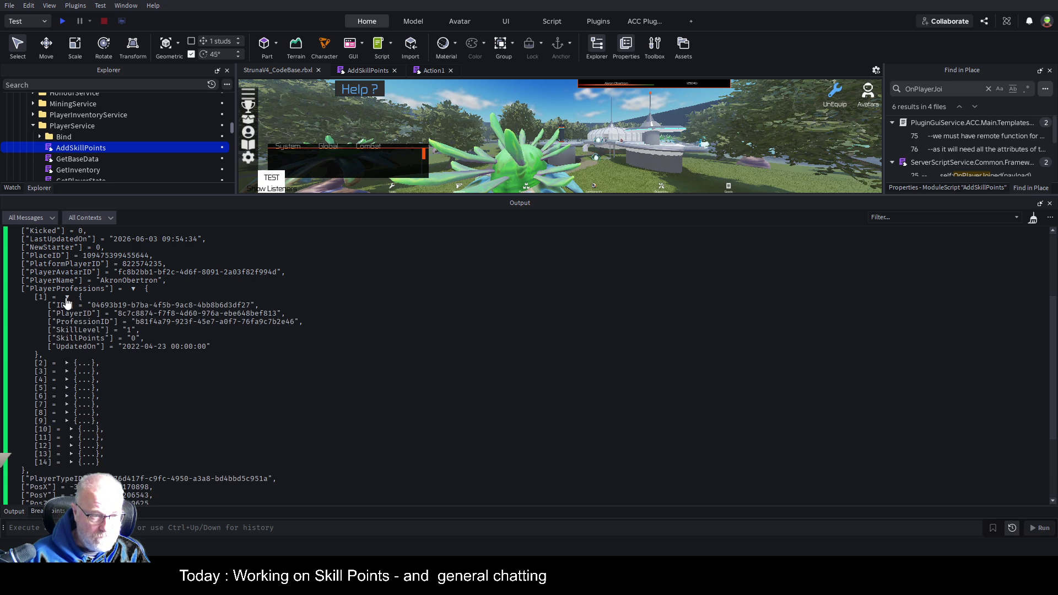
pyautogui.click(66, 298)
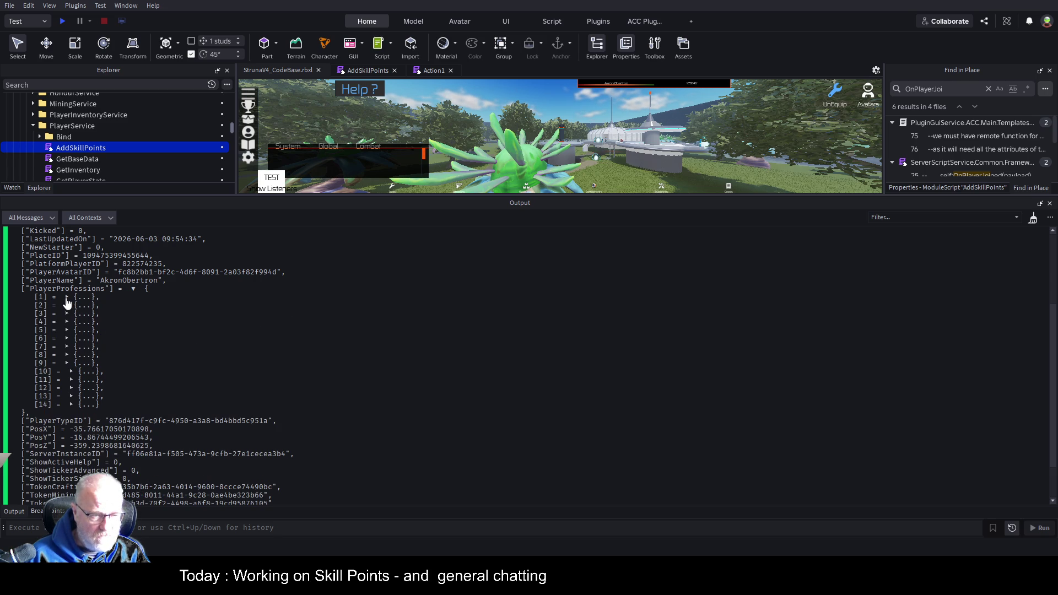
pyautogui.click(67, 306)
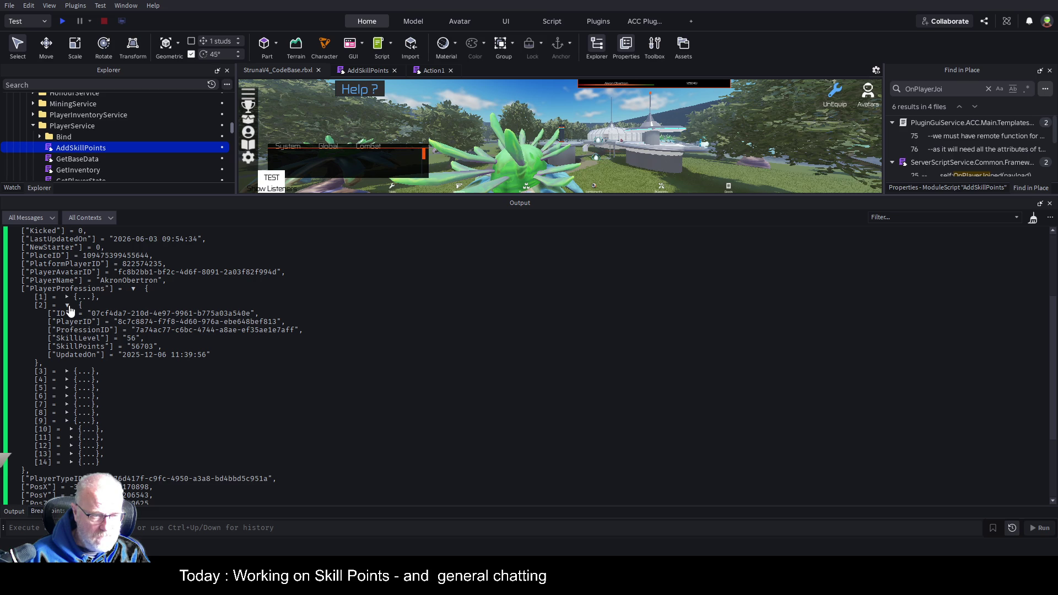
pyautogui.click(67, 306)
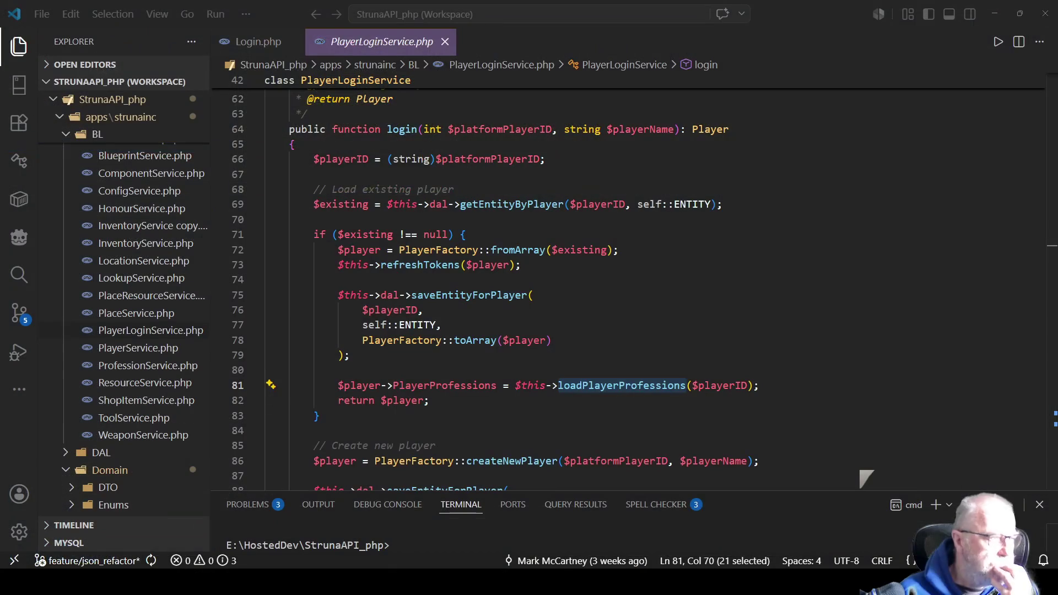
# Step: Open the player's player.json and pretty-print it with Format Document
pyautogui.scroll(-5, 149, 251)
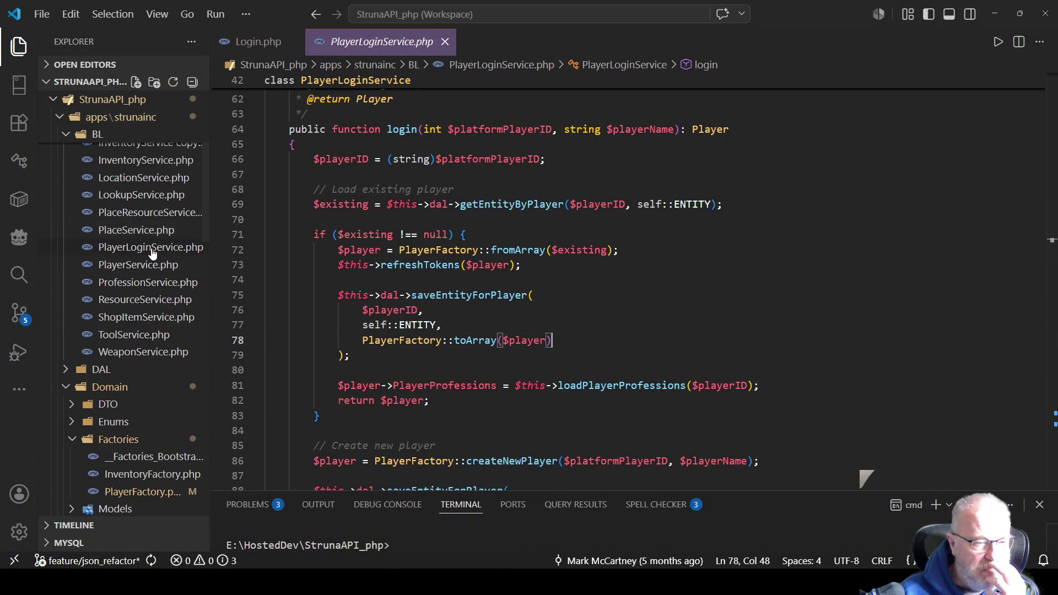
pyautogui.scroll(-4, 147, 248)
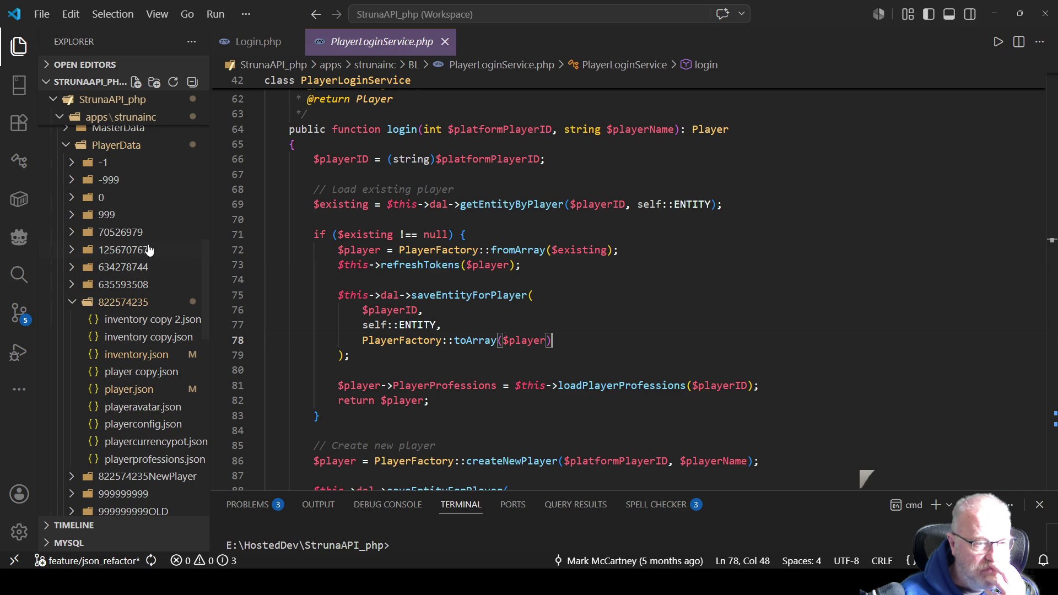
pyautogui.click(130, 391)
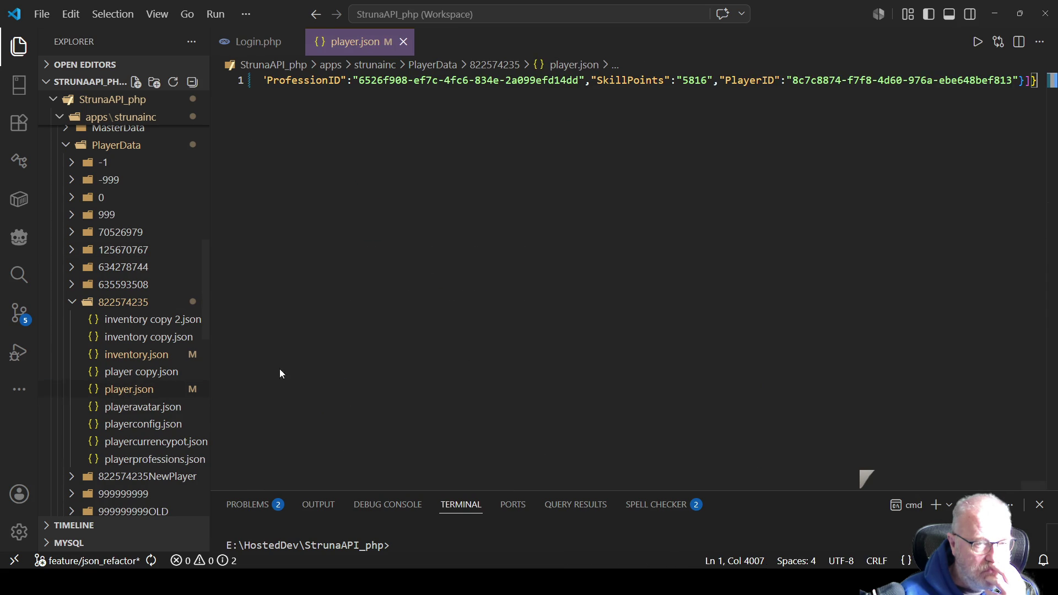
pyautogui.hotkey('ctrl', 'a')
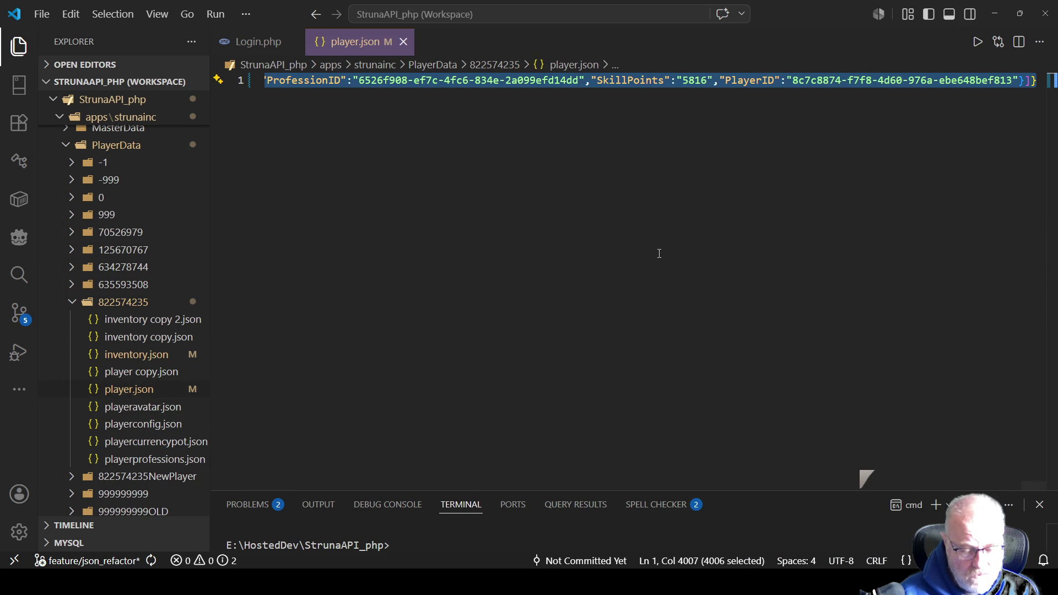
pyautogui.rightClick(691, 80)
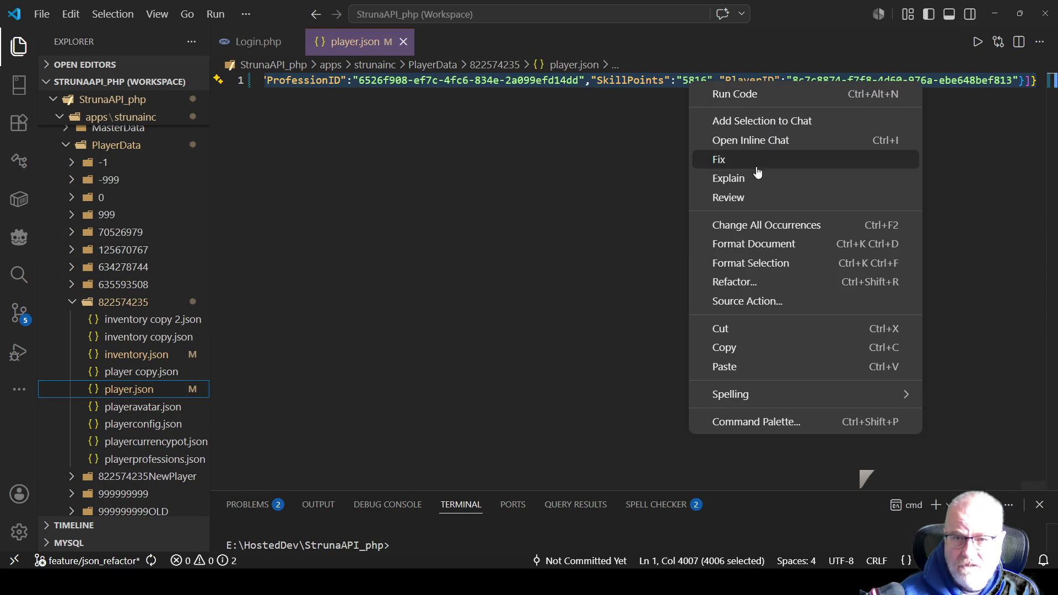
pyautogui.click(779, 244)
pyautogui.click(606, 355)
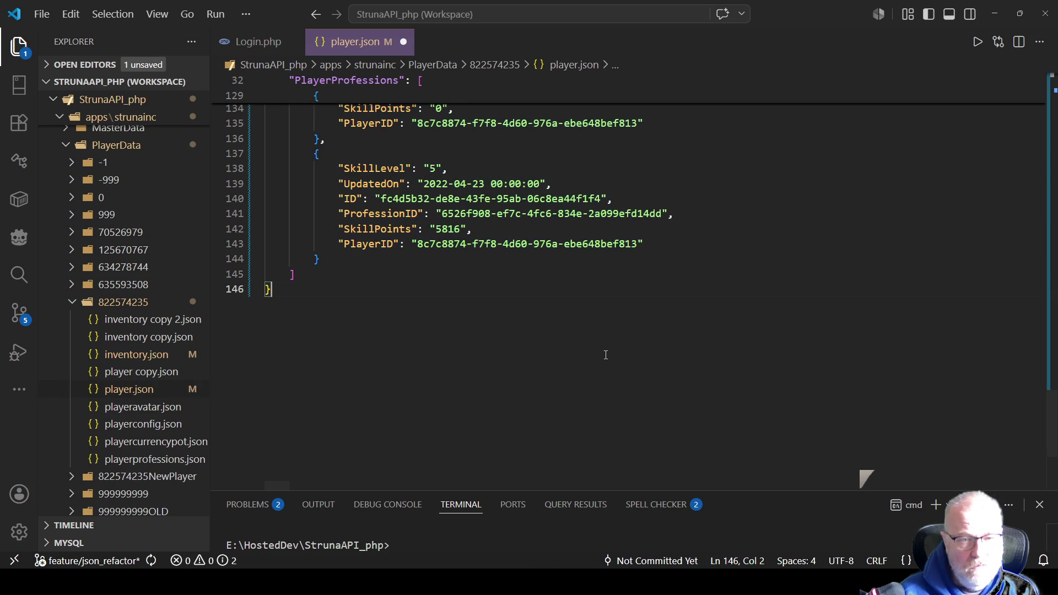
pyautogui.hotkey('ctrl', 'Home')
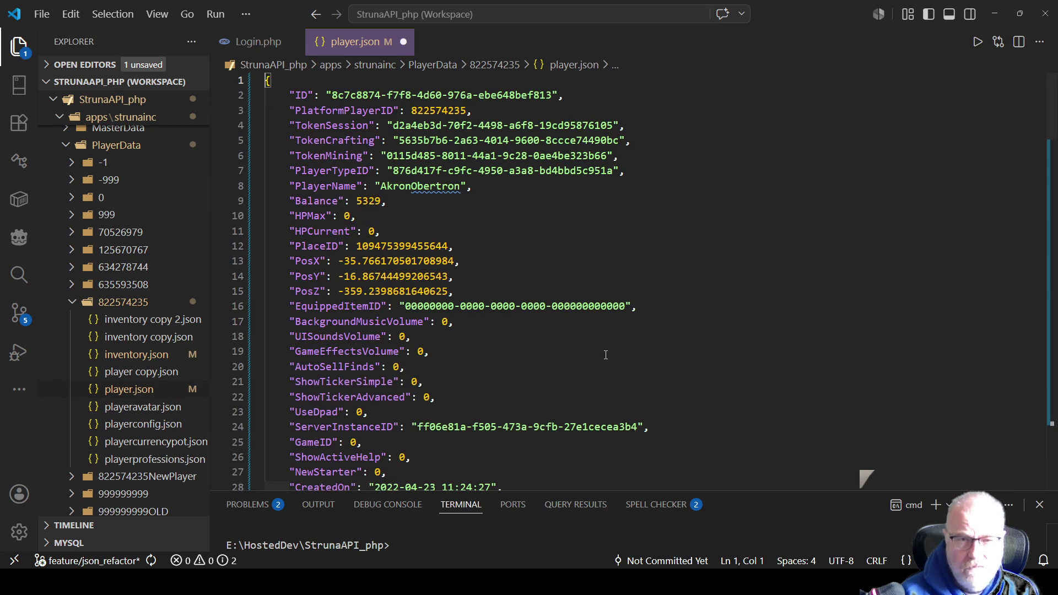
# Step: Browse the formatted PlayerProfessions entries and expand the MasterData folder
pyautogui.hotkey('alt', 'Tab')
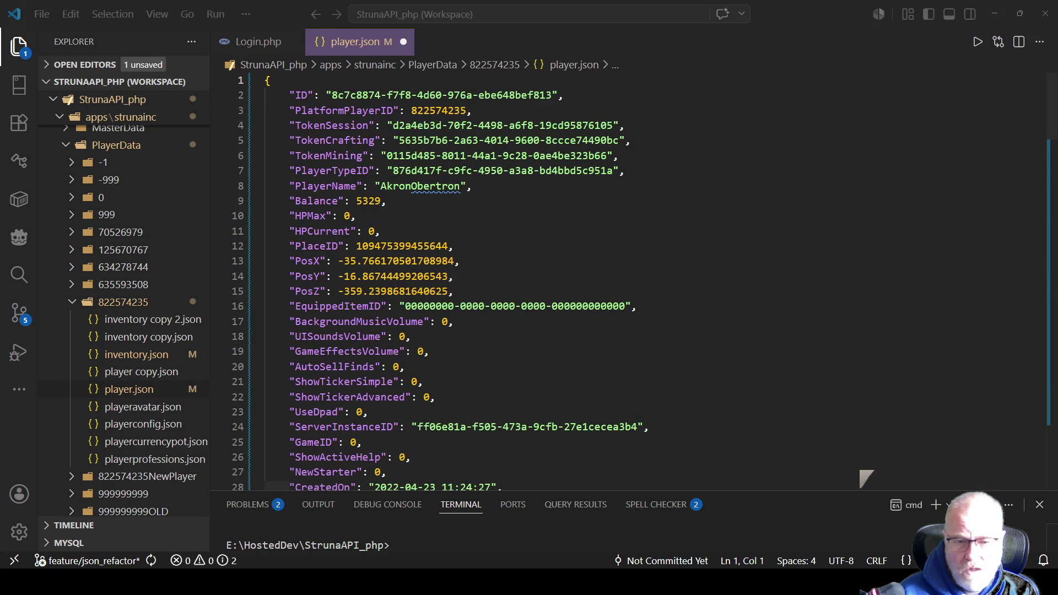
pyautogui.click(415, 337)
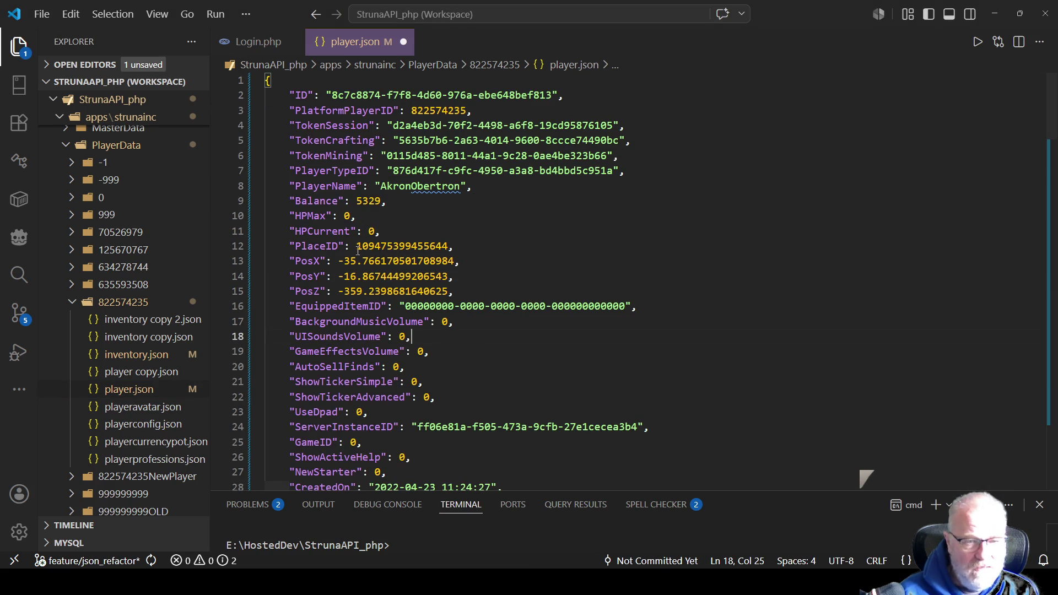
pyautogui.scroll(-6, 488, 239)
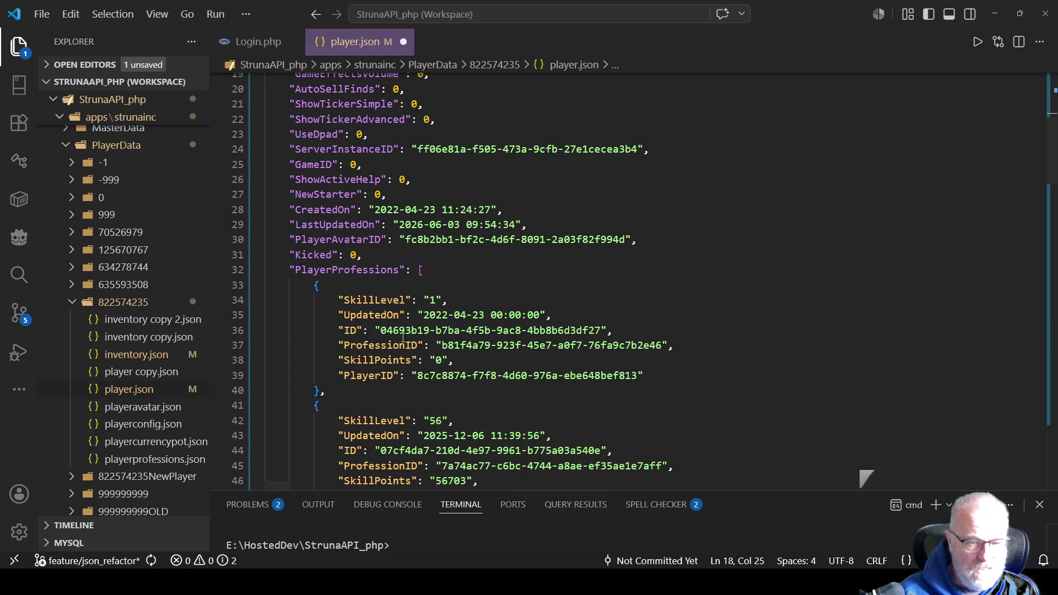
pyautogui.scroll(4, 130, 329)
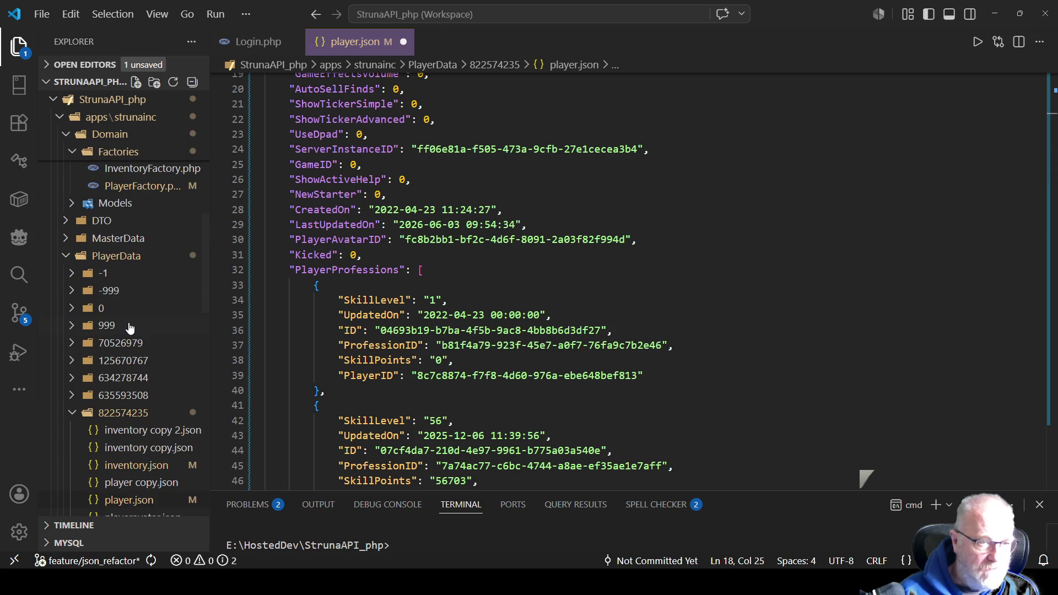
pyautogui.click(66, 241)
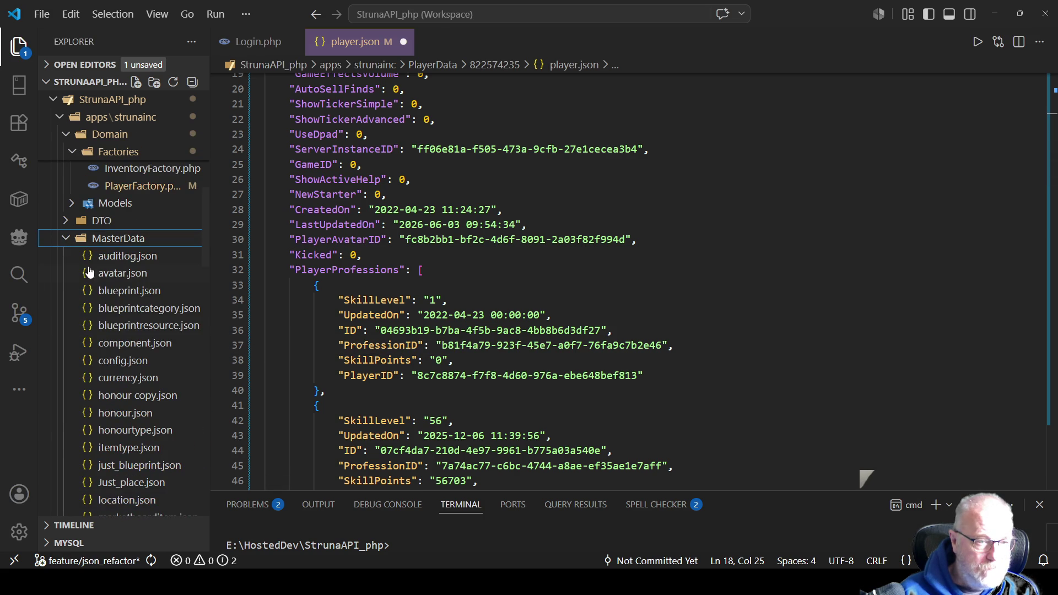
pyautogui.scroll(-3, 132, 337)
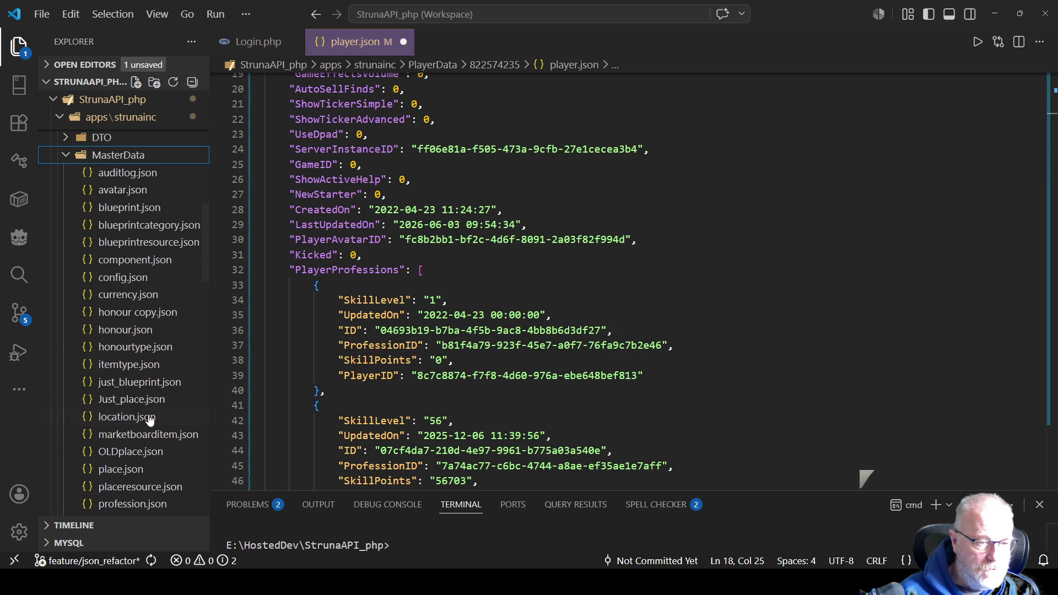
pyautogui.scroll(-1, 132, 317)
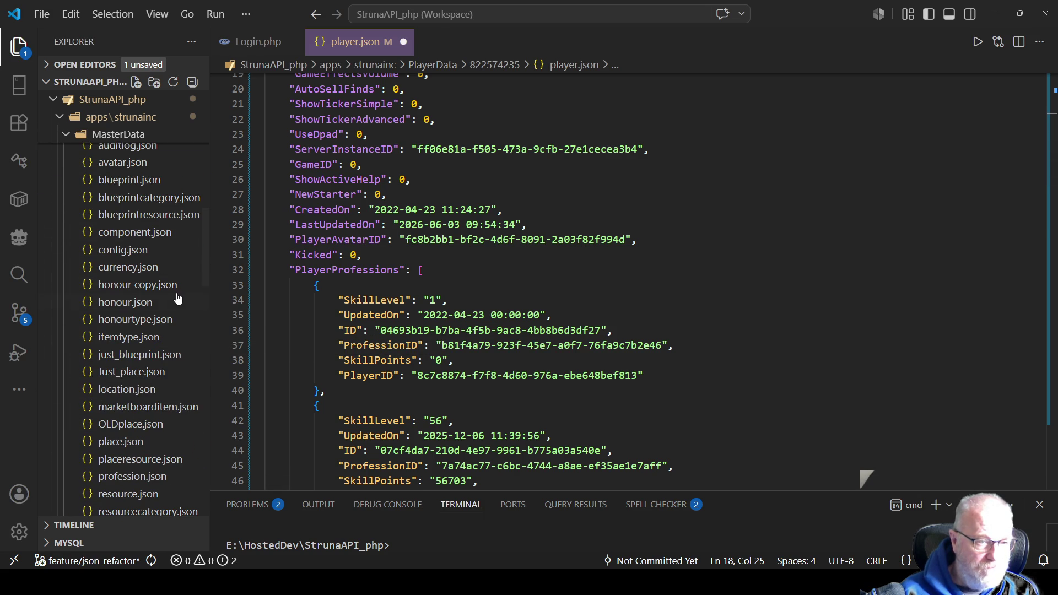
pyautogui.scroll(-4, 165, 314)
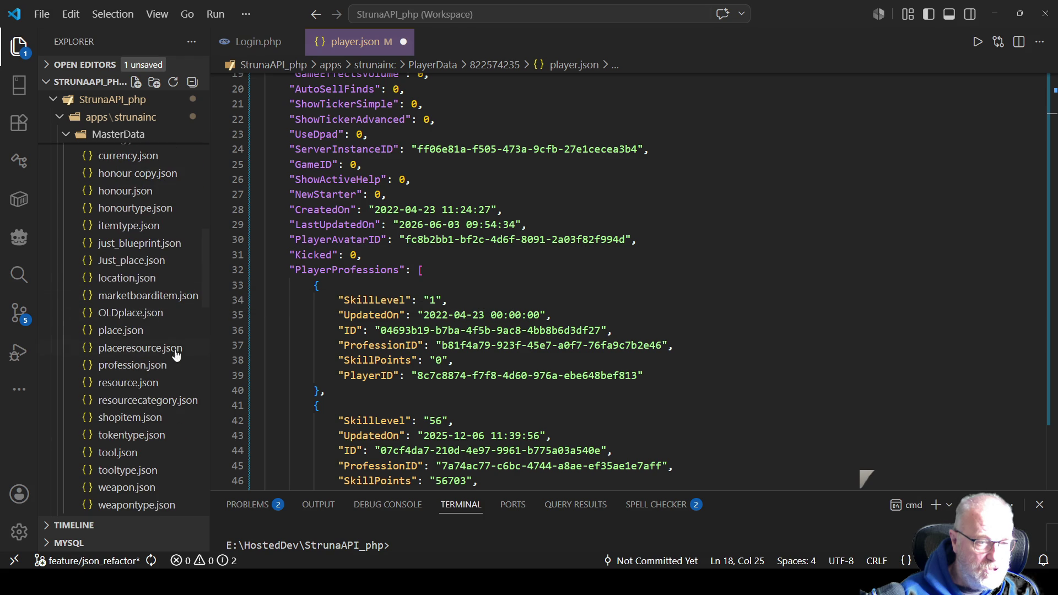
# Step: Copy the Topography profession ID from MasterData/profession.json
pyautogui.click(138, 367)
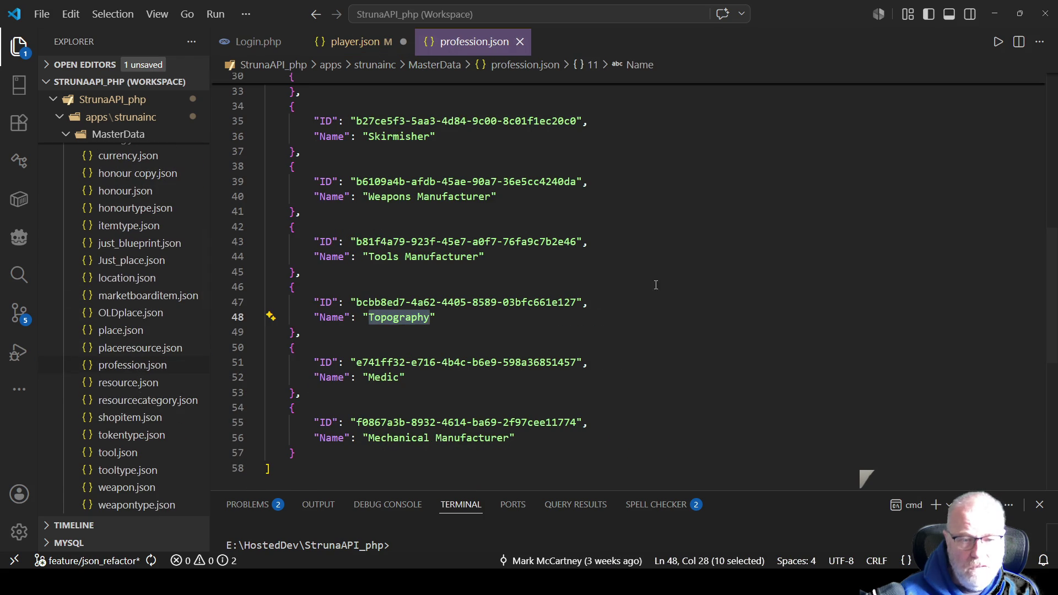
pyautogui.moveTo(356, 302); pyautogui.dragTo(577, 303)
pyautogui.hotkey('ctrl', 'c')
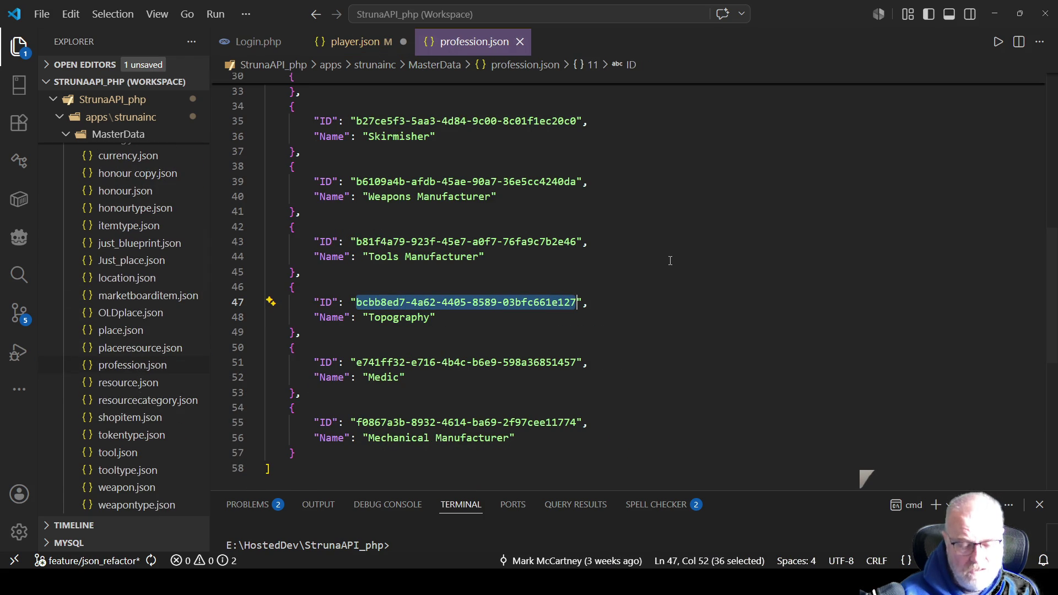
pyautogui.click(358, 42)
# Step: Search player.json for that ProfessionID, finding 19564 Topography skill points
pyautogui.click(729, 180)
pyautogui.hotkey('ctrl', 'f')
pyautogui.hotkey('ctrl', 'v')
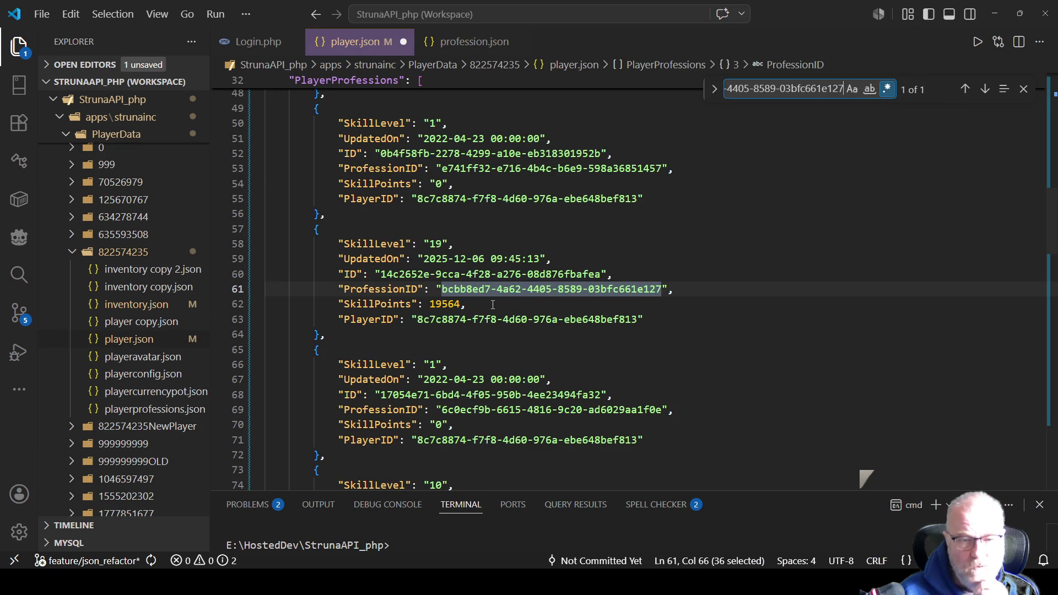
pyautogui.click(493, 304)
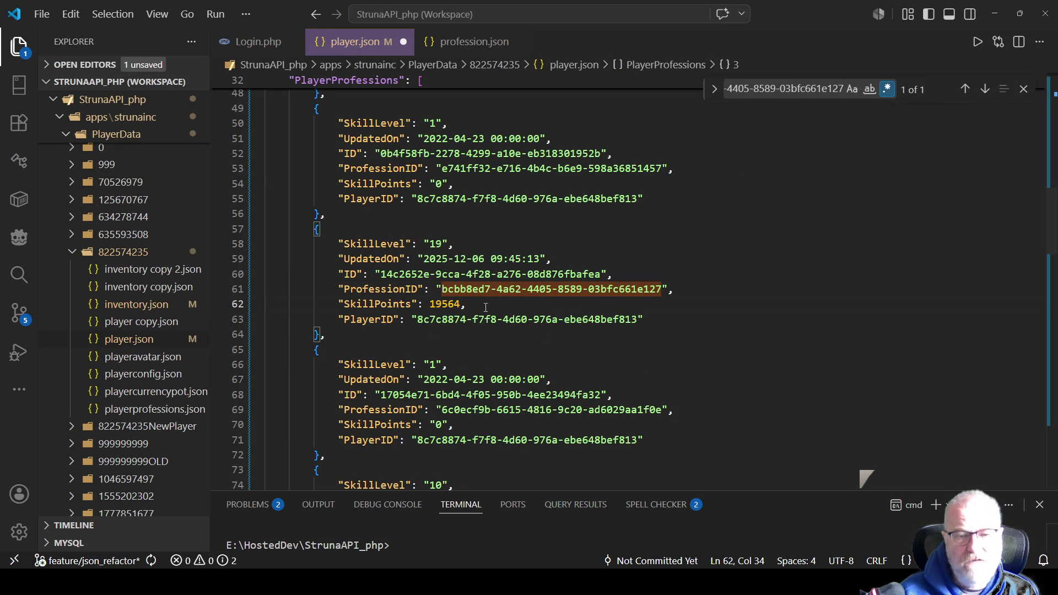
pyautogui.hotkey('alt', 'Tab')
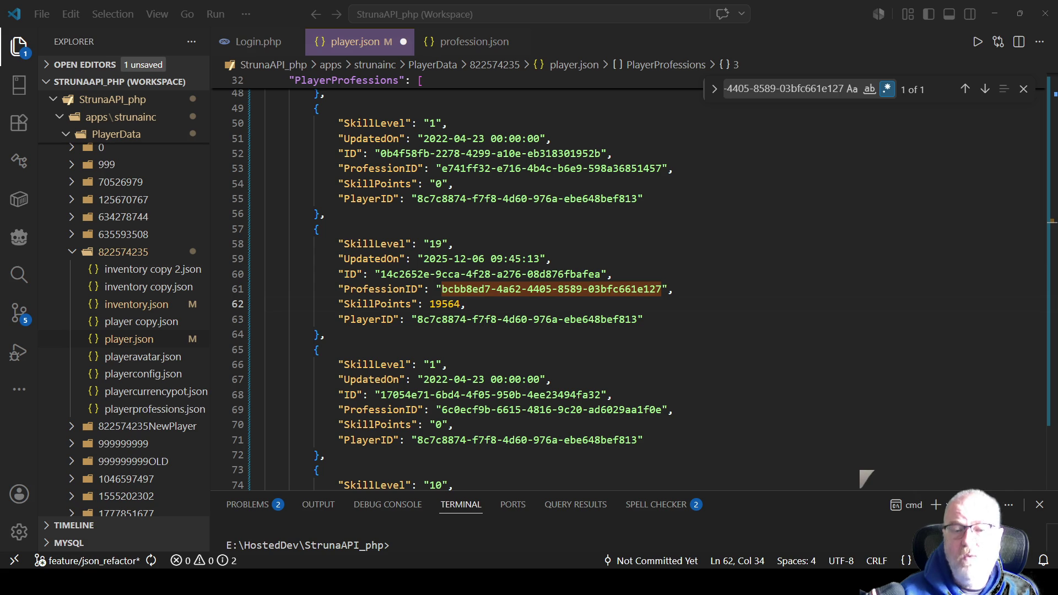
pyautogui.hotkey('alt', 'Tab')
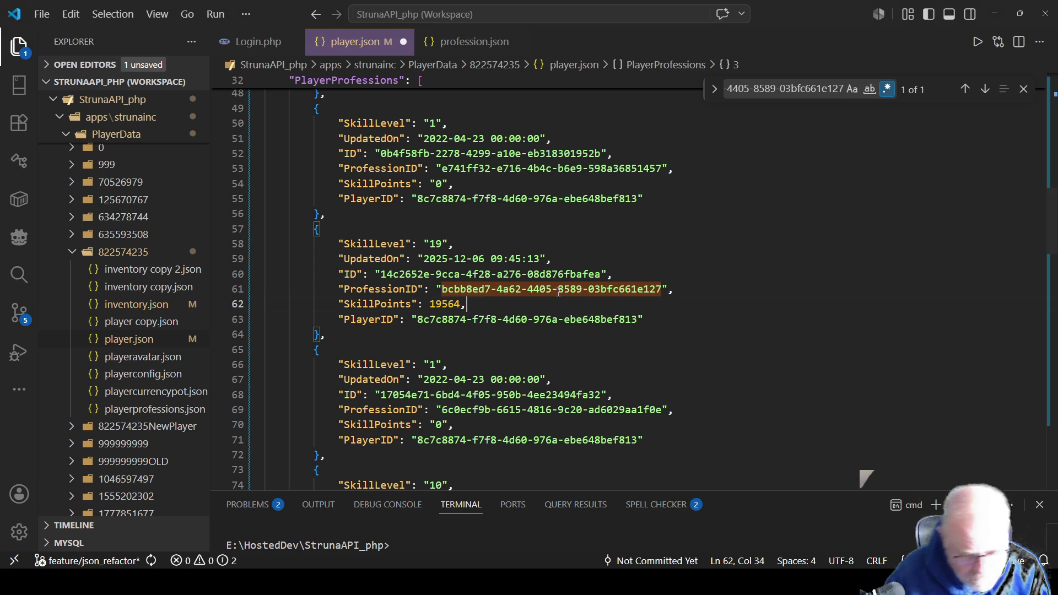
pyautogui.hotkey('alt', 'Tab')
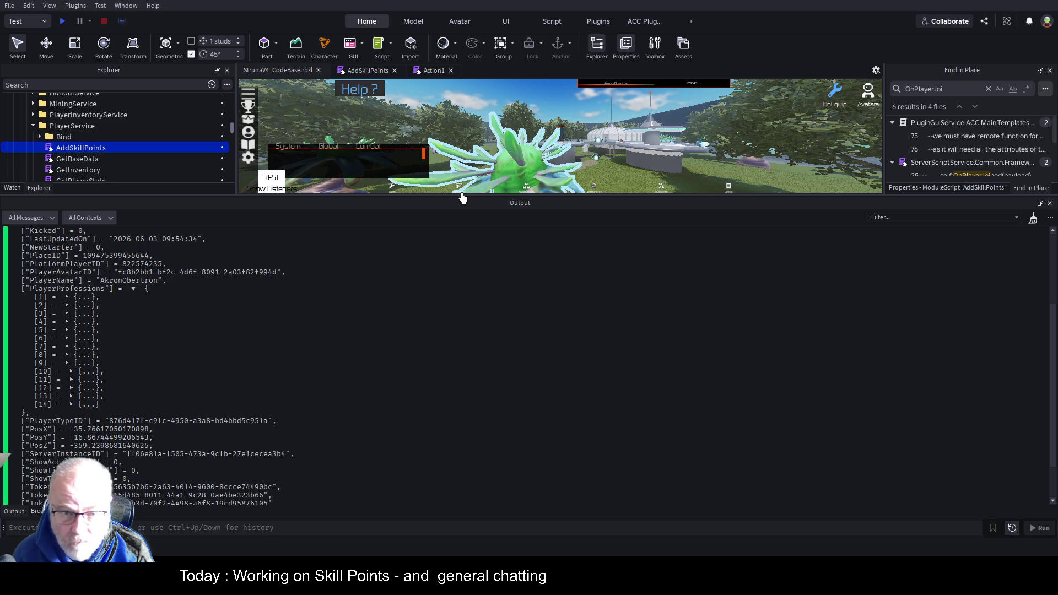
# Step: Enlarge the game view, restart the playtest, and clear the Output log with Ctrl+Shift+X
pyautogui.moveTo(440, 196); pyautogui.dragTo(561, 484)
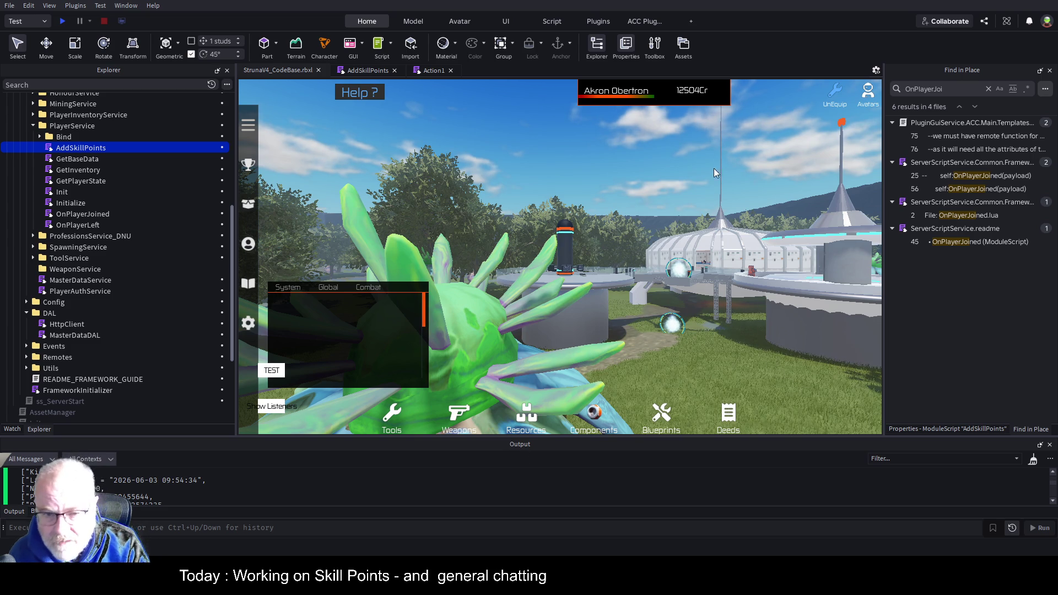
pyautogui.click(62, 21)
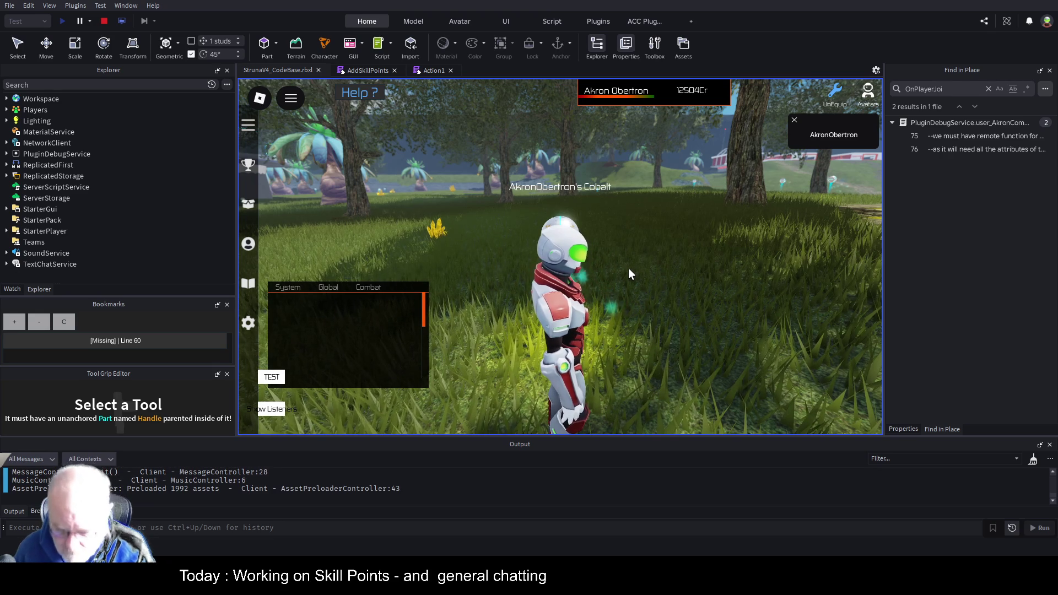
pyautogui.scroll(-5, 707, 302)
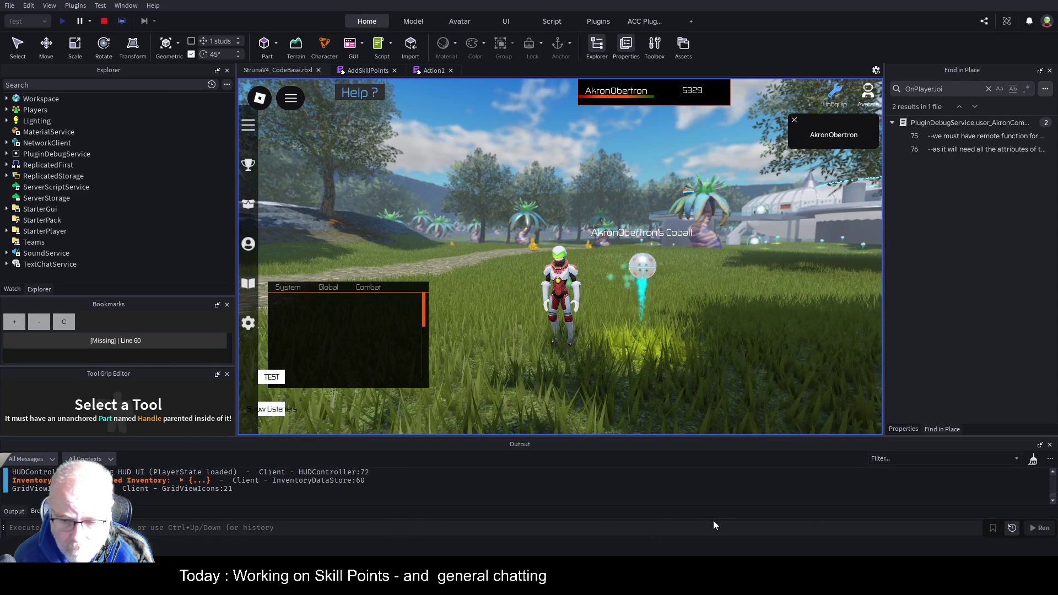
pyautogui.hotkey('ctrl', 'shift', 'x')
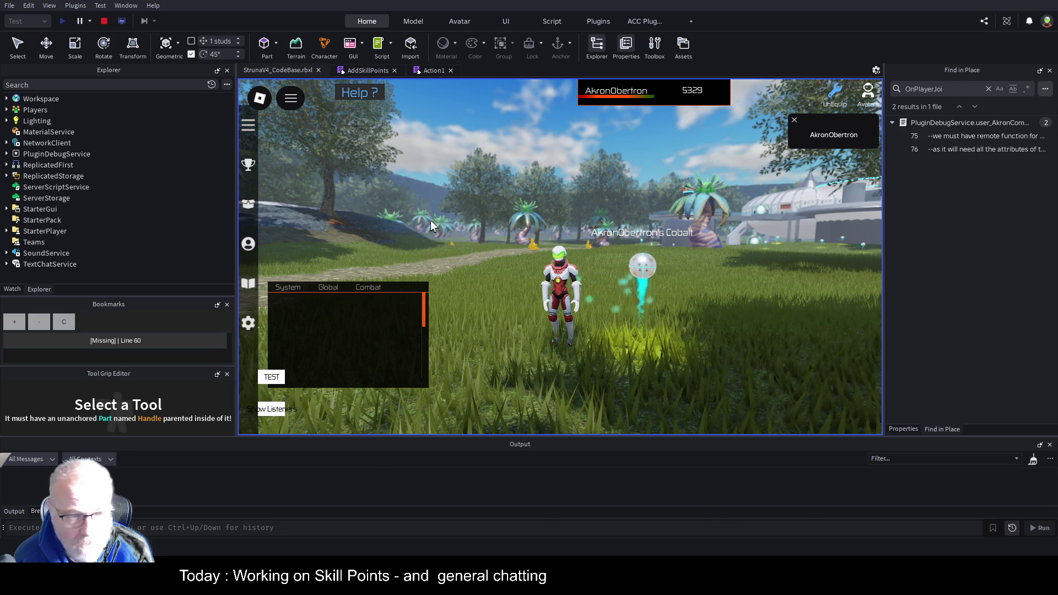
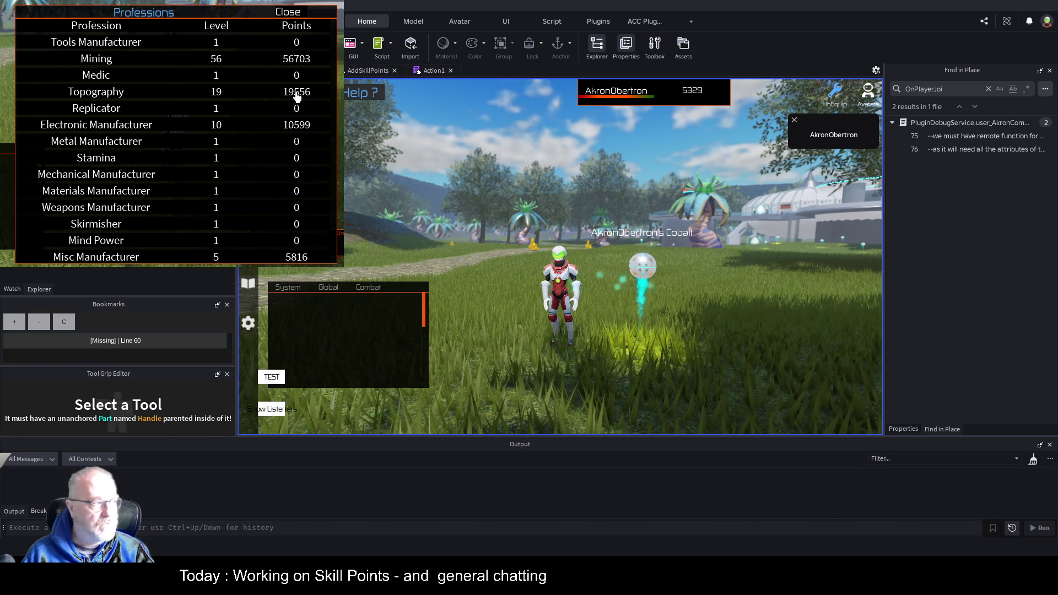
# Step: Bring up the Professions panel with the P hotkey to see each profession's level and points
pyautogui.press('p')
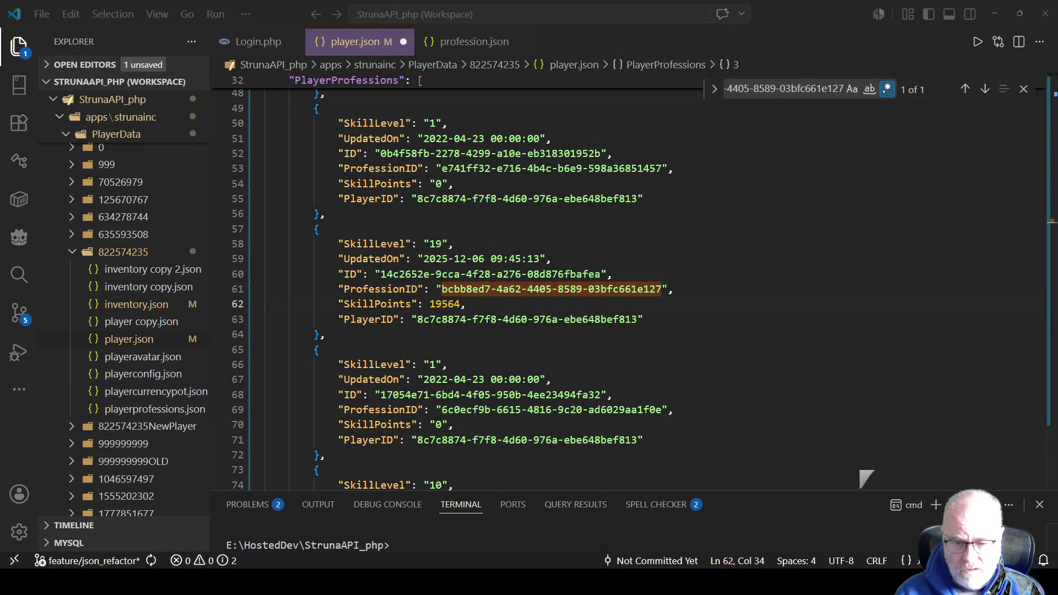
# Step: Go from the login call in Login.php to its definition in PlayerLoginService.php
pyautogui.click(561, 37)
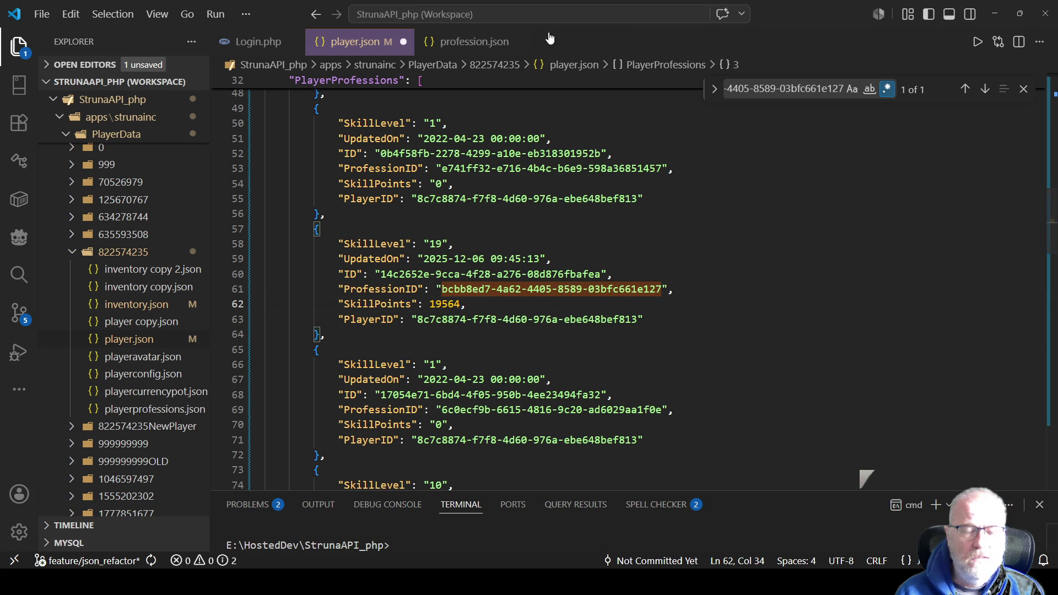
pyautogui.scroll(8, 574, 409)
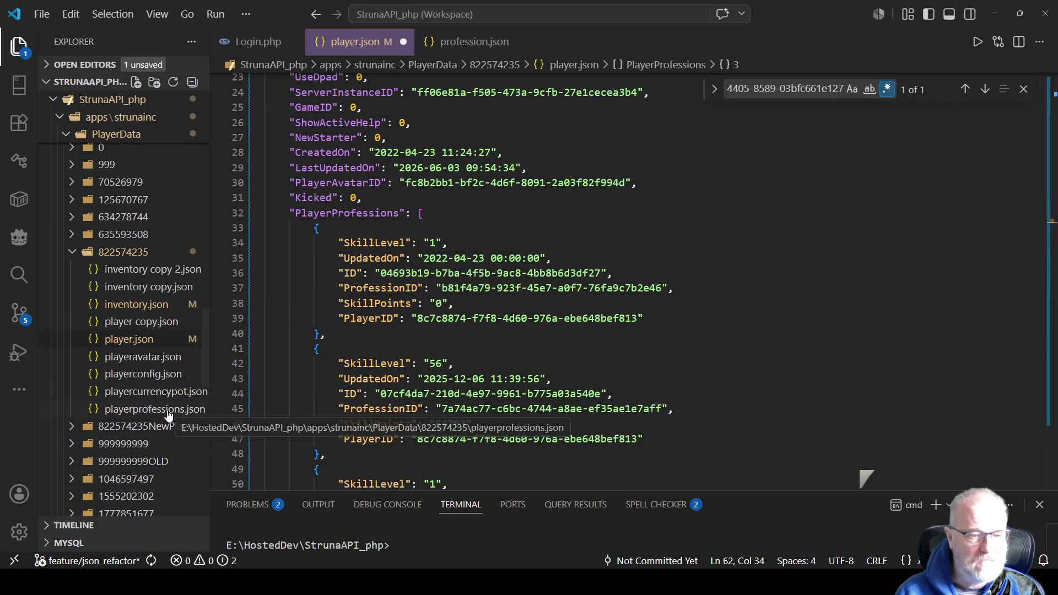
pyautogui.click(256, 43)
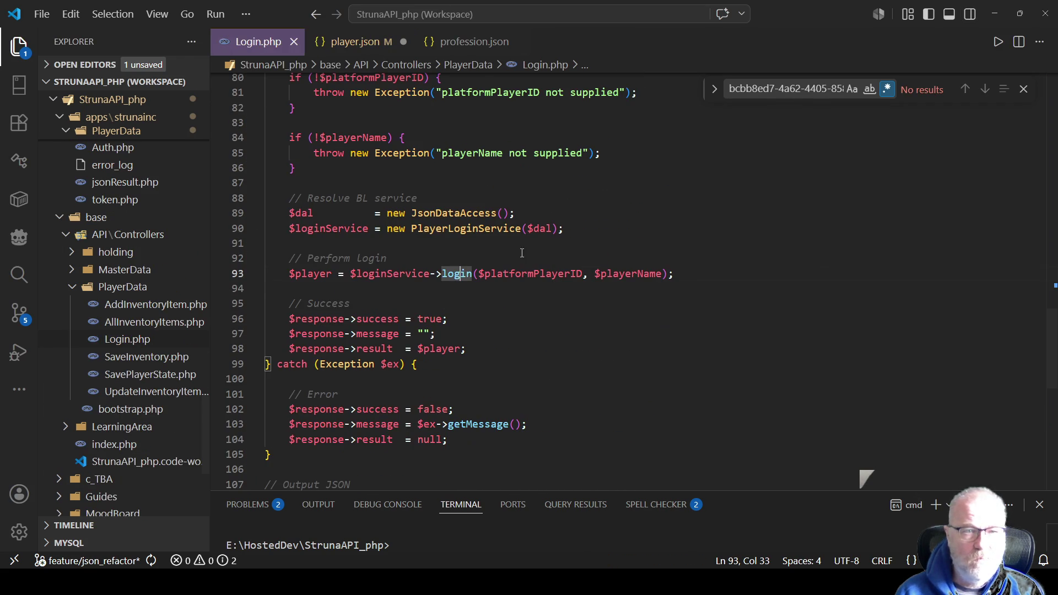
pyautogui.rightClick(460, 279)
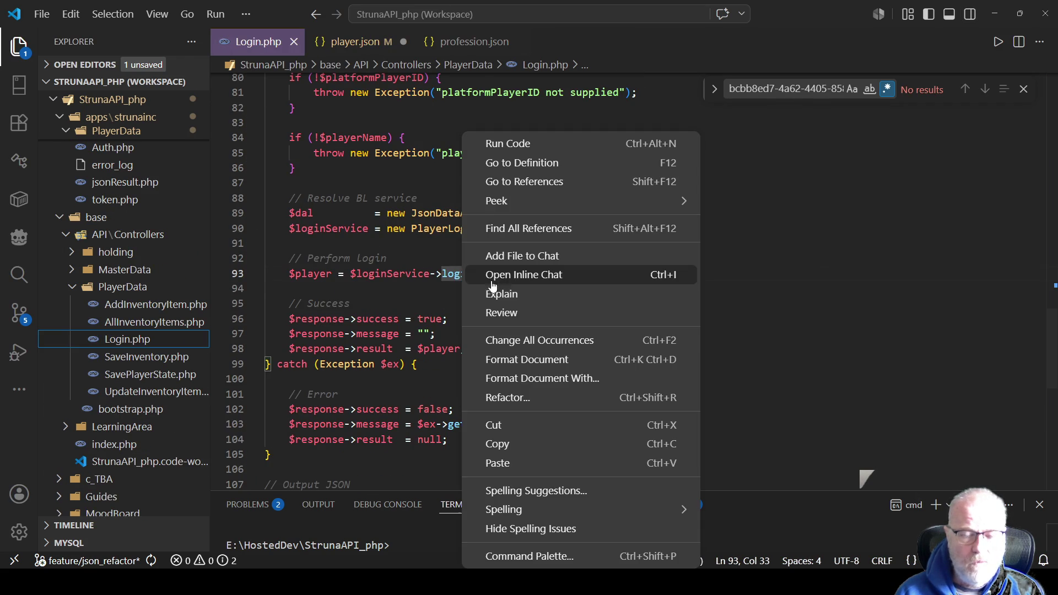
pyautogui.click(543, 161)
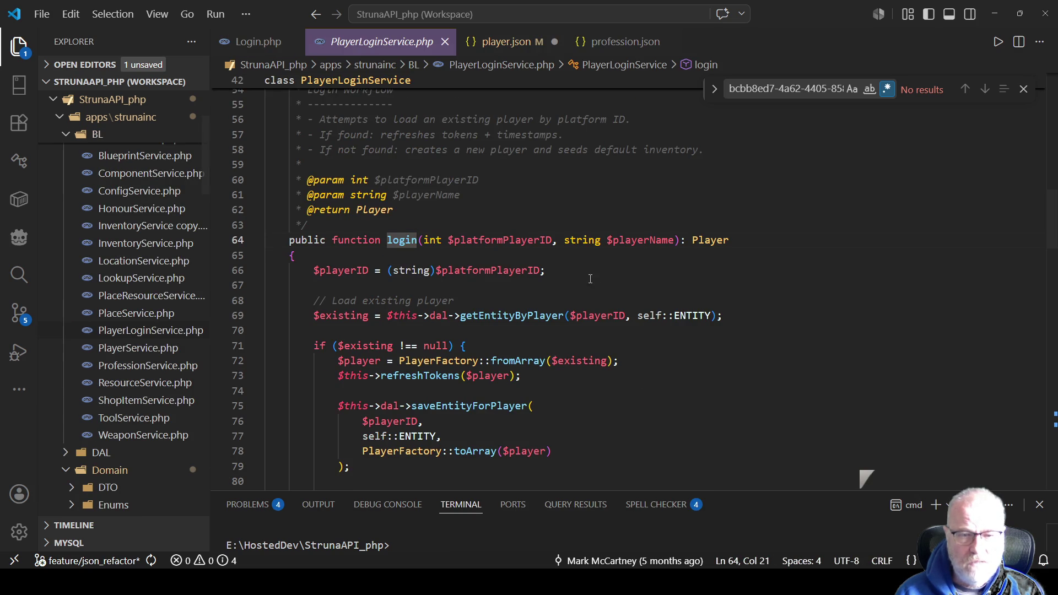
pyautogui.scroll(-2, 498, 258)
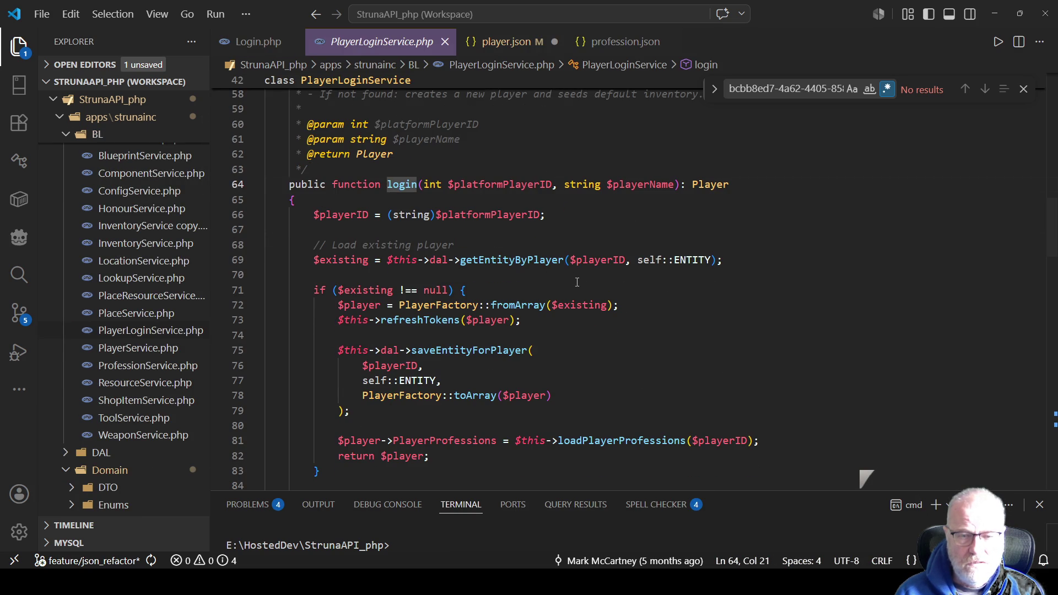
# Step: Comment out the loadPlayerProfessions assignment on line 81 with //
pyautogui.doubleClick(687, 260)
pyautogui.scroll(-2, 510, 287)
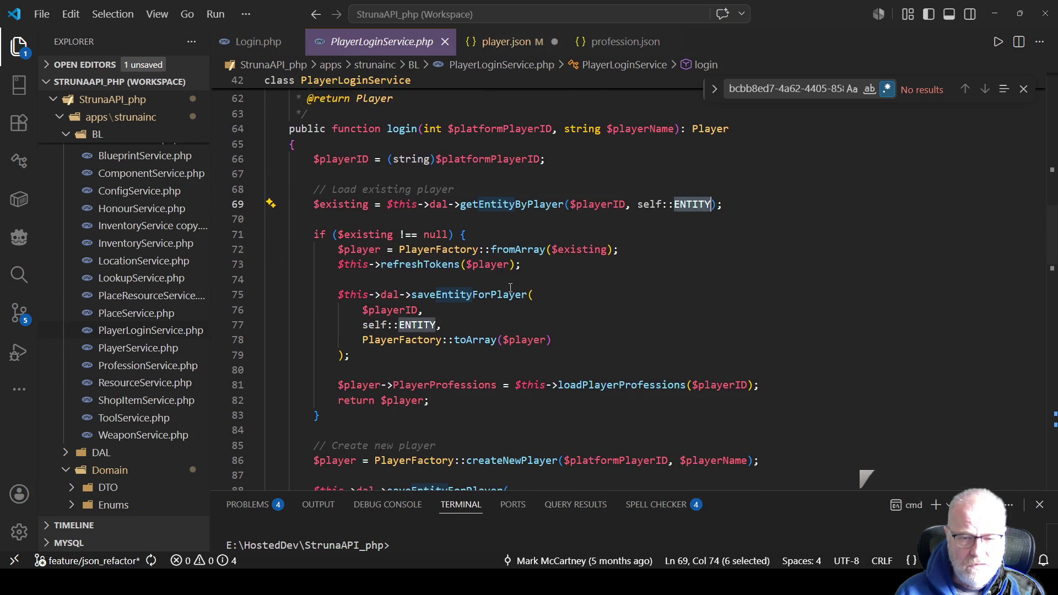
pyautogui.scroll(-2, 510, 288)
pyautogui.doubleClick(598, 329)
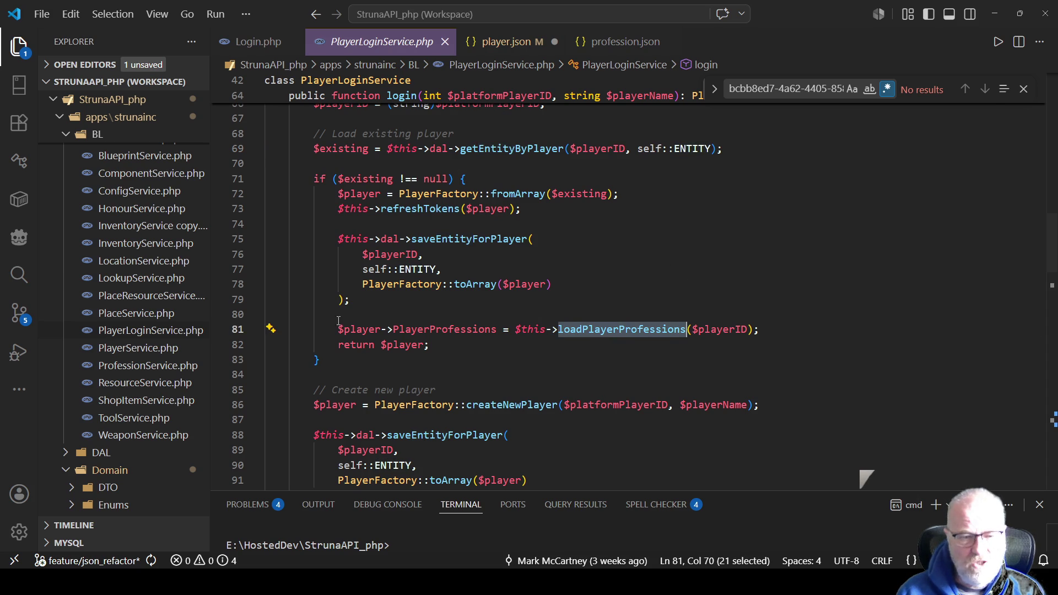
pyautogui.moveTo(340, 330)
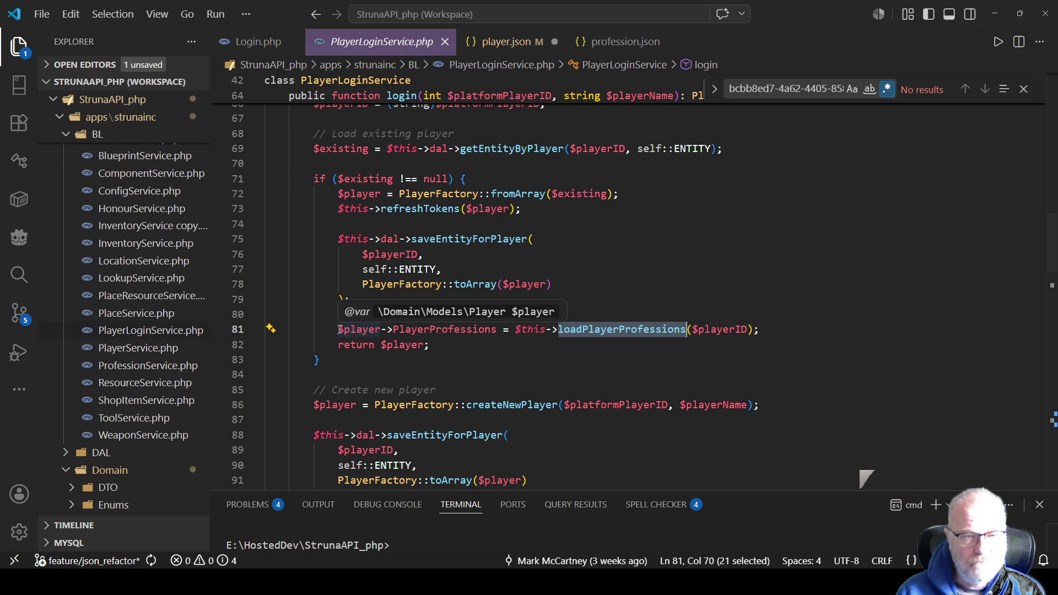
pyautogui.click(339, 330)
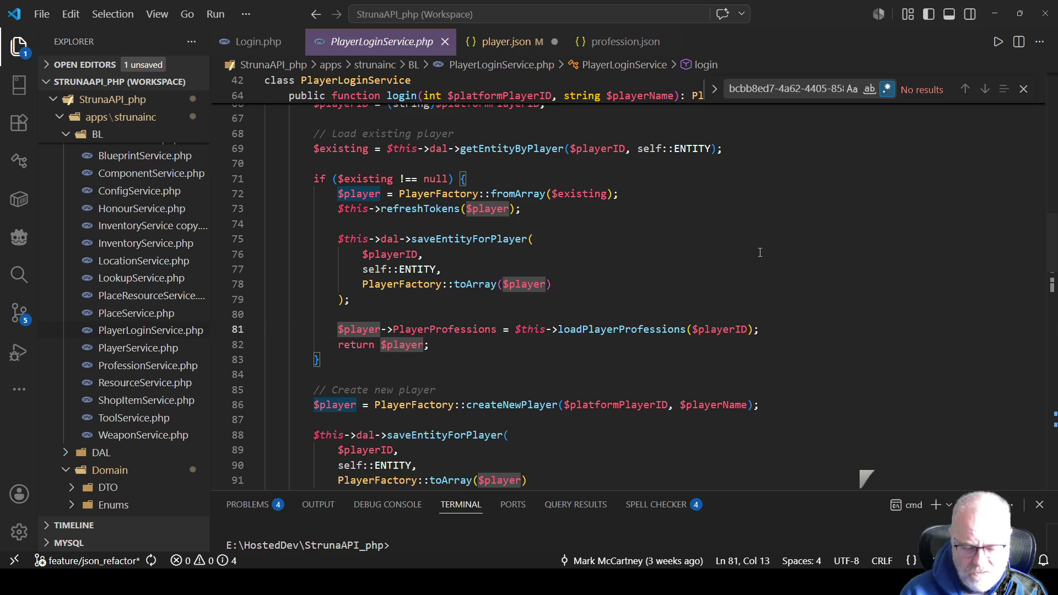
pyautogui.write('//')
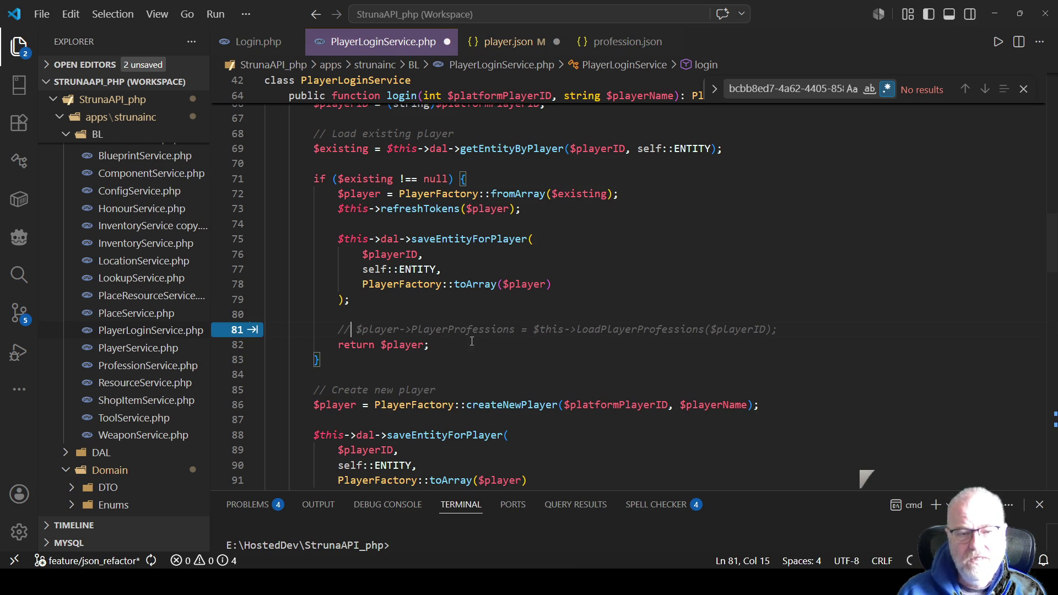
# Step: Compare PlayerProfessions against player.json, then save PlayerLoginService.php
pyautogui.doubleClick(470, 331)
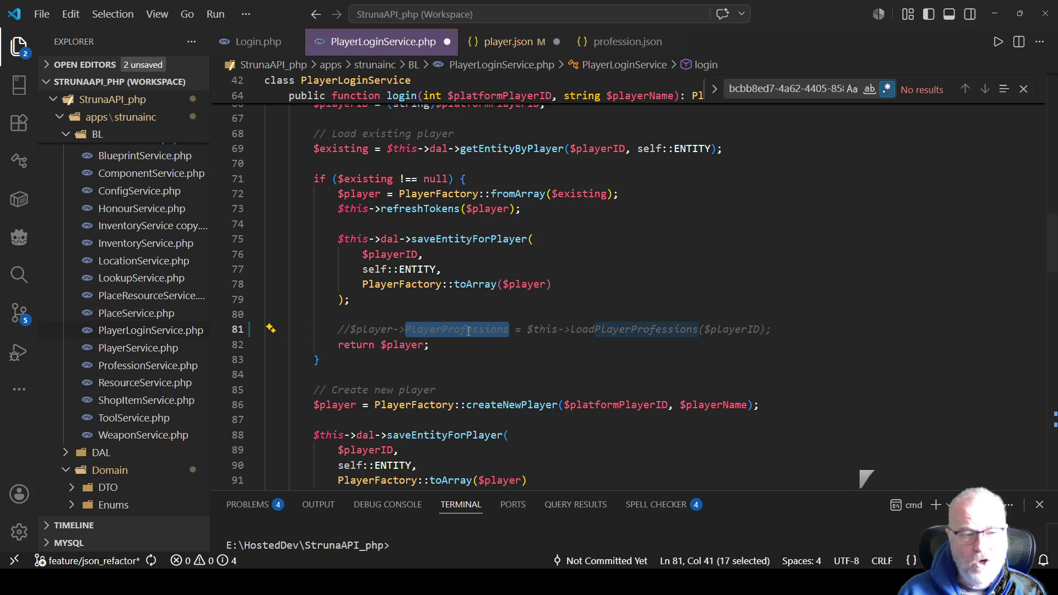
pyautogui.click(501, 43)
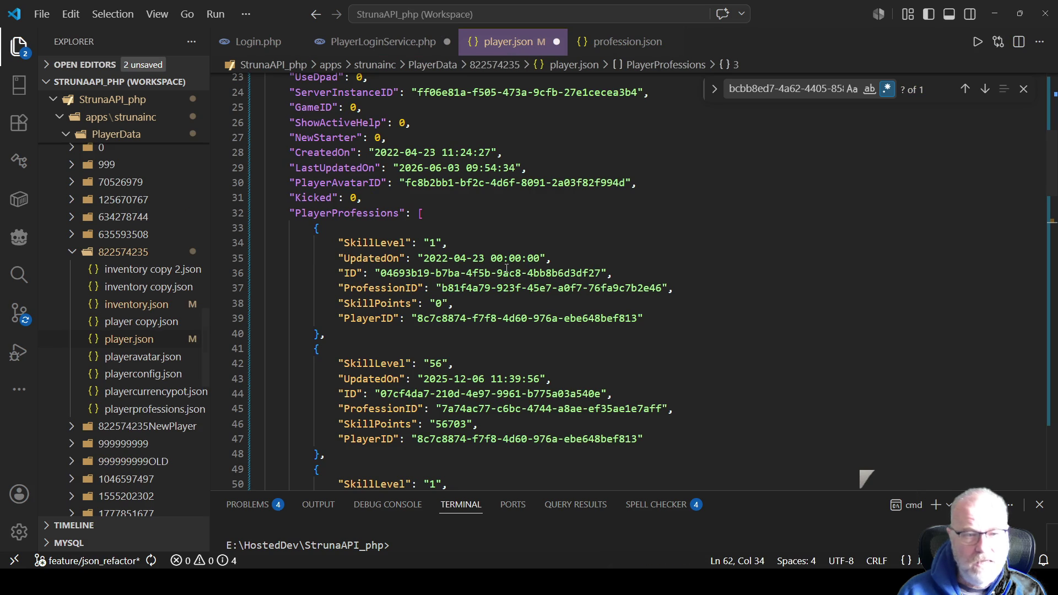
pyautogui.doubleClick(346, 213)
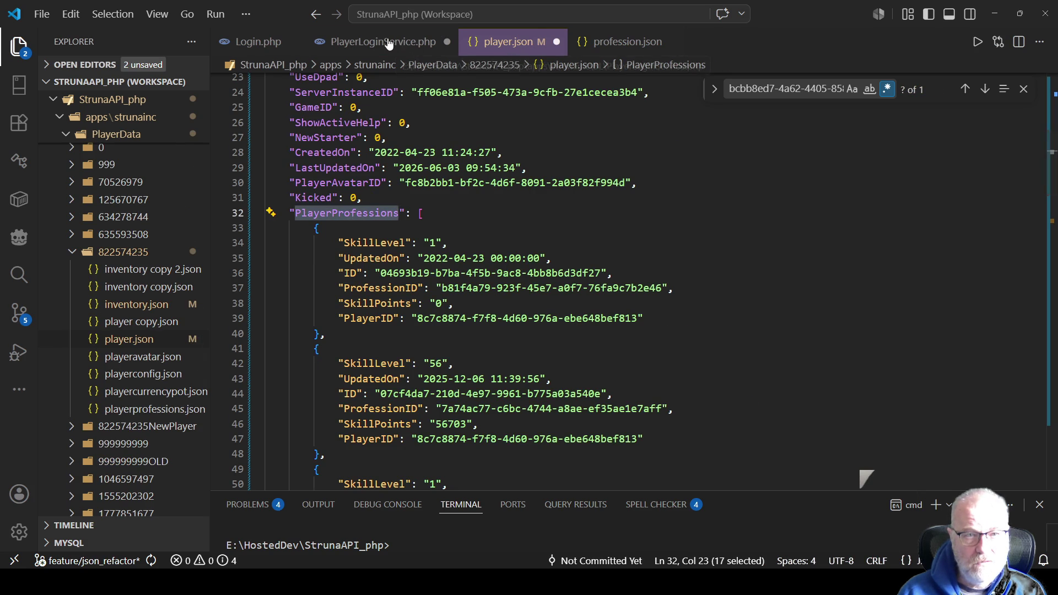
pyautogui.click(388, 43)
pyautogui.click(596, 273)
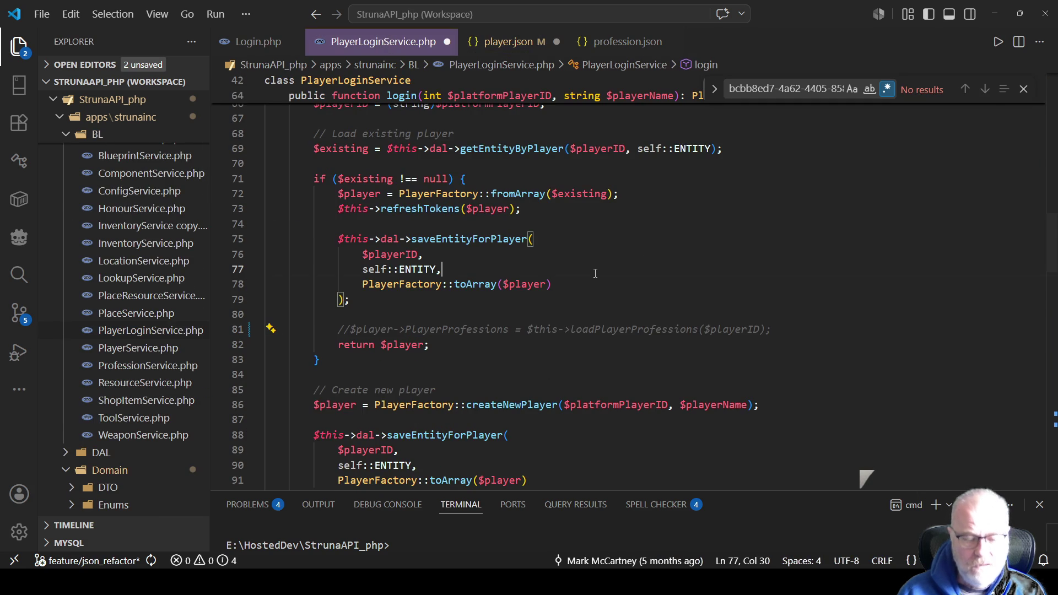
pyautogui.hotkey('ctrl', 's')
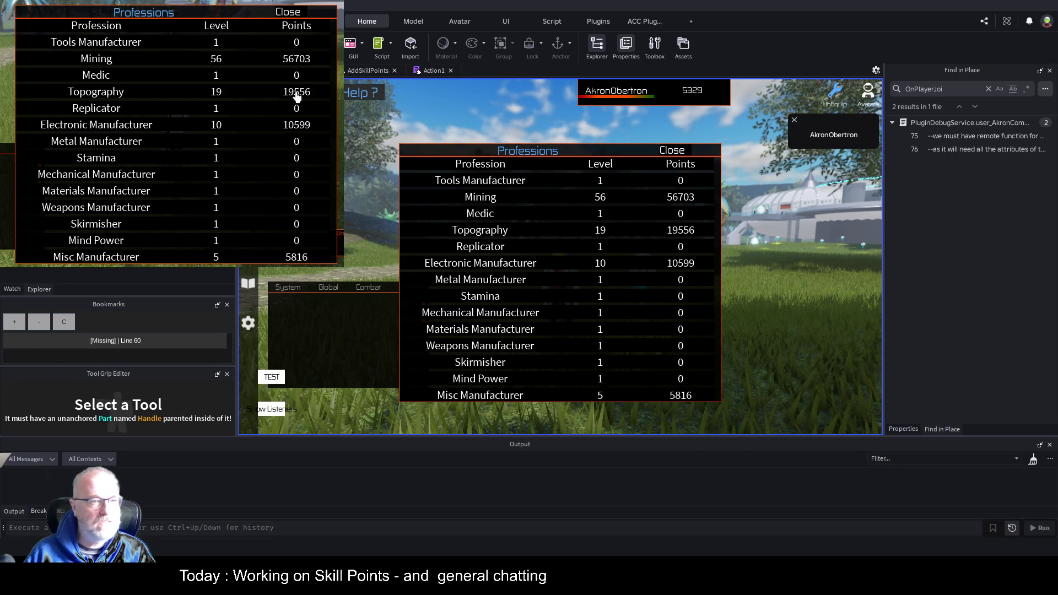
# Step: Stop the play-test with Shift+F5 so the player's data is written to player.json
pyautogui.hotkey('shift', 'F5')
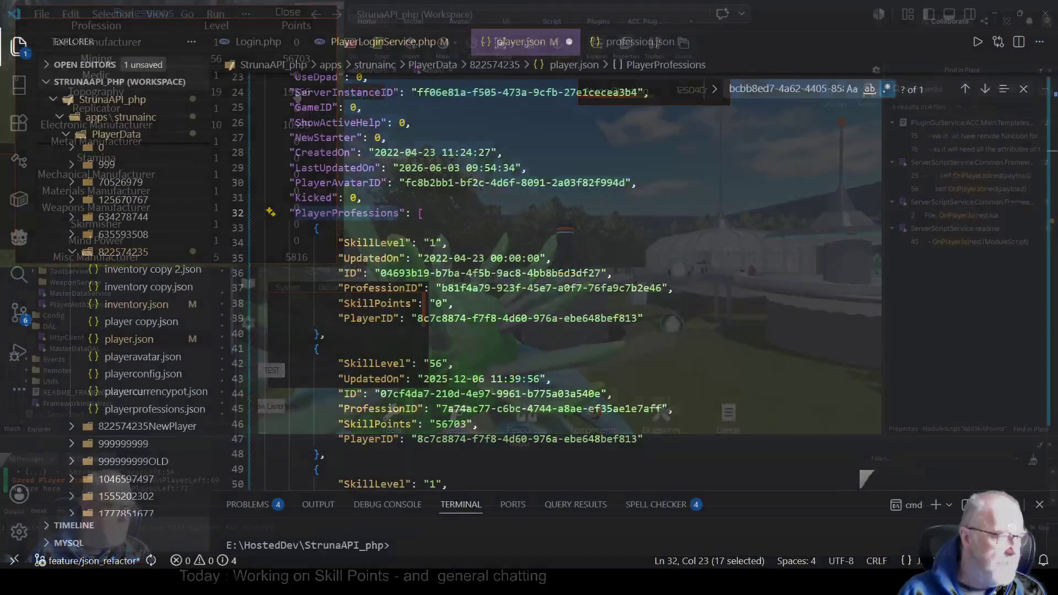
pyautogui.click(600, 260)
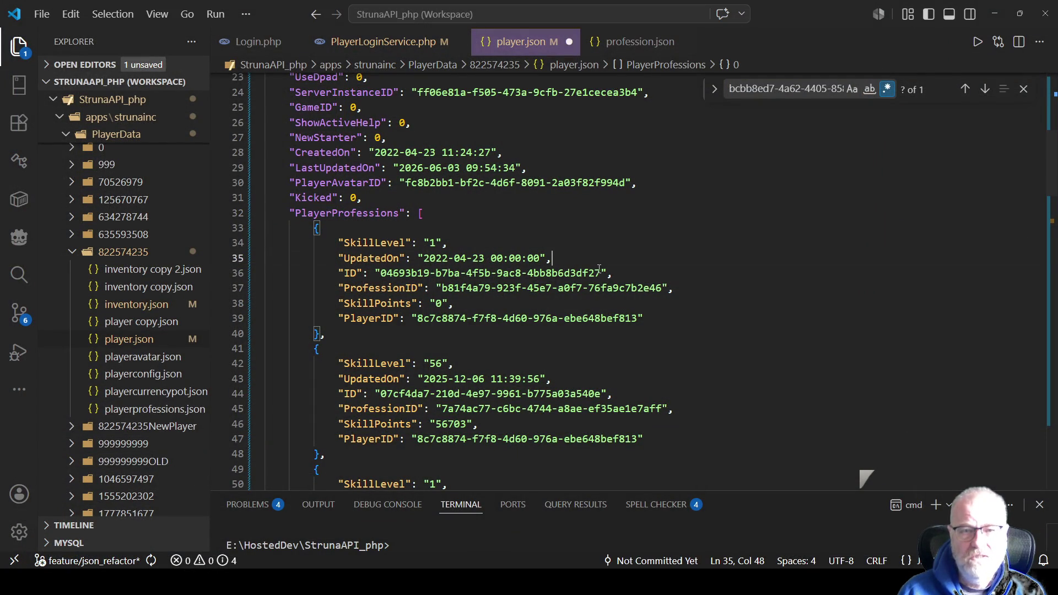
# Step: Search player.json for the Topography ID from profession.json and check its 19564 SkillPoints
pyautogui.click(637, 44)
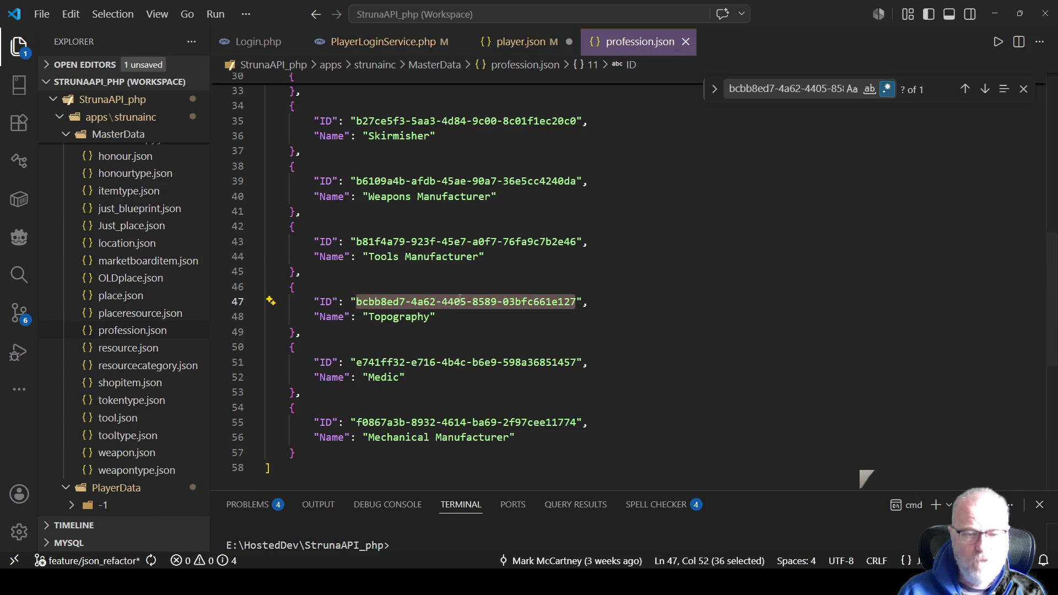
pyautogui.click(457, 301)
pyautogui.moveTo(357, 301); pyautogui.dragTo(575, 302)
pyautogui.hotkey('ctrl', 'c')
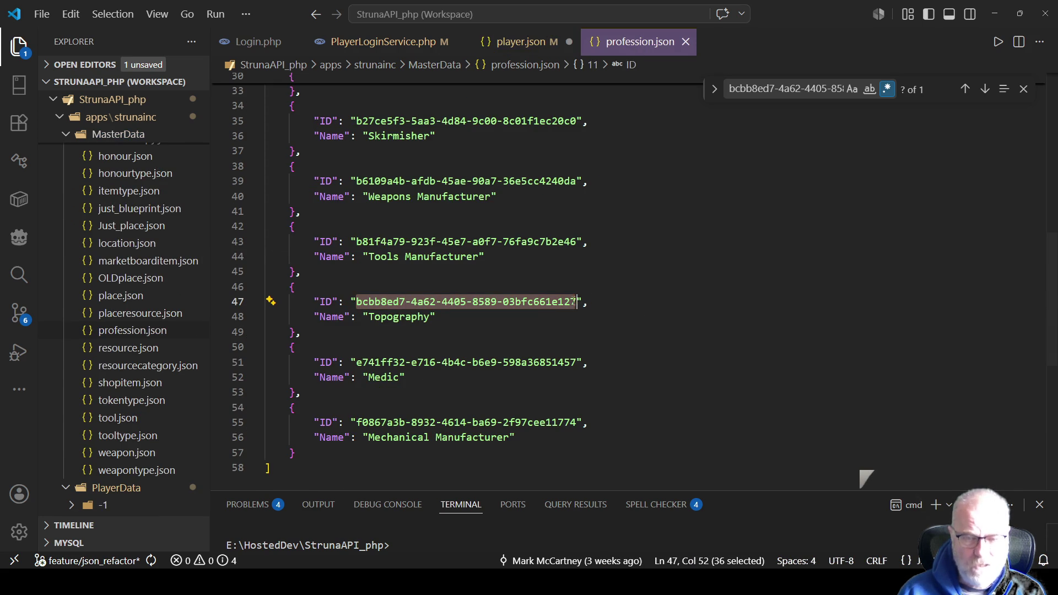
pyautogui.click(530, 42)
pyautogui.doubleClick(632, 287)
pyautogui.hotkey('ctrl', 'f')
pyautogui.hotkey('ctrl', 'v')
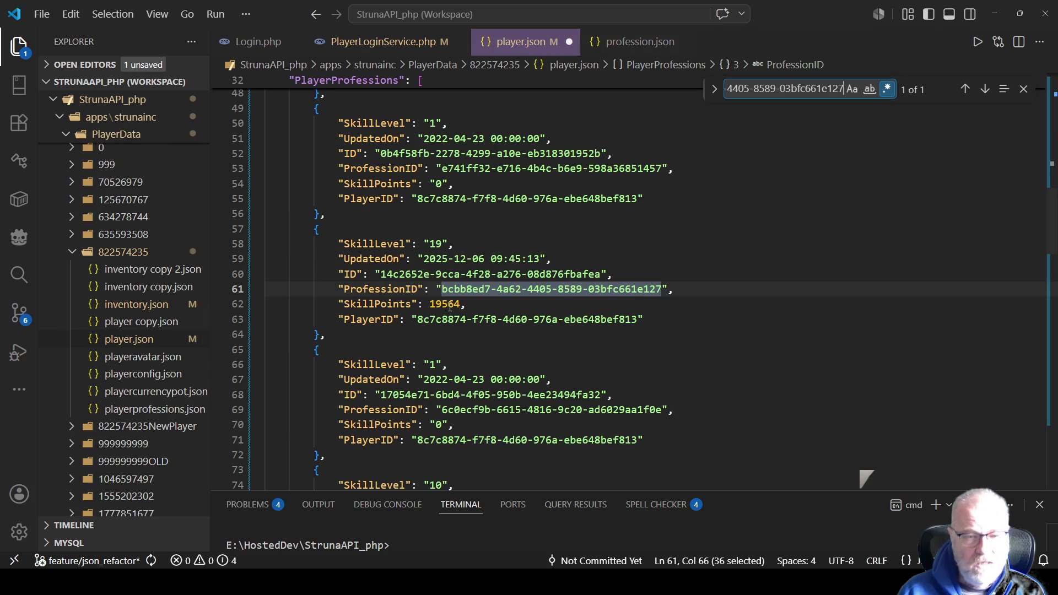
pyautogui.doubleClick(450, 304)
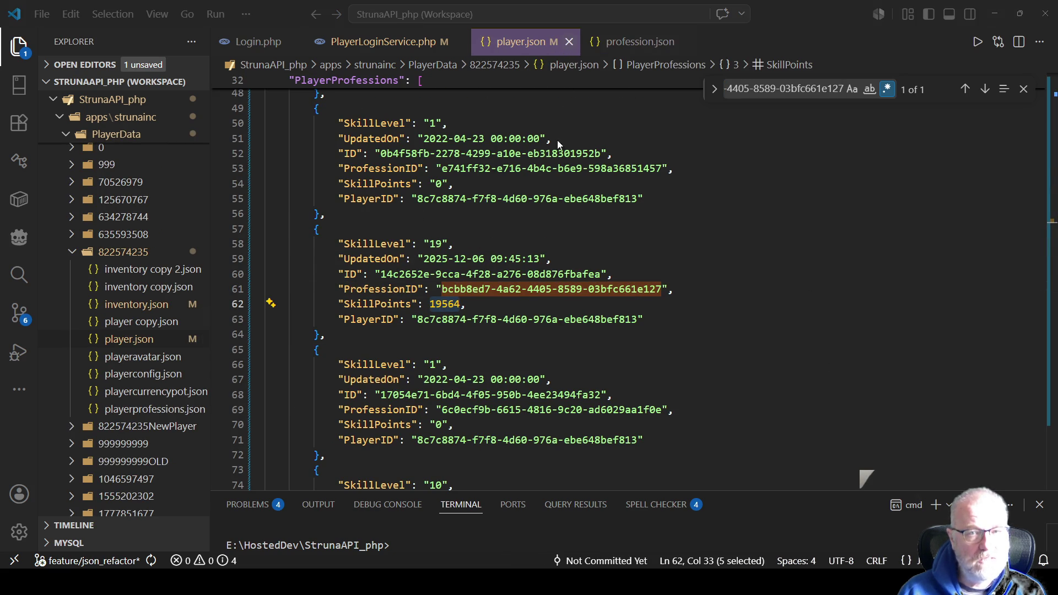
# Step: Close player.json and reopen the freshly saved copy from the PlayerData folder
pyautogui.hotkey('ctrl', 'w')
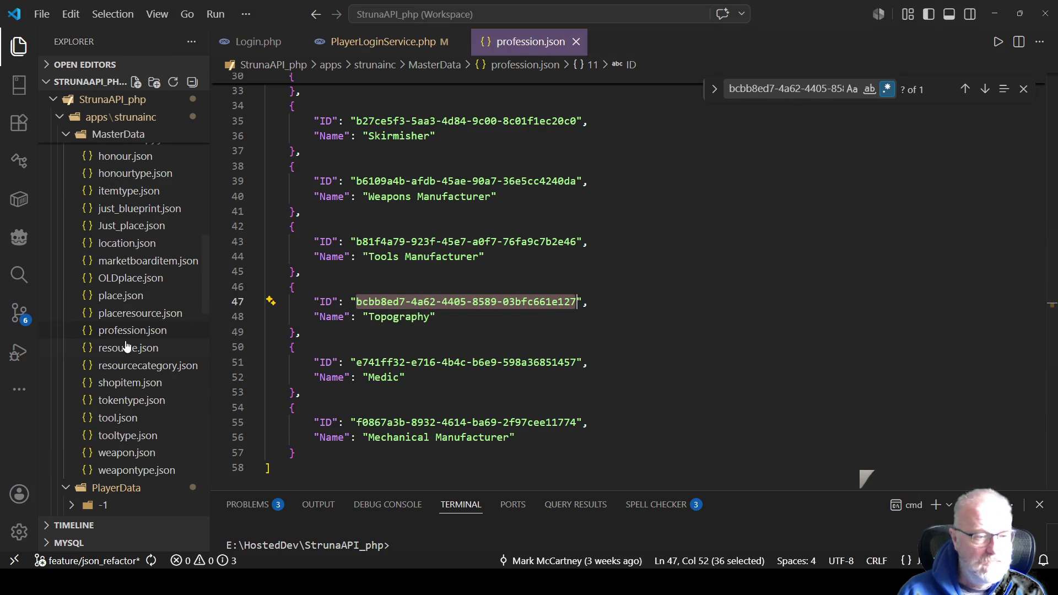
pyautogui.scroll(5, 126, 345)
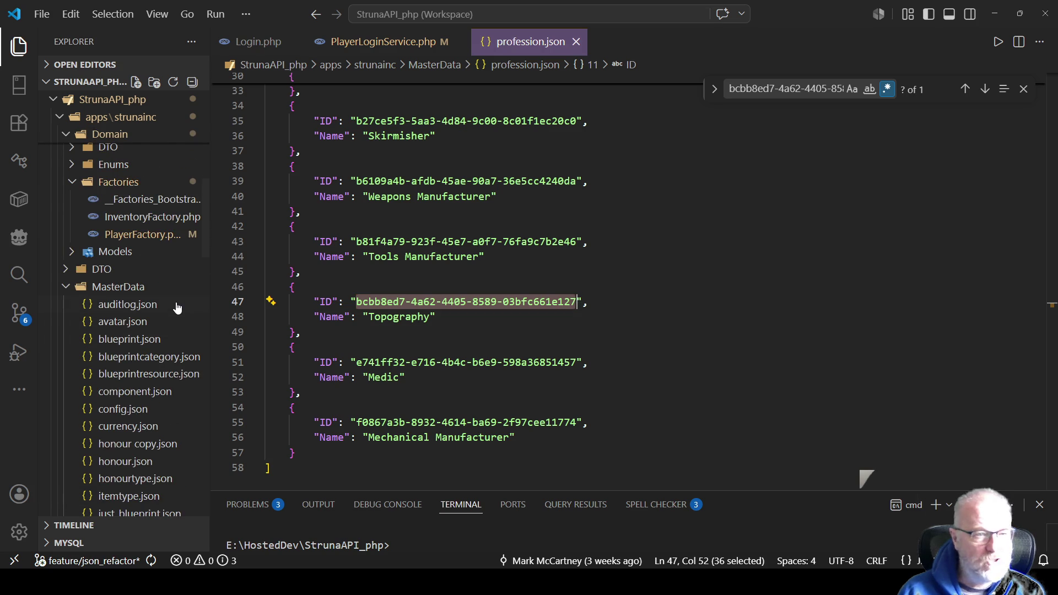
pyautogui.scroll(10, 183, 308)
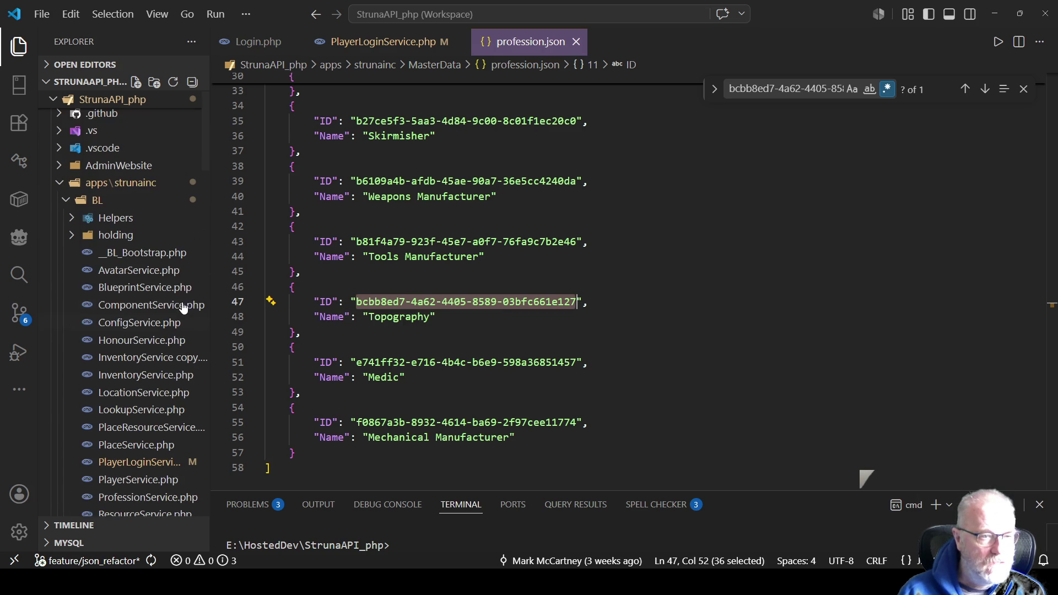
pyautogui.scroll(-5, 165, 331)
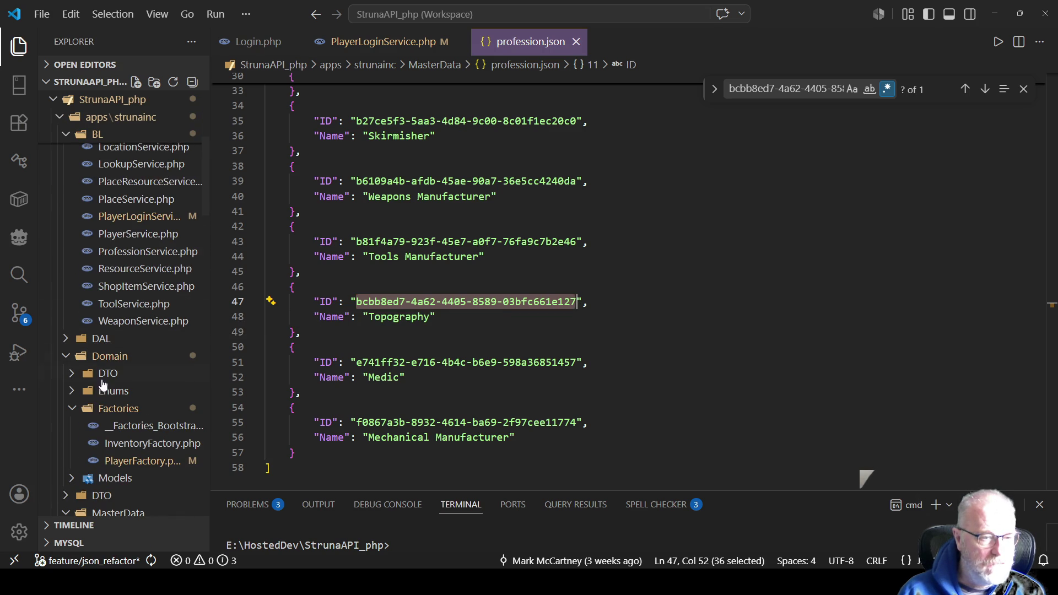
pyautogui.scroll(-5, 121, 367)
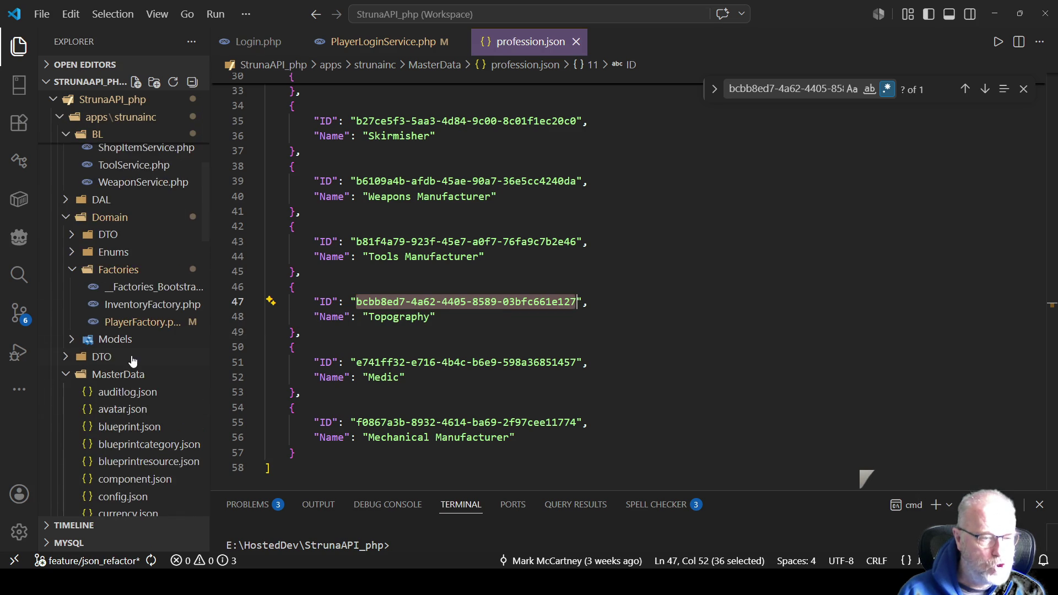
pyautogui.click(65, 264)
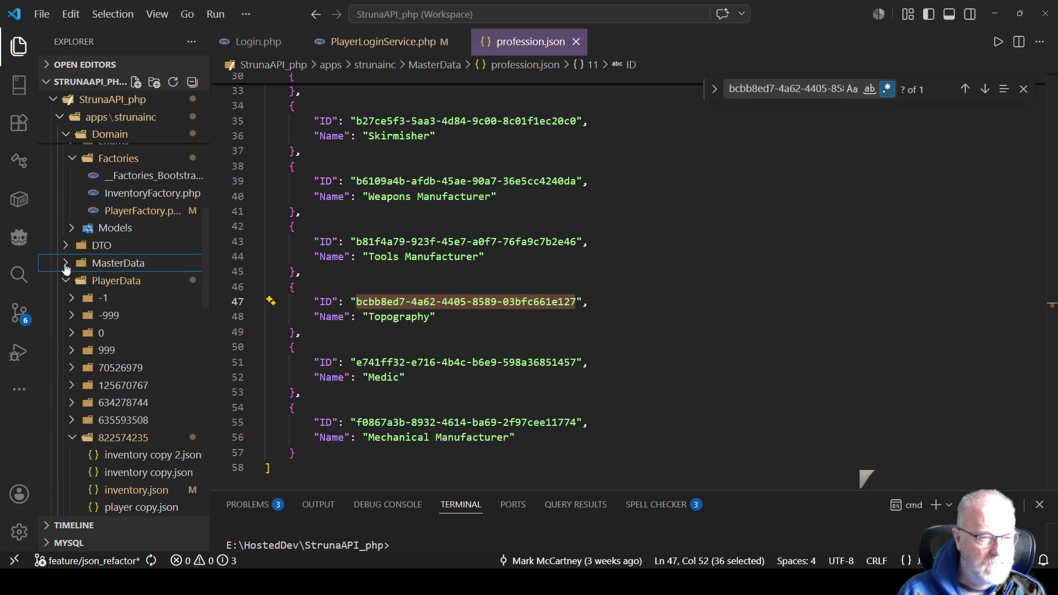
pyautogui.scroll(-1, 149, 252)
pyautogui.scroll(-2, 149, 252)
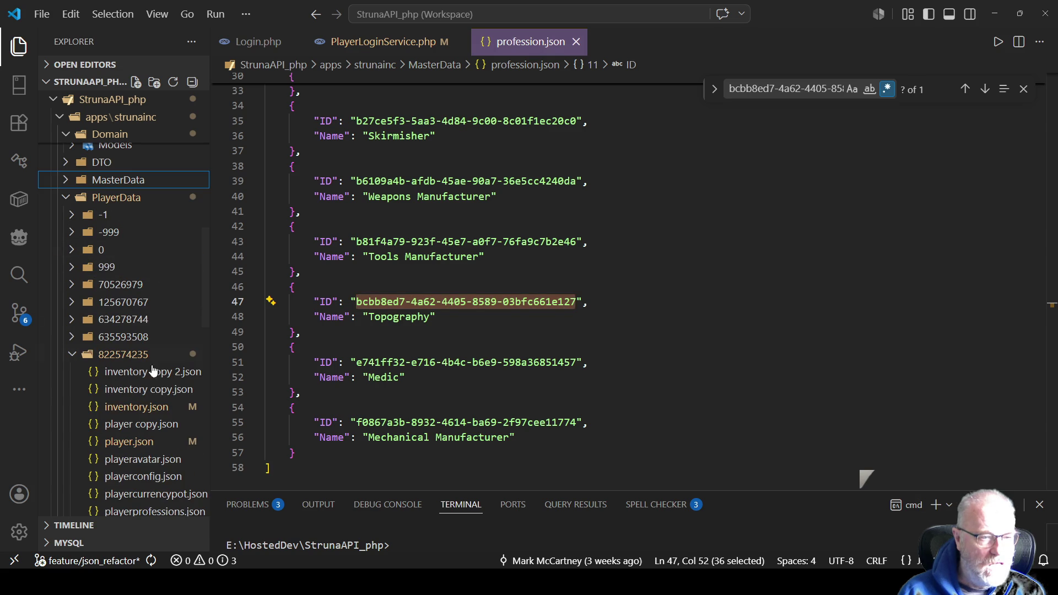
pyautogui.click(124, 442)
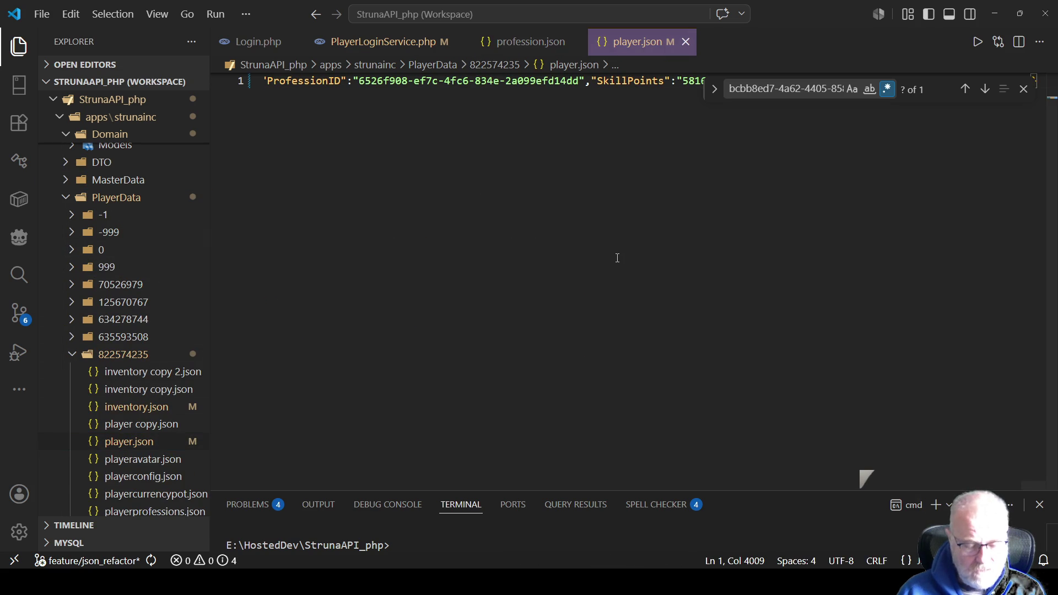
# Step: Pretty-print the one-line player.json with Format Document
pyautogui.hotkey('ctrl', 'a')
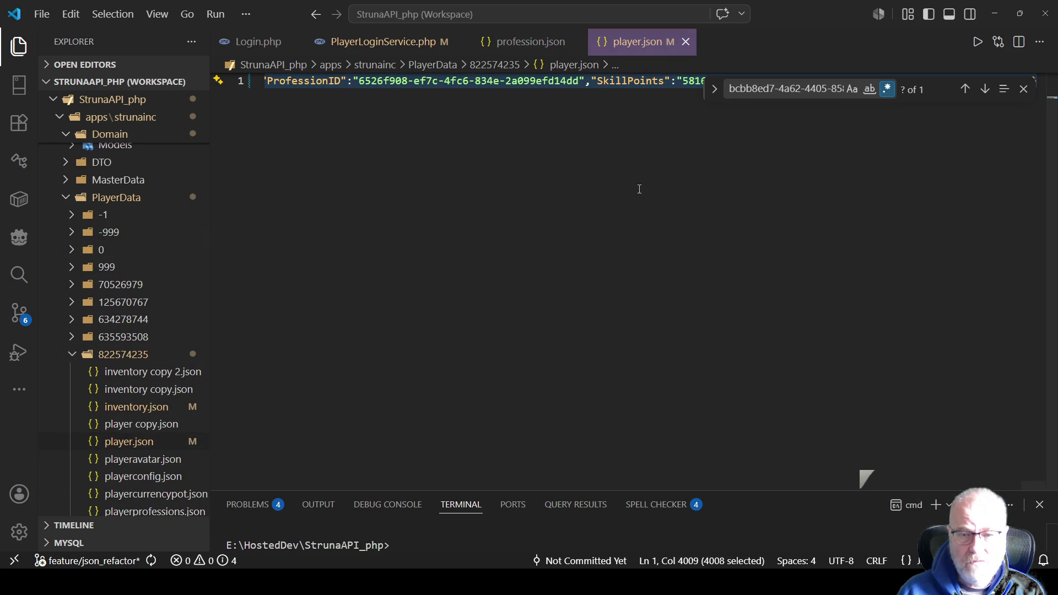
pyautogui.rightClick(640, 84)
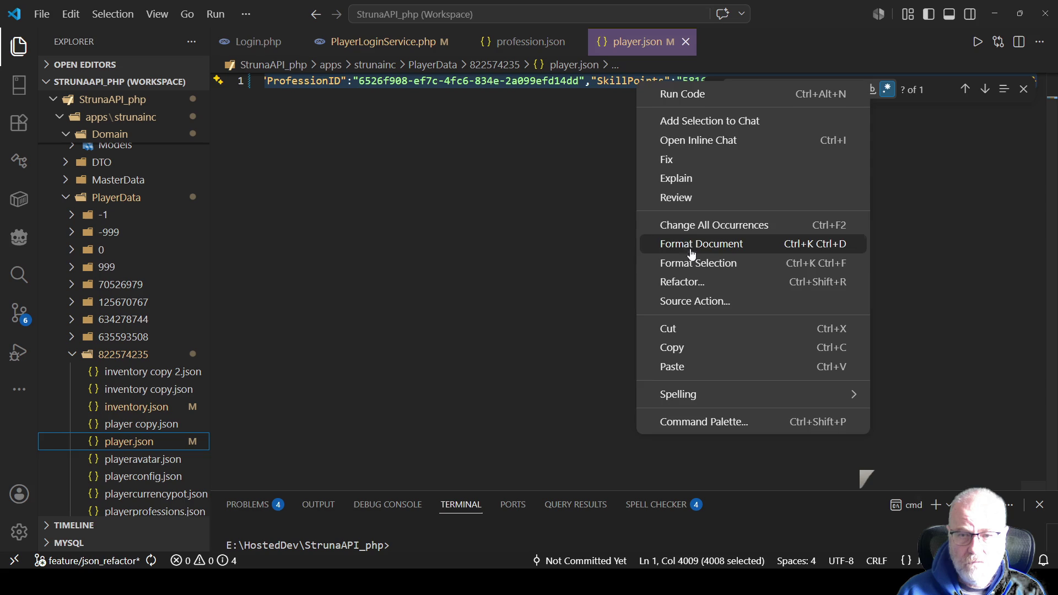
pyautogui.click(697, 243)
pyautogui.click(504, 367)
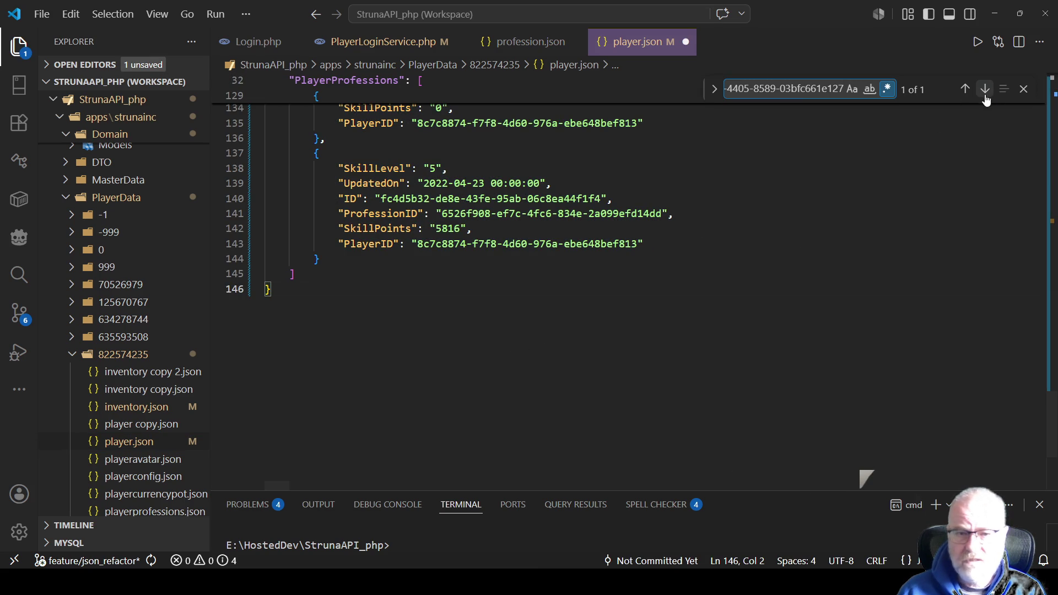
# Step: Change Topography's SkillPoints from 19556 to 19564, then save and close player.json
pyautogui.click(965, 90)
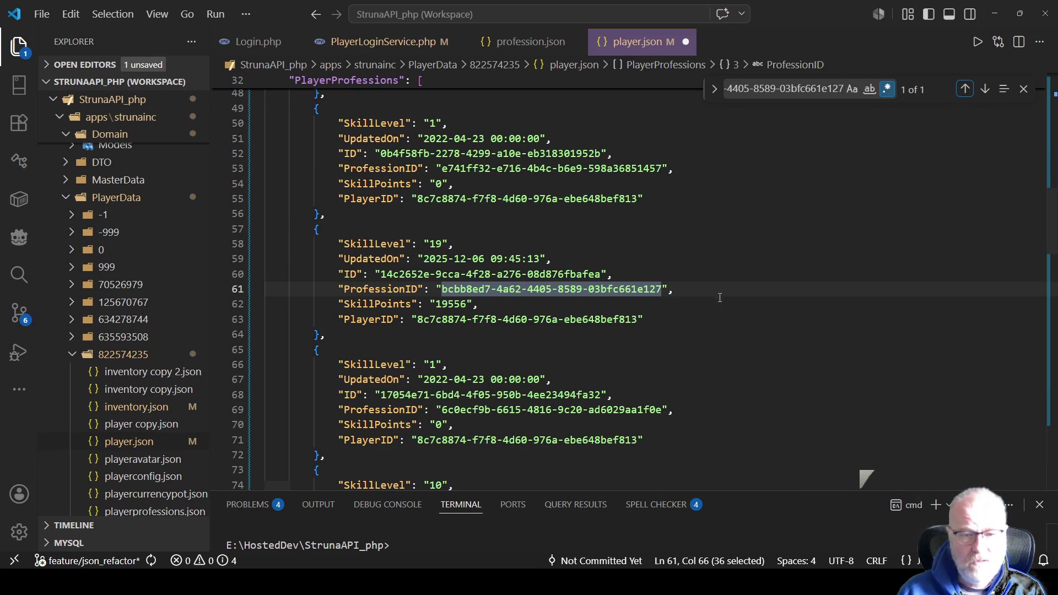
pyautogui.doubleClick(460, 304)
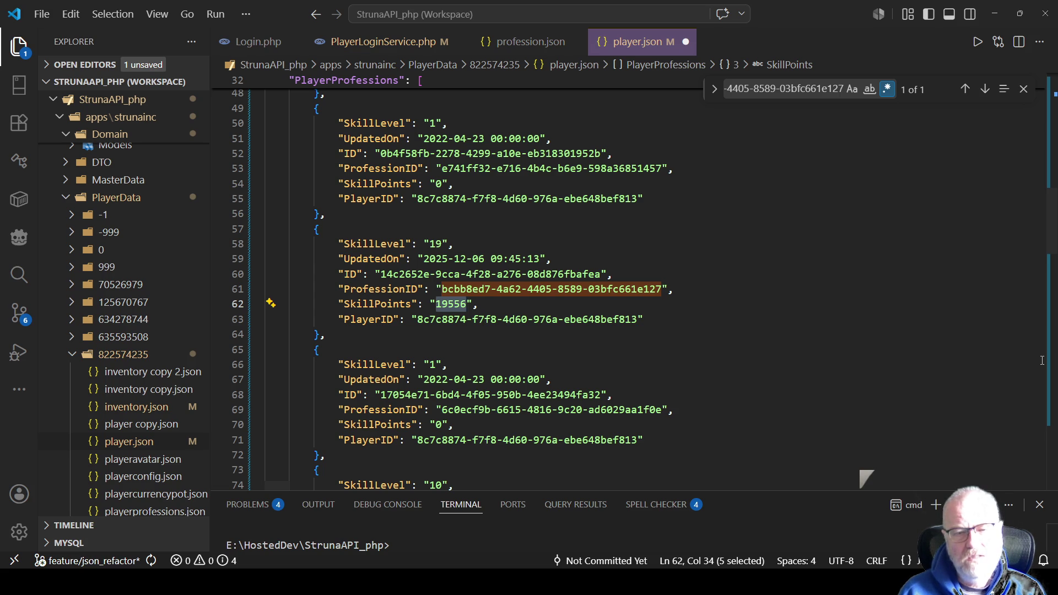
pyautogui.write('1956')
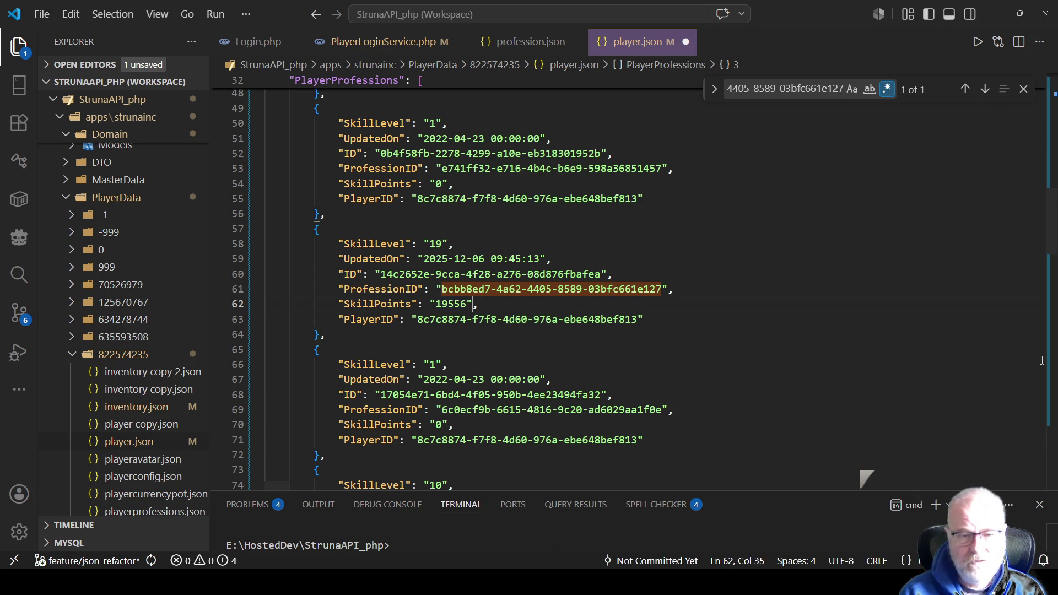
pyautogui.write('4')
pyautogui.hotkey('ctrl', 's')
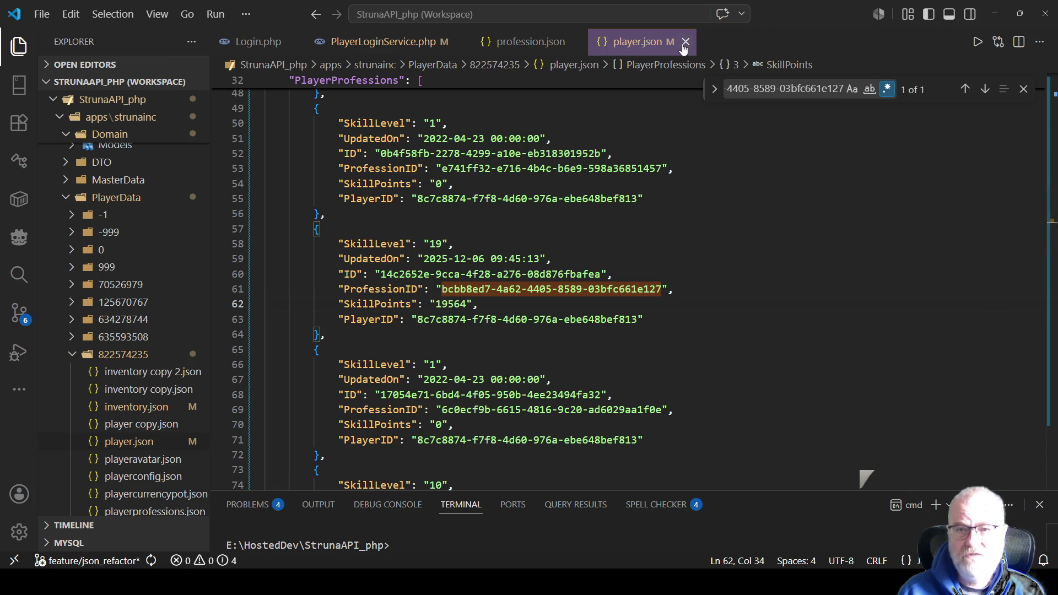
pyautogui.click(687, 42)
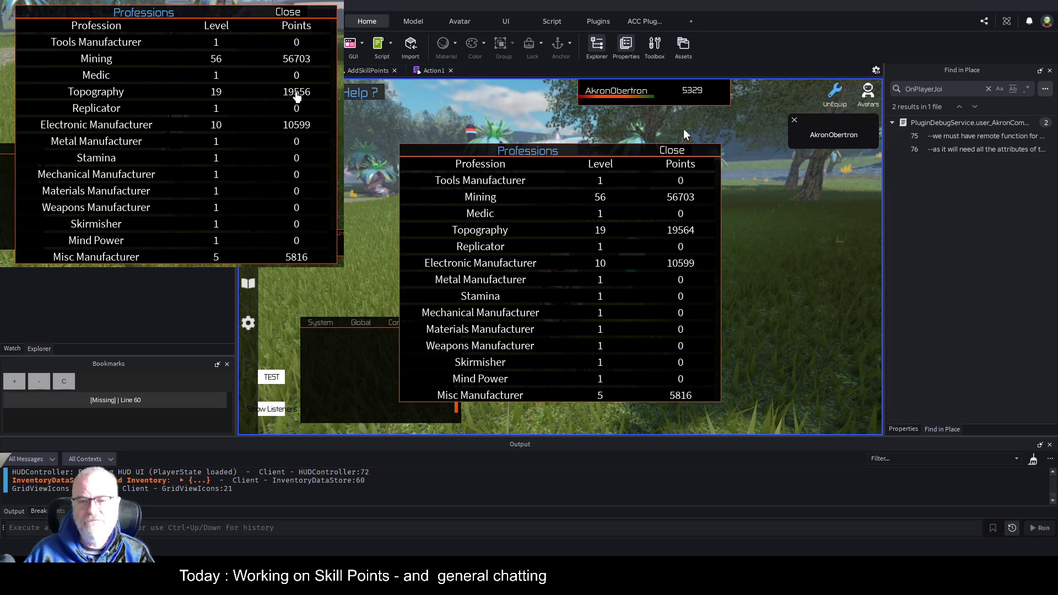
# Step: Close the Professions panel, equip the OOF001 tool and run across the field
pyautogui.click(673, 150)
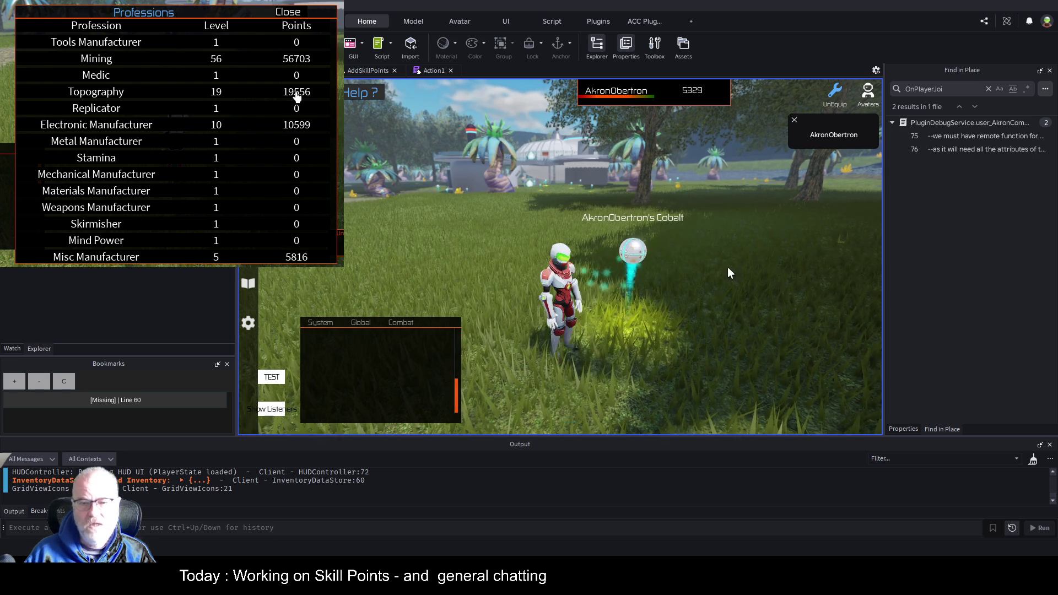
pyautogui.press('w')
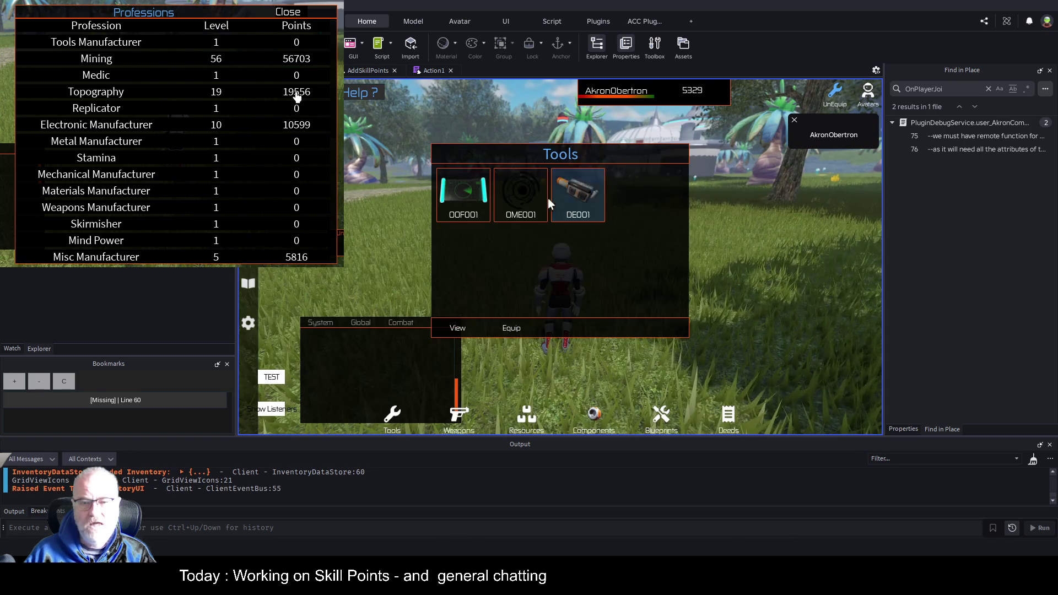
pyautogui.click(463, 196)
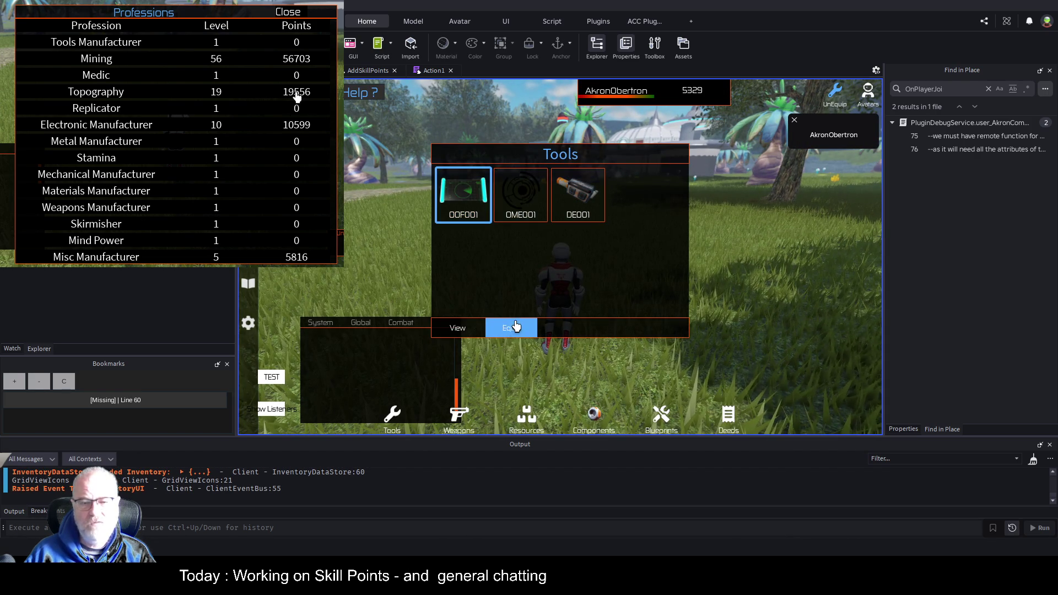
pyautogui.click(511, 328)
pyautogui.press('w')
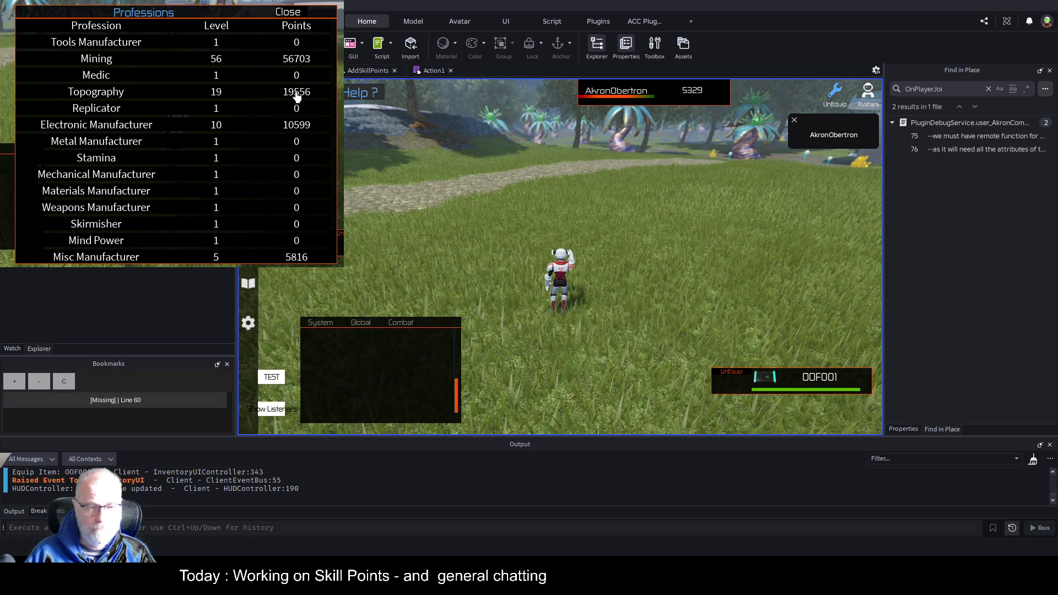
# Step: Reopen the Professions panel to confirm Topography at 19564, then bring up the Tools inventory
pyautogui.press('p')
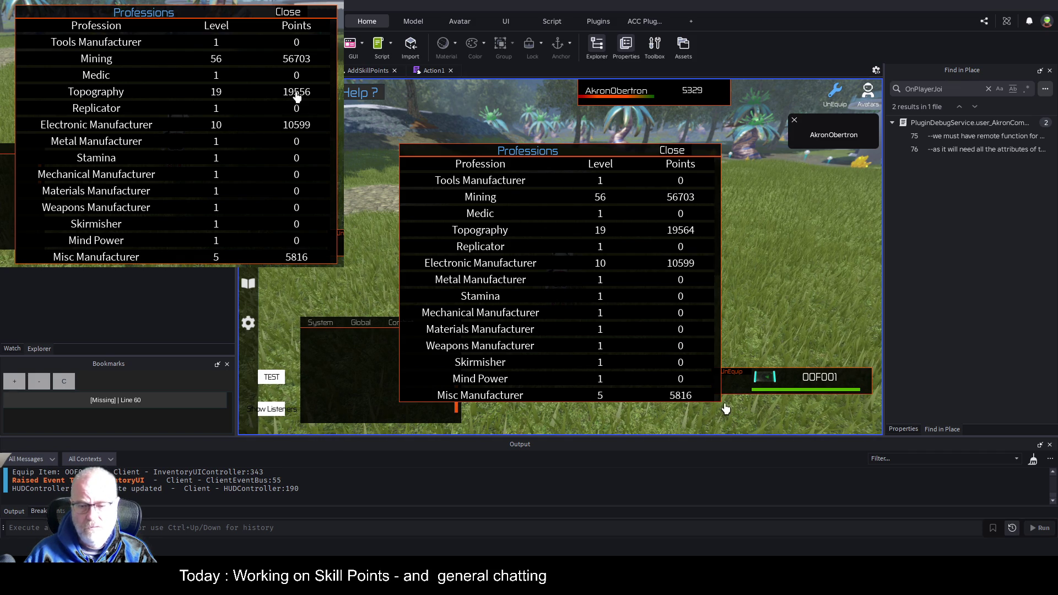
pyautogui.press('i')
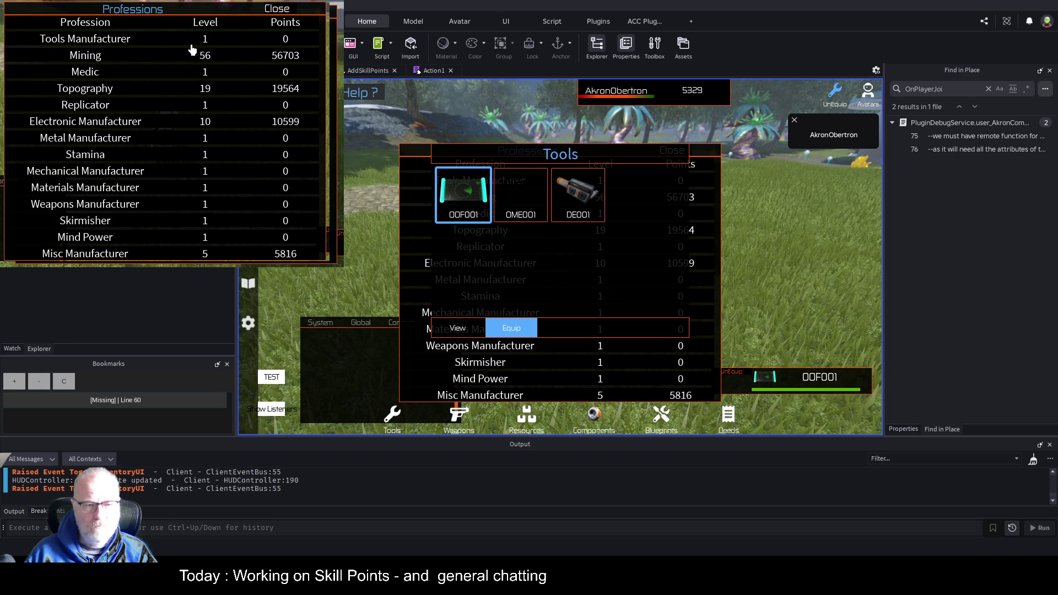
pyautogui.click(253, 284)
# Step: Re-equip OOF001 and scan, finding 49 Iron worth 147Cr for 32 Topography points
pyautogui.press('i')
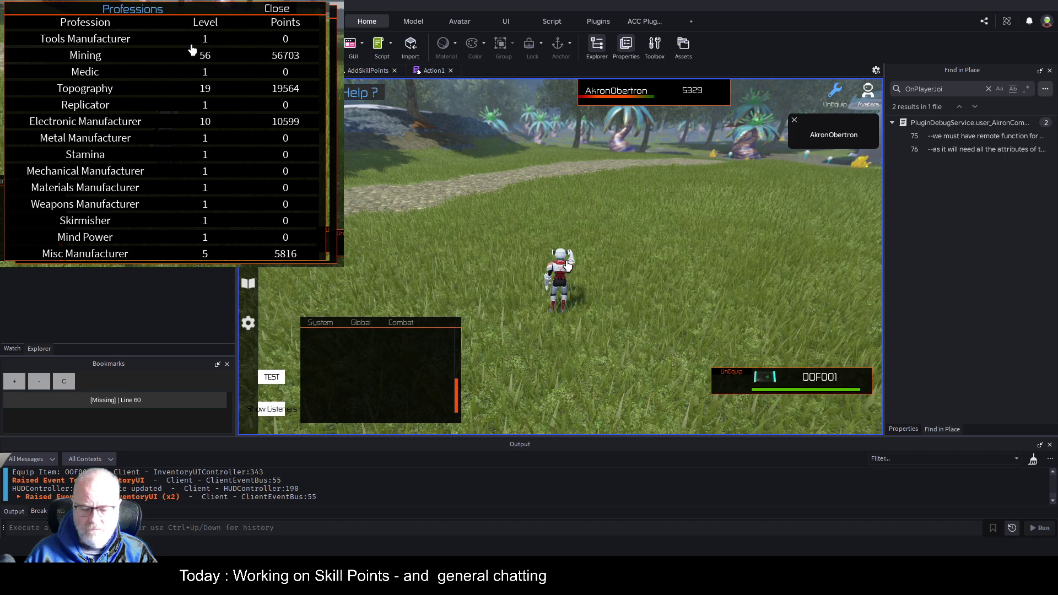
pyautogui.press('1')
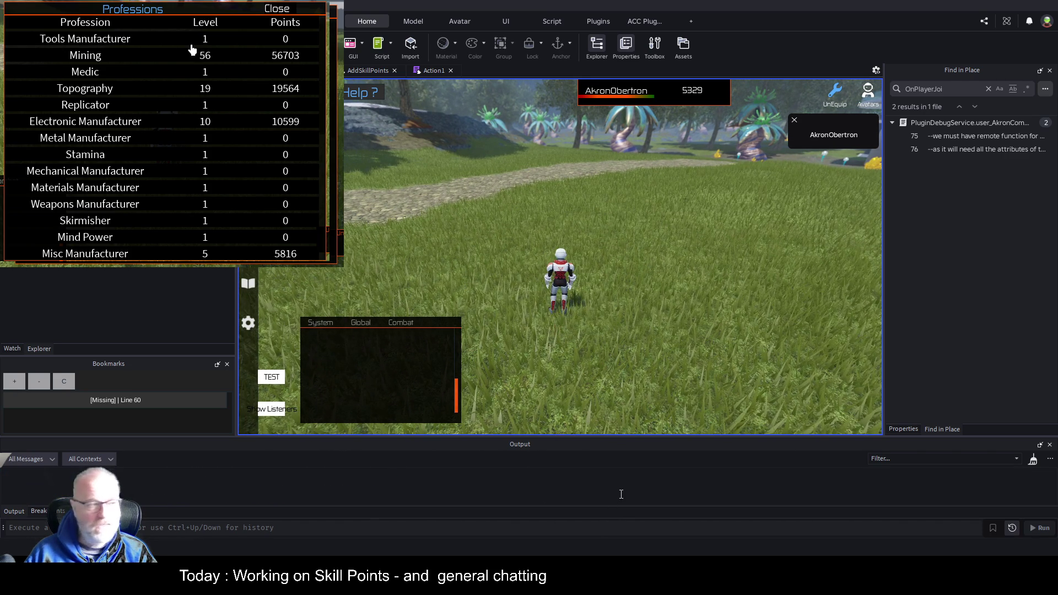
pyautogui.press('i')
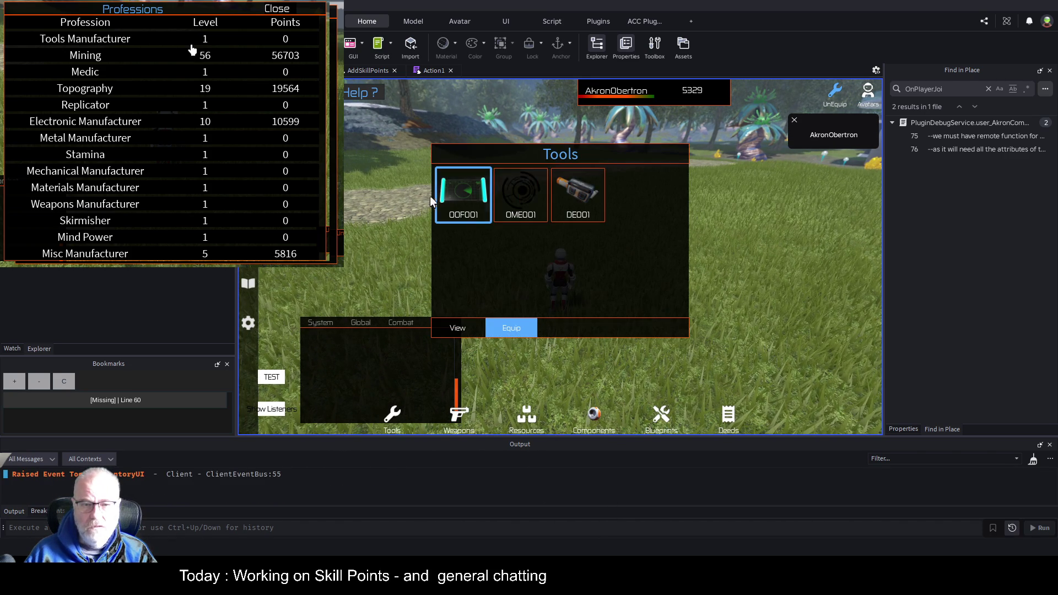
pyautogui.click(494, 337)
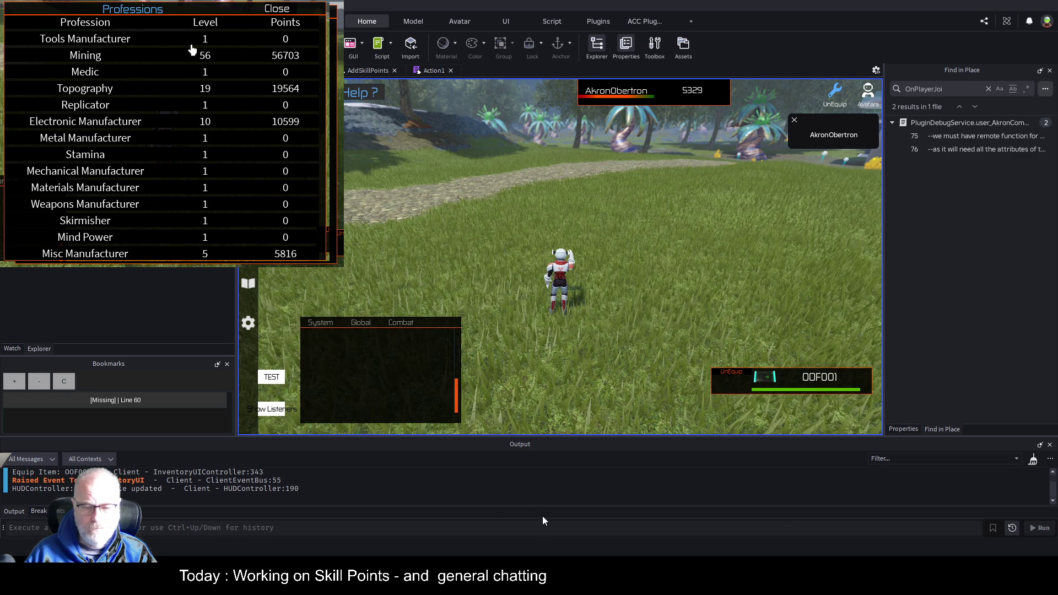
pyautogui.click(643, 200)
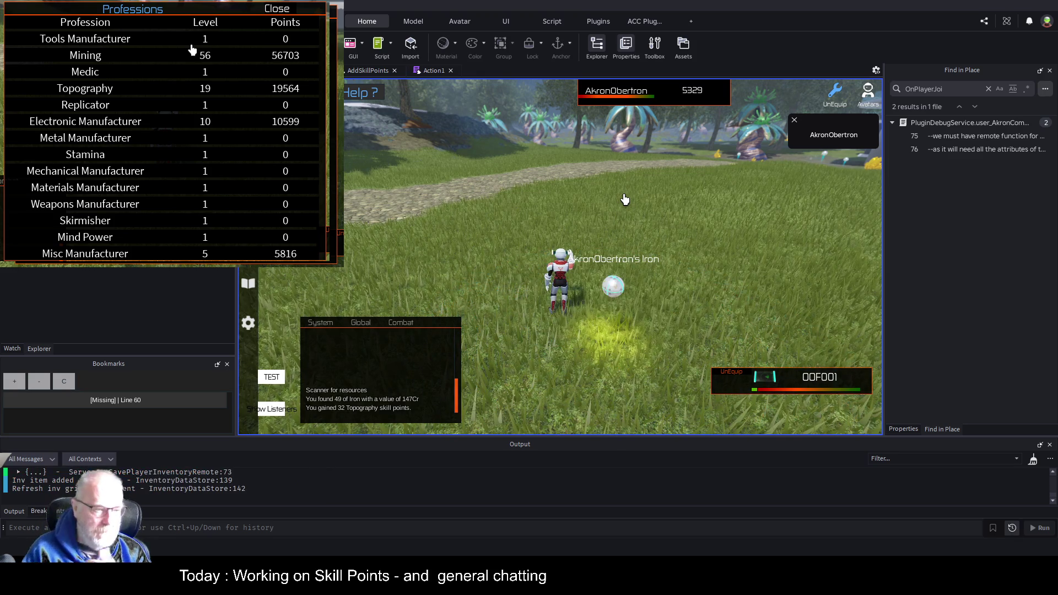
pyautogui.click(642, 98)
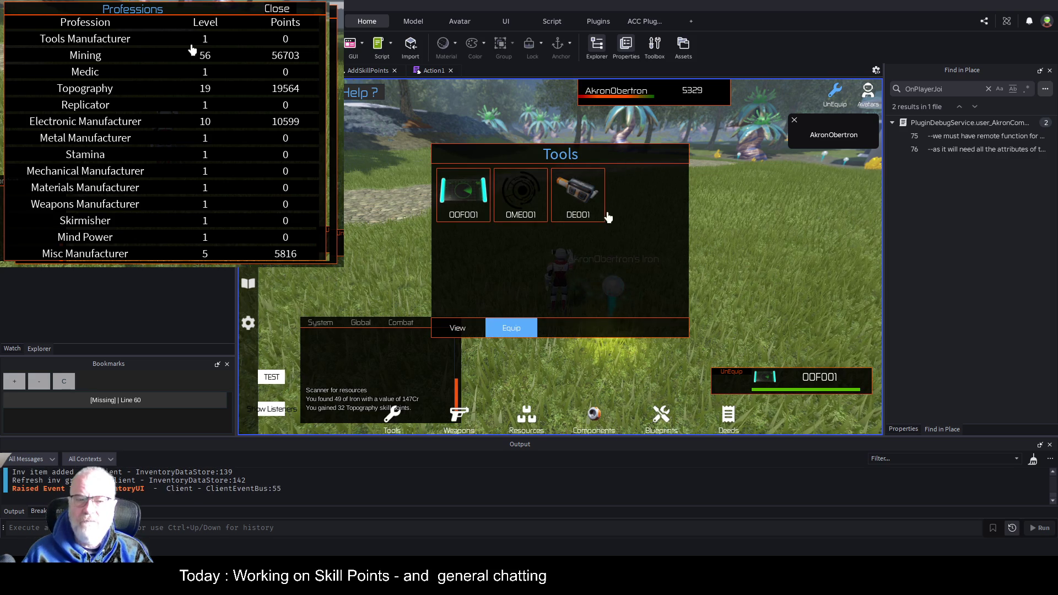
# Step: Close the Tools inventory and check the Professions table, where Topography still reads 19564
pyautogui.click(620, 293)
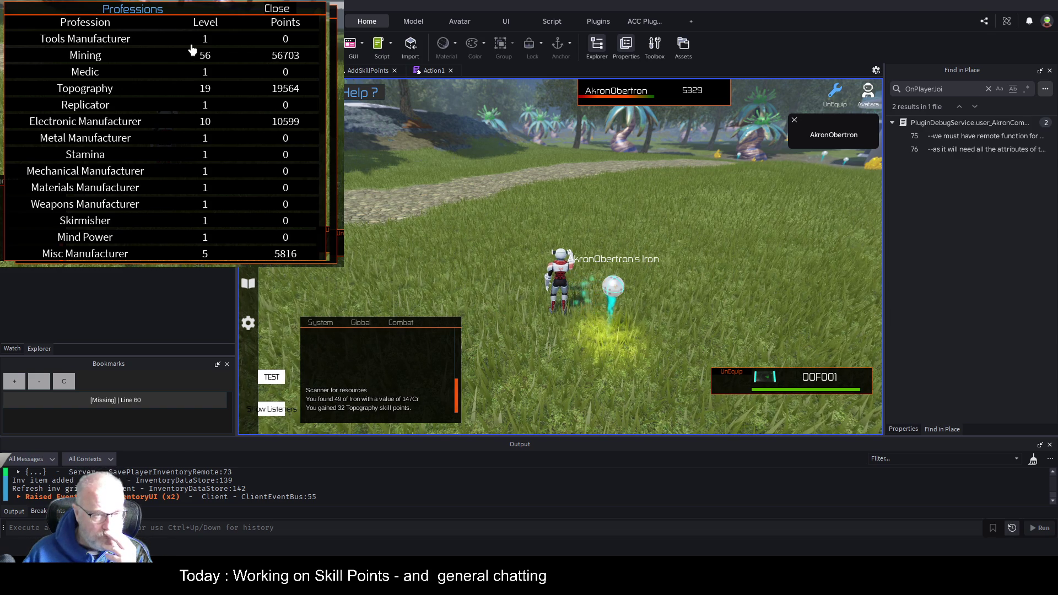
pyautogui.press('p')
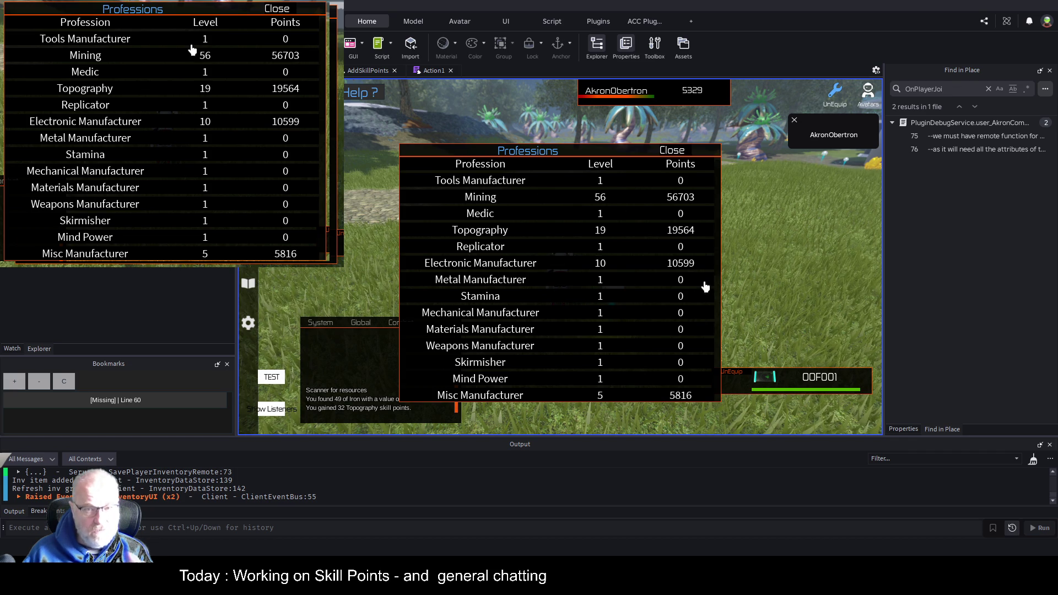
pyautogui.click(665, 153)
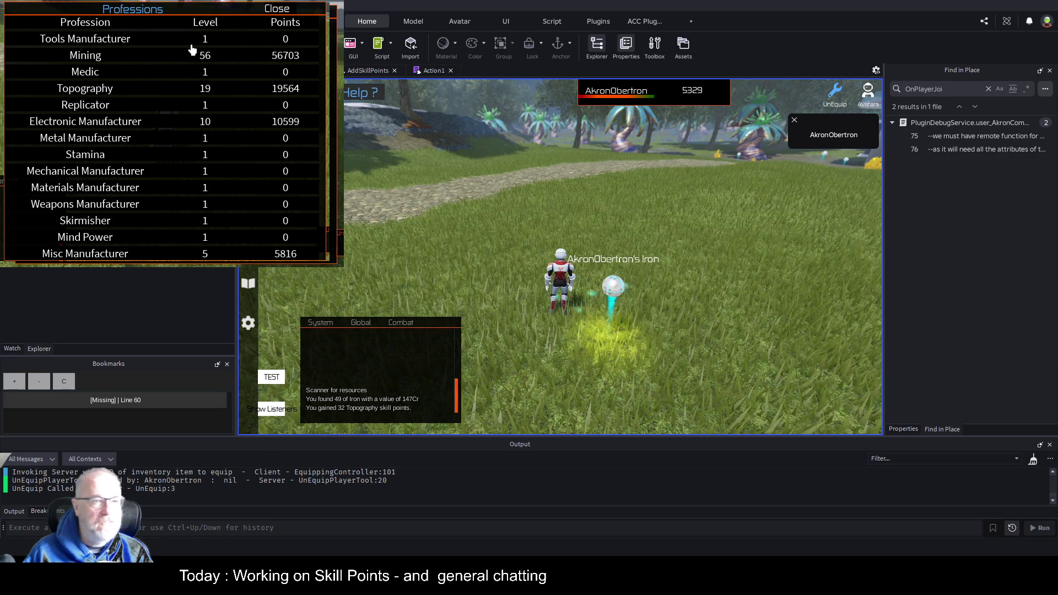
pyautogui.click(62, 360)
# Step: Stop the play-test with Shift+F5 and start a new session with F5
pyautogui.hotkey('shift', 'F5')
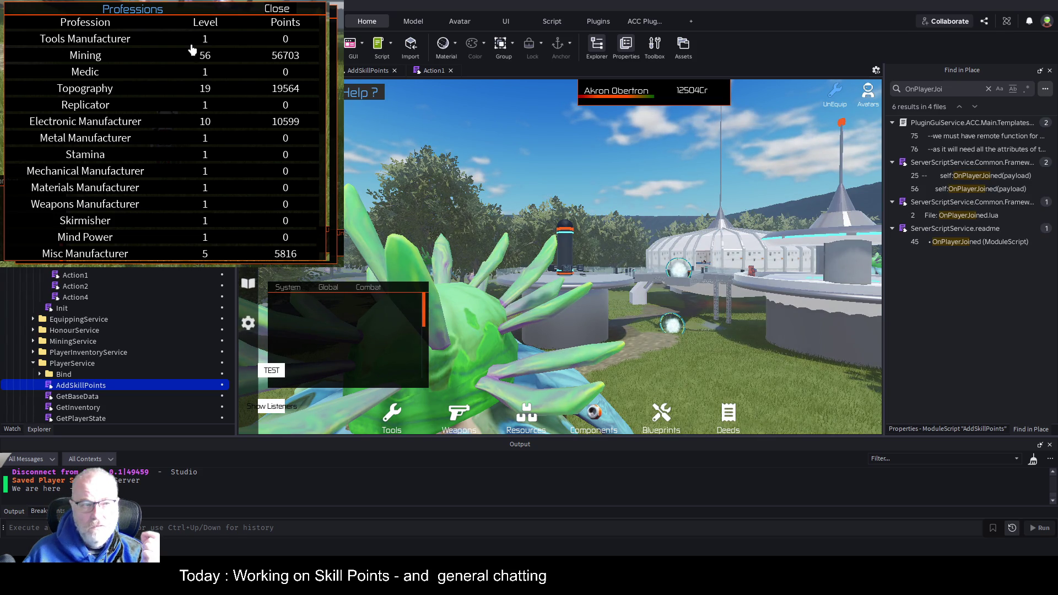
pyautogui.press('F5')
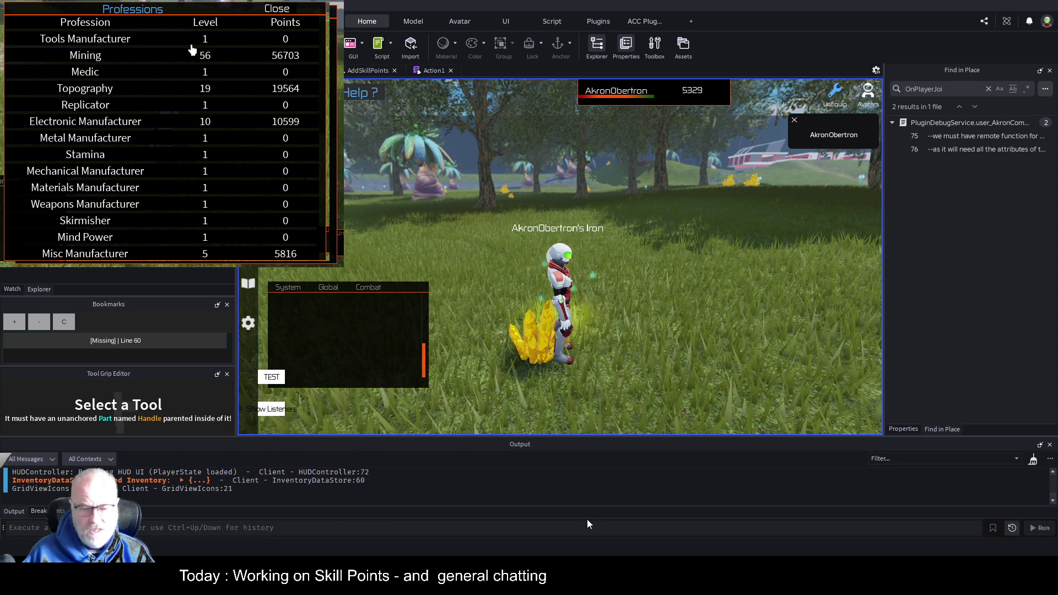
# Step: Walk the character, then show the Professions panel with Topography at 19596 points
pyautogui.press('w')
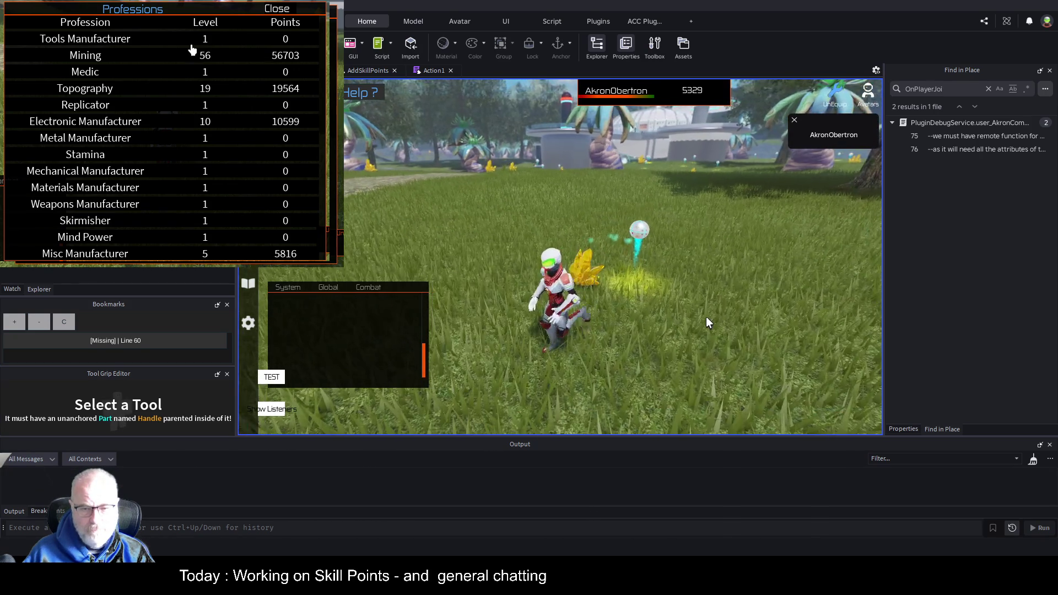
pyautogui.press('p')
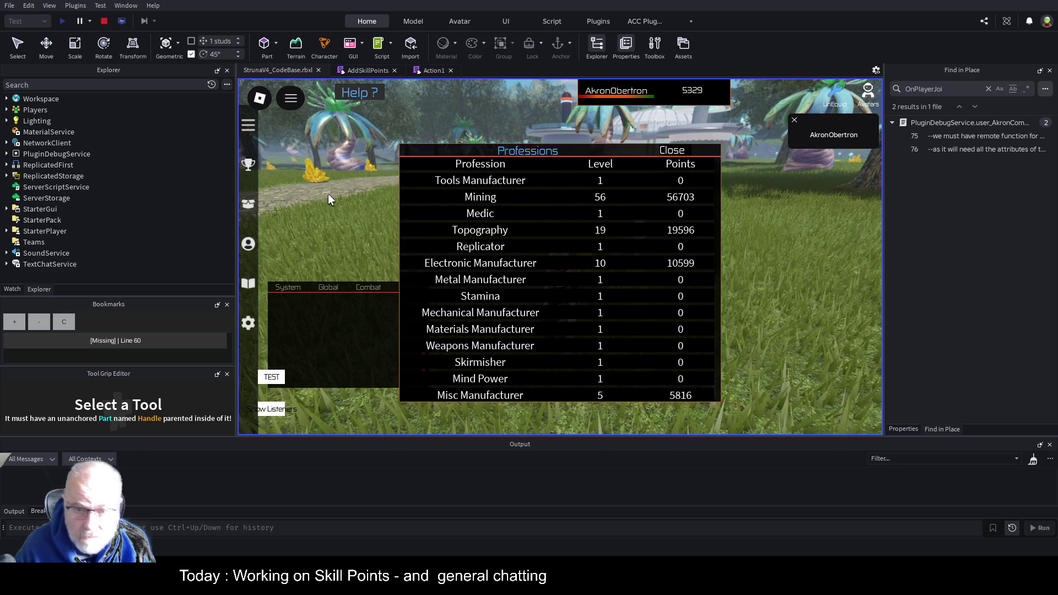
# Step: Close the professions table and equip the OME001 tool from the inventory
pyautogui.click(669, 154)
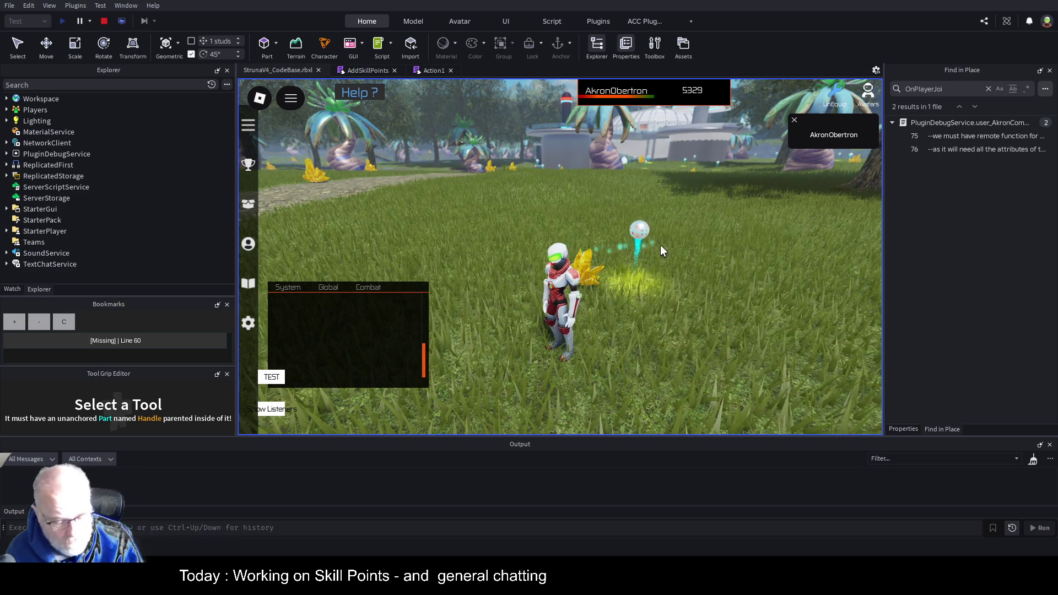
pyautogui.press('i')
pyautogui.click(520, 194)
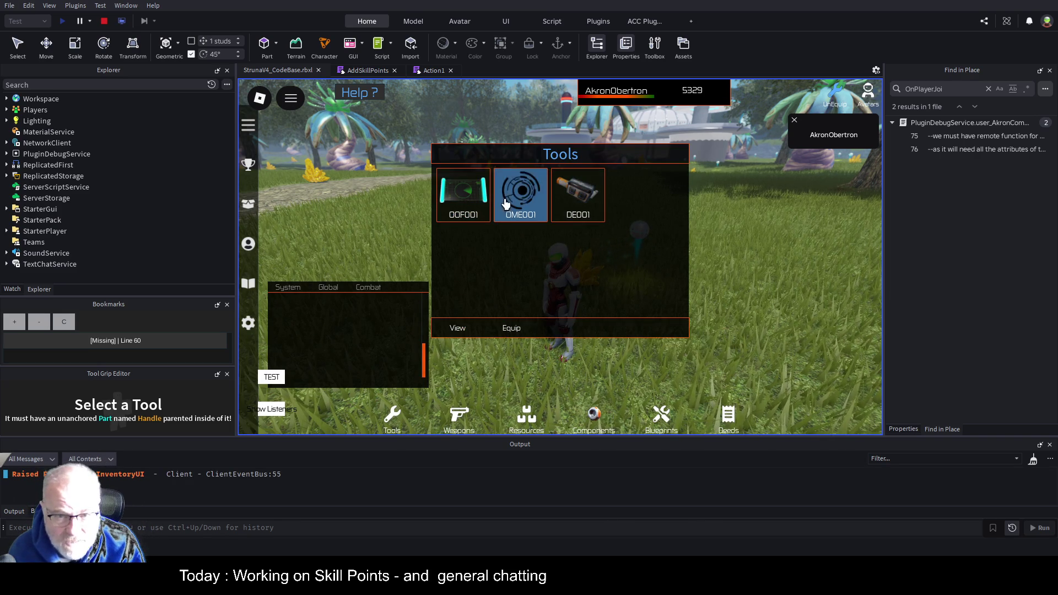
pyautogui.click(510, 328)
# Step: Harvest the glowing iron node, check the chat for Mining skill points, and return to Action1
pyautogui.click(639, 276)
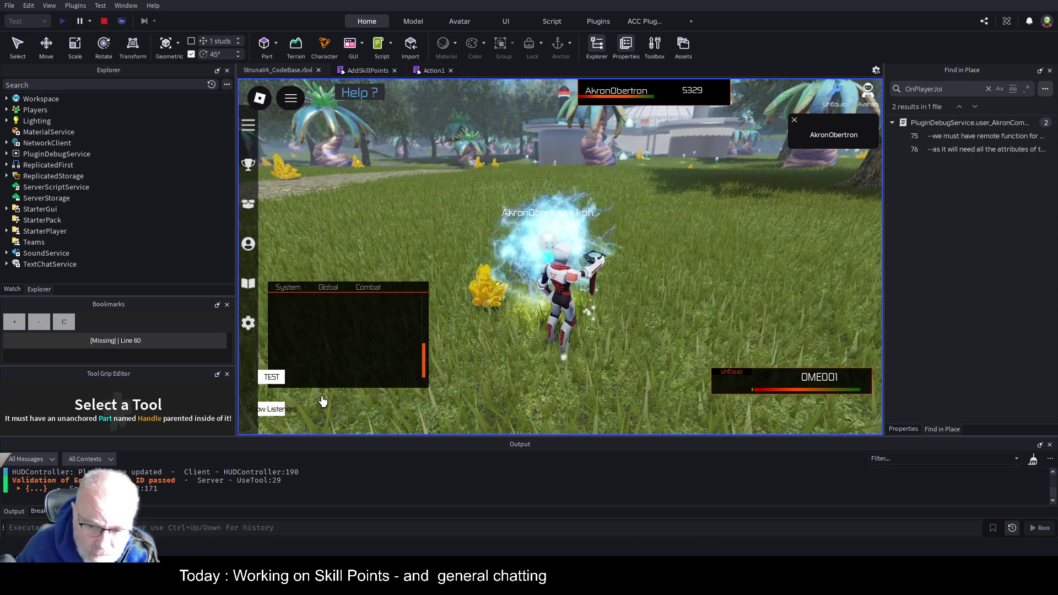
pyautogui.moveTo(372, 342); pyautogui.dragTo(398, 199)
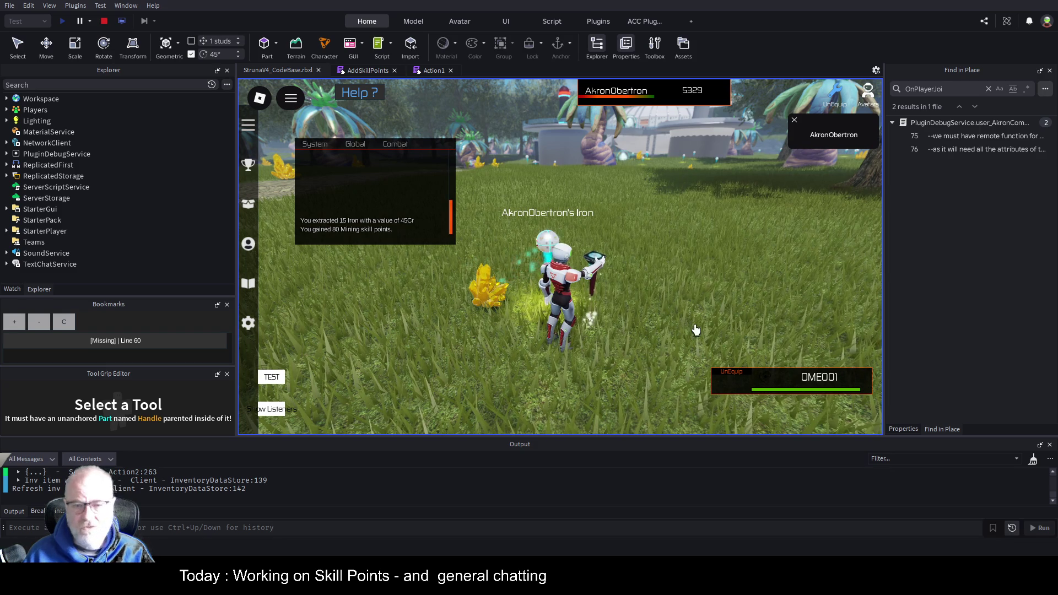
pyautogui.click(433, 72)
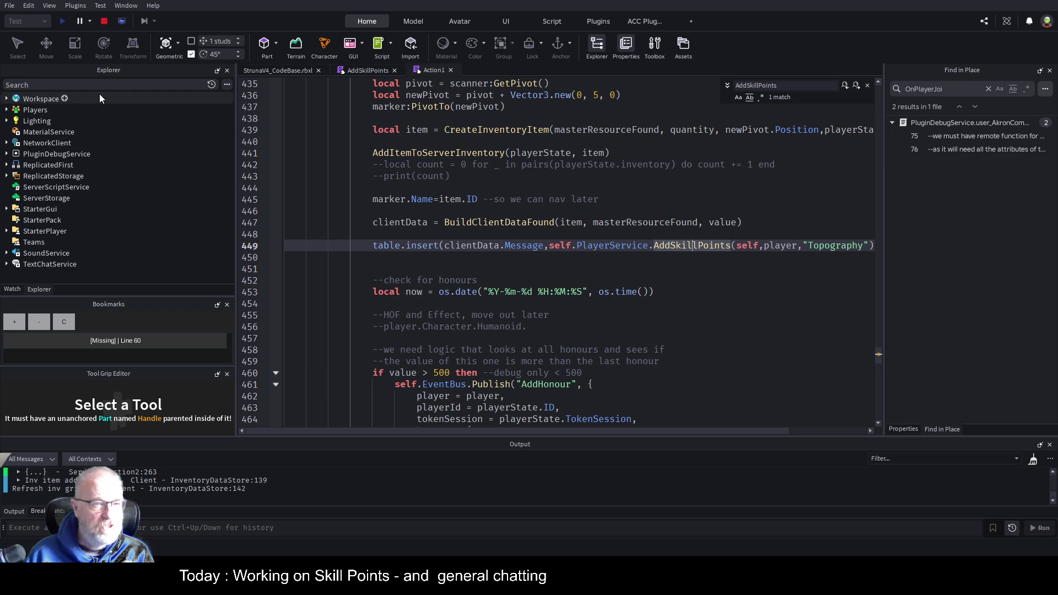
# Step: Stop the play test and select the table.insert skill-points line in Action1
pyautogui.click(104, 22)
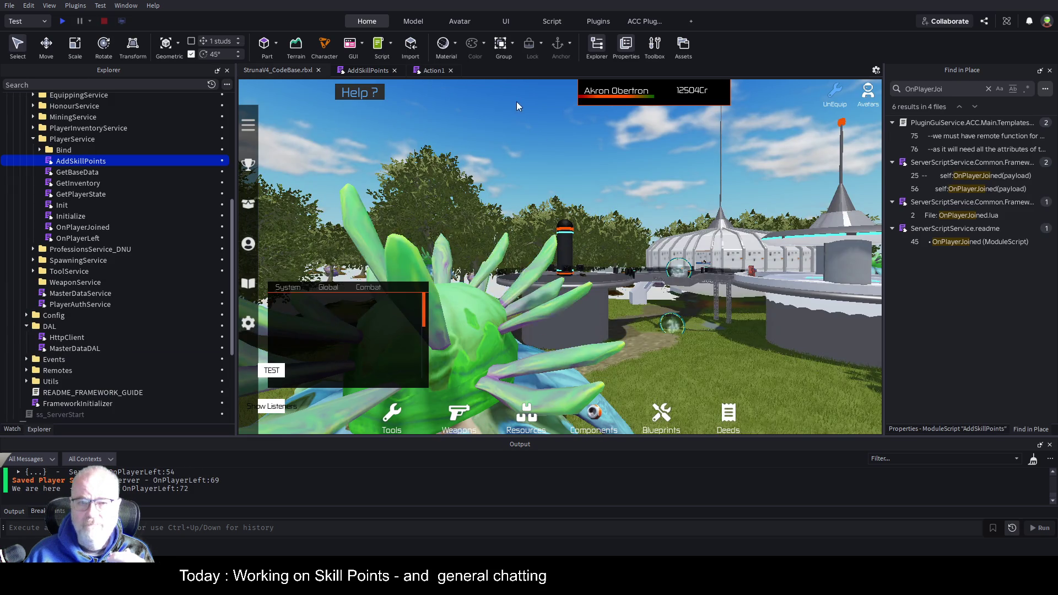
pyautogui.click(429, 70)
pyautogui.moveTo(375, 259)
pyautogui.mouseDown()
pyautogui.moveTo(386, 246)
pyautogui.moveTo(351, 234)
pyautogui.mouseUp()
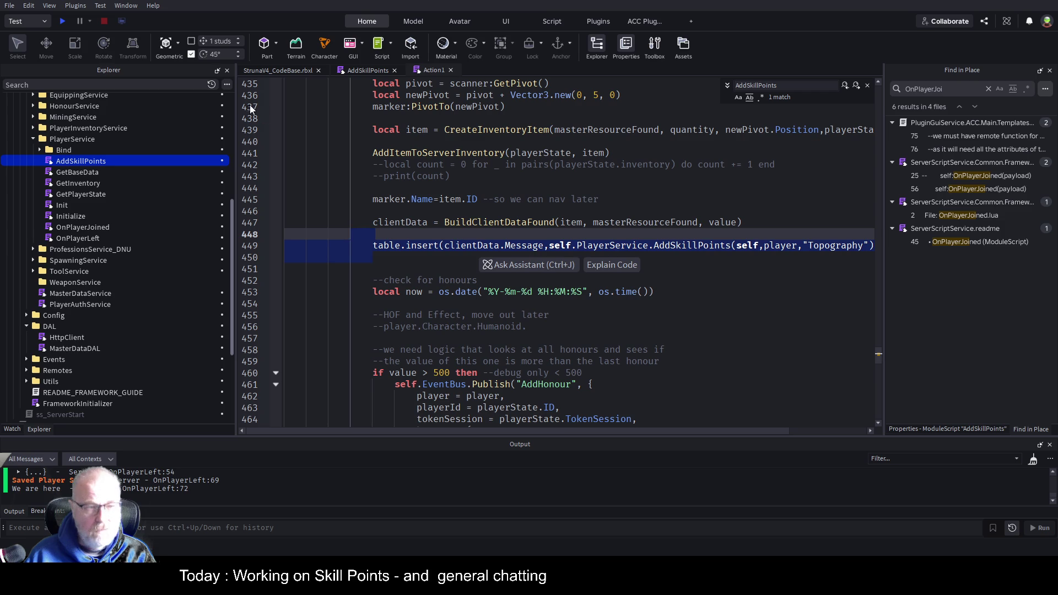
pyautogui.scroll(4, 139, 190)
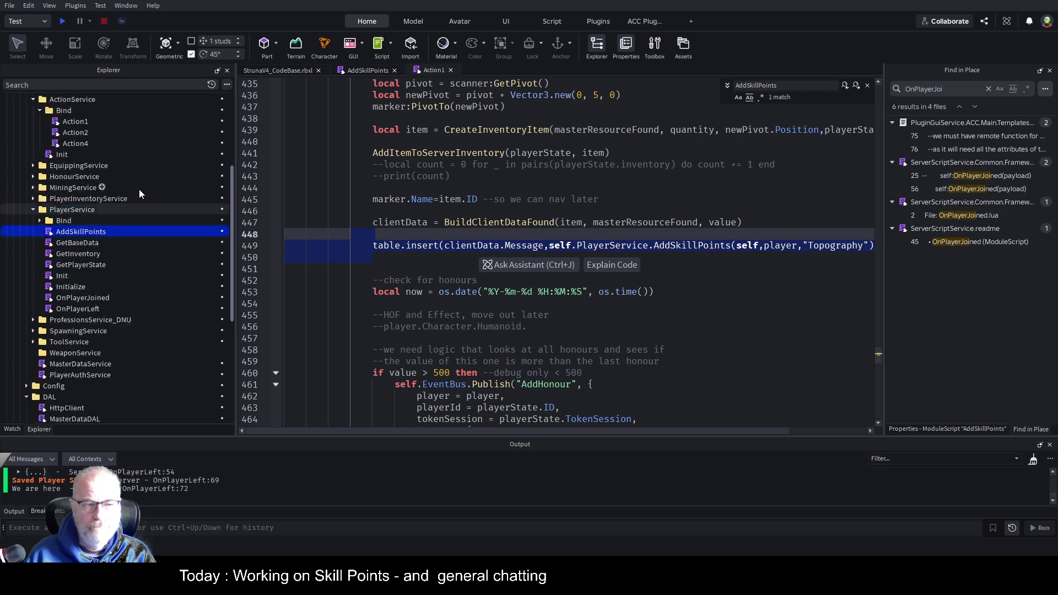
# Step: Open Action2 and scroll down to the random Mining skill points in BuildClientDataFound
pyautogui.doubleClick(61, 179)
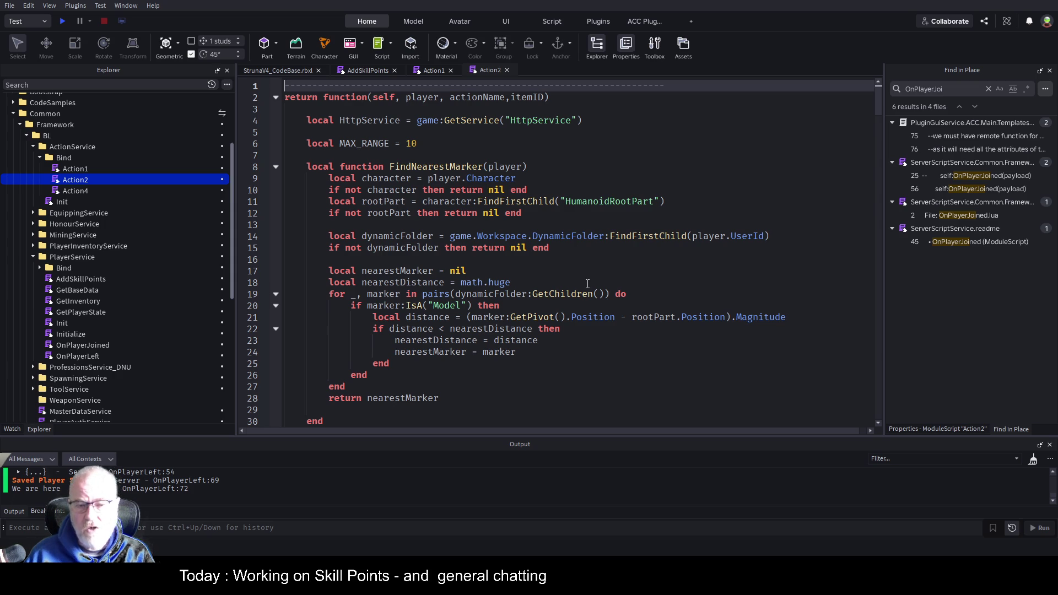
pyautogui.scroll(-8, 470, 268)
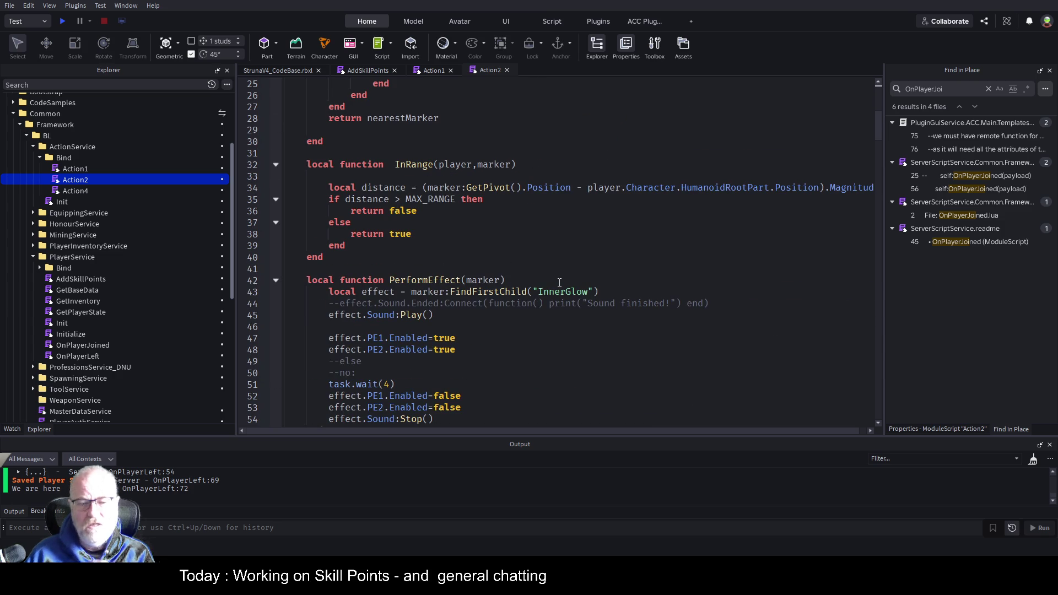
pyautogui.scroll(-4, 559, 283)
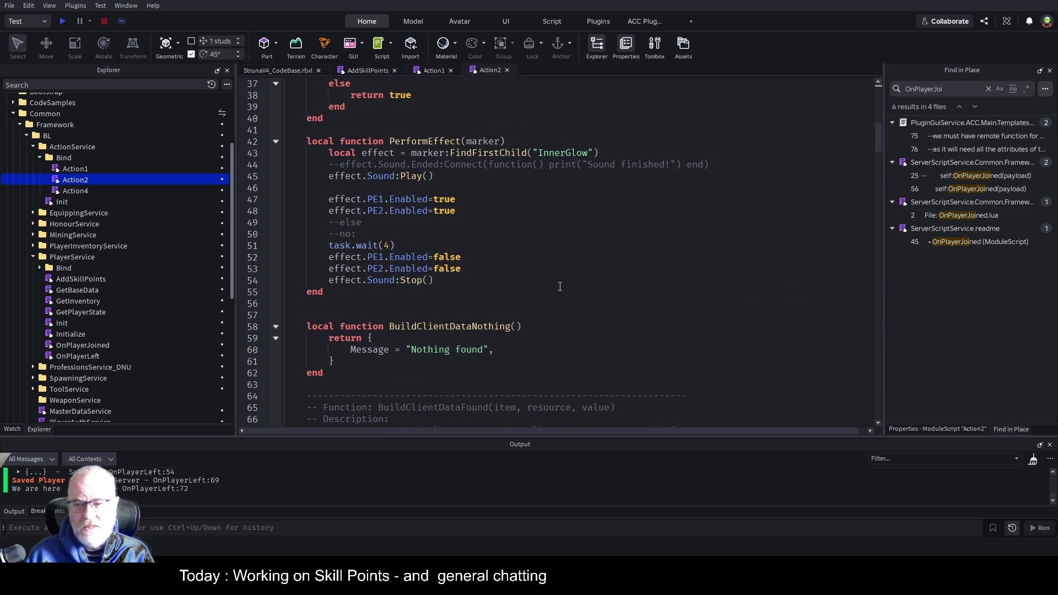
pyautogui.scroll(-9, 559, 286)
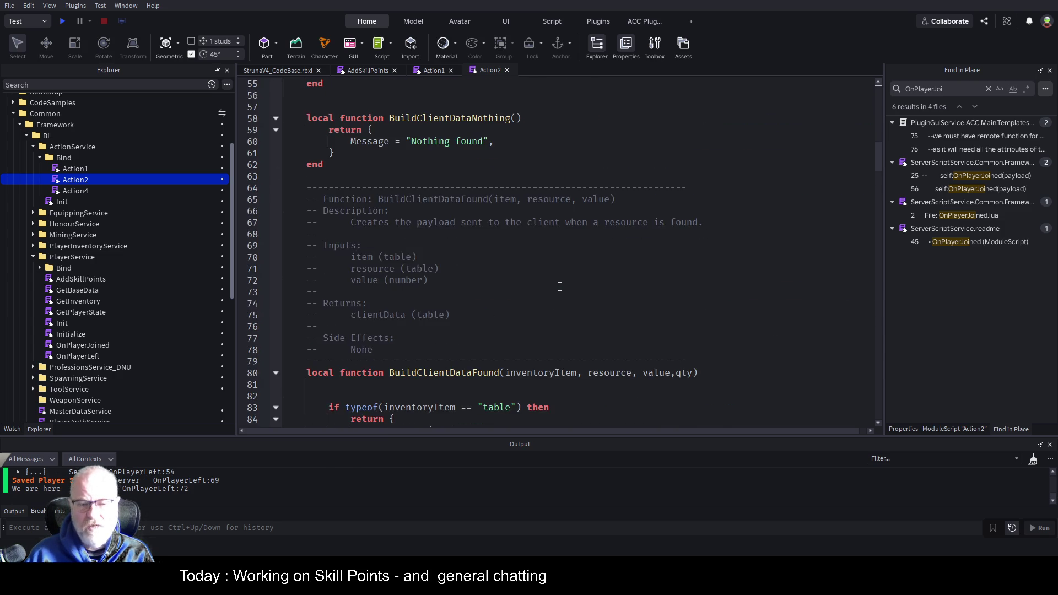
pyautogui.scroll(-3, 560, 287)
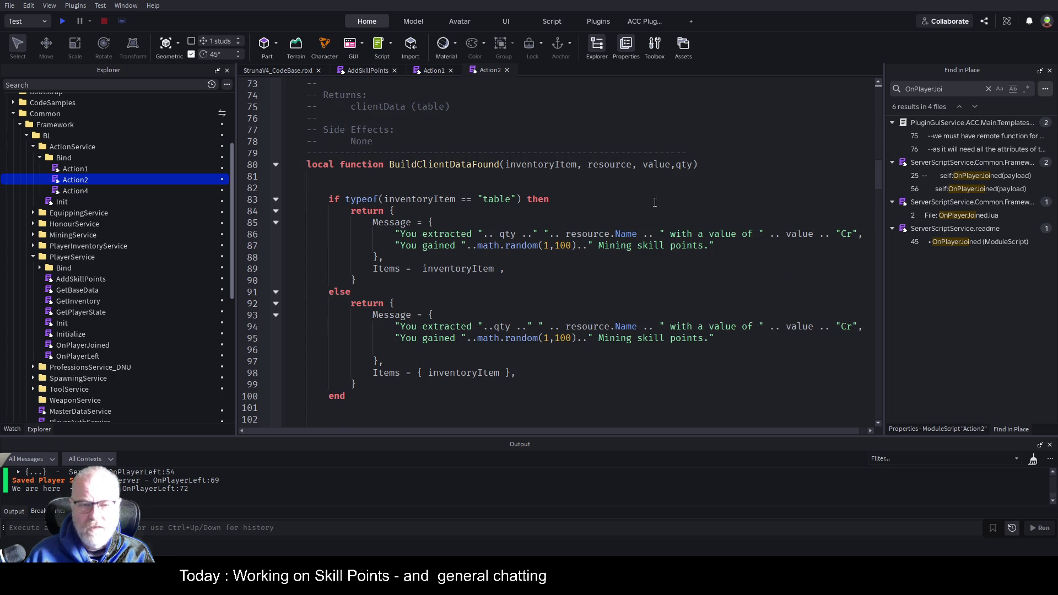
pyautogui.click(572, 247)
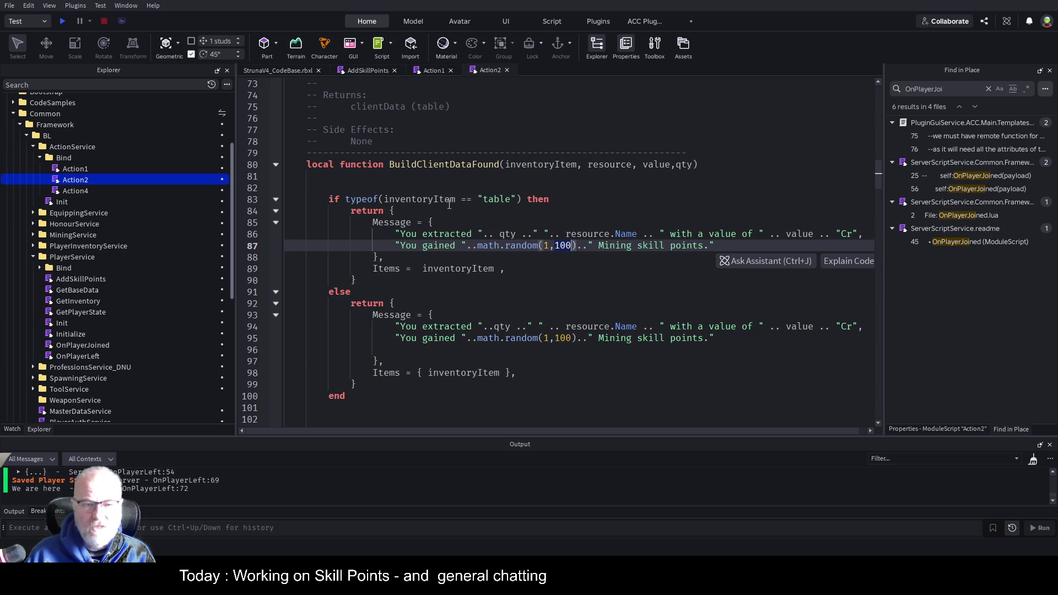
# Step: Paste the Topography AddSkillPoints table.insert line at the function's top and comment it out with --
pyautogui.click(437, 188)
pyautogui.press('Return')
pyautogui.press('Return')
pyautogui.press('Up')
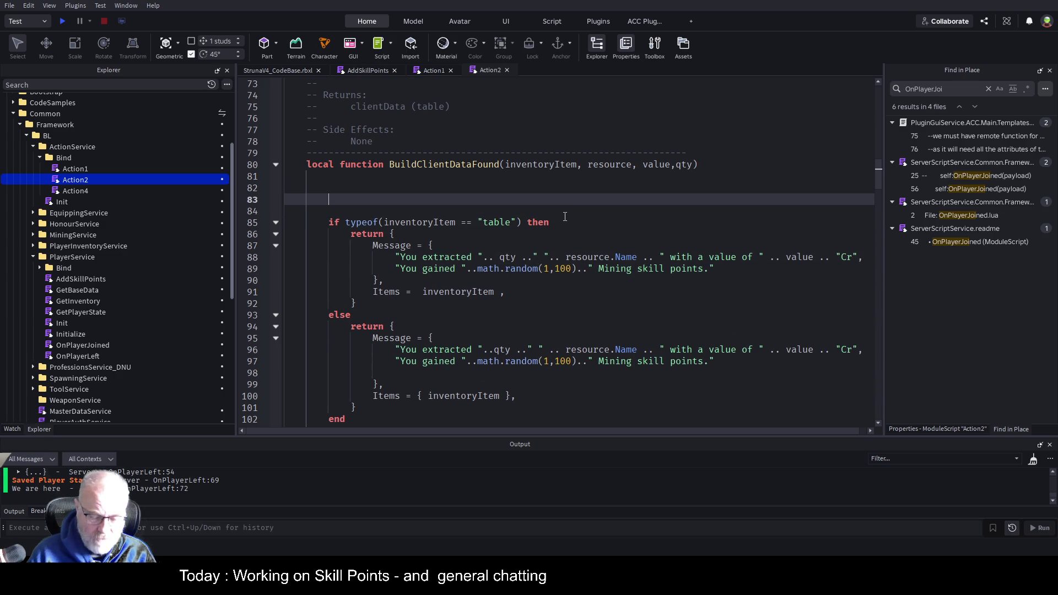
pyautogui.write('table.insert(clientData.Message,self.PlayerService.AddSkillPoints(self,player,"Topography"))')
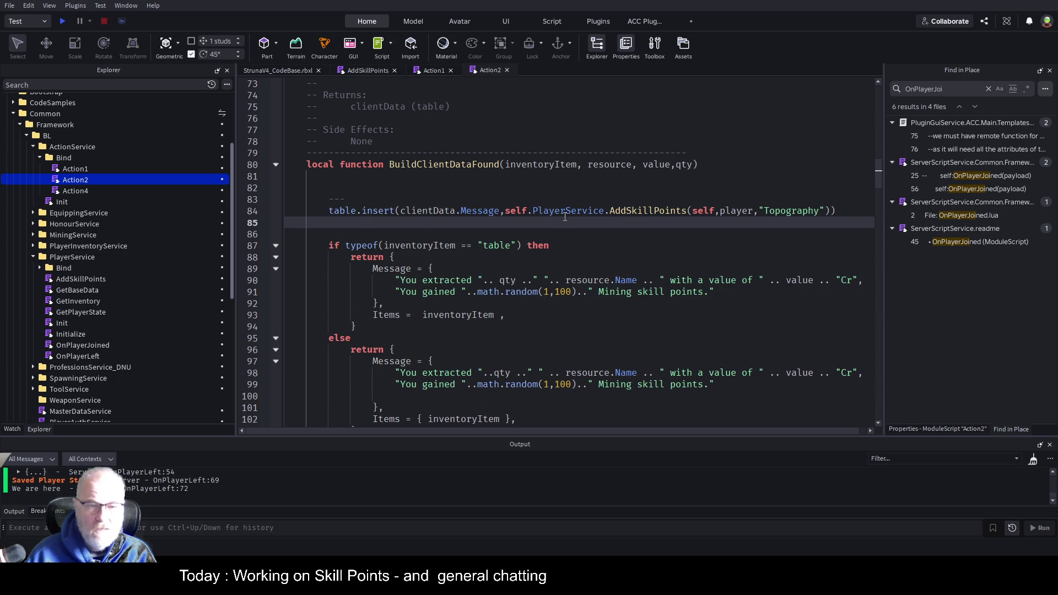
pyautogui.click(330, 211)
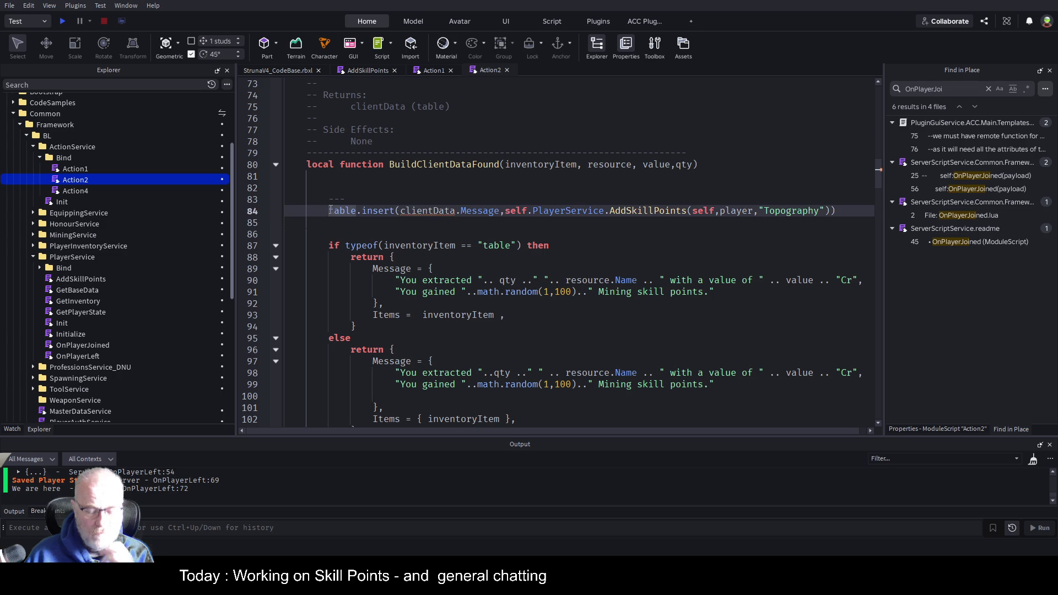
pyautogui.write('--')
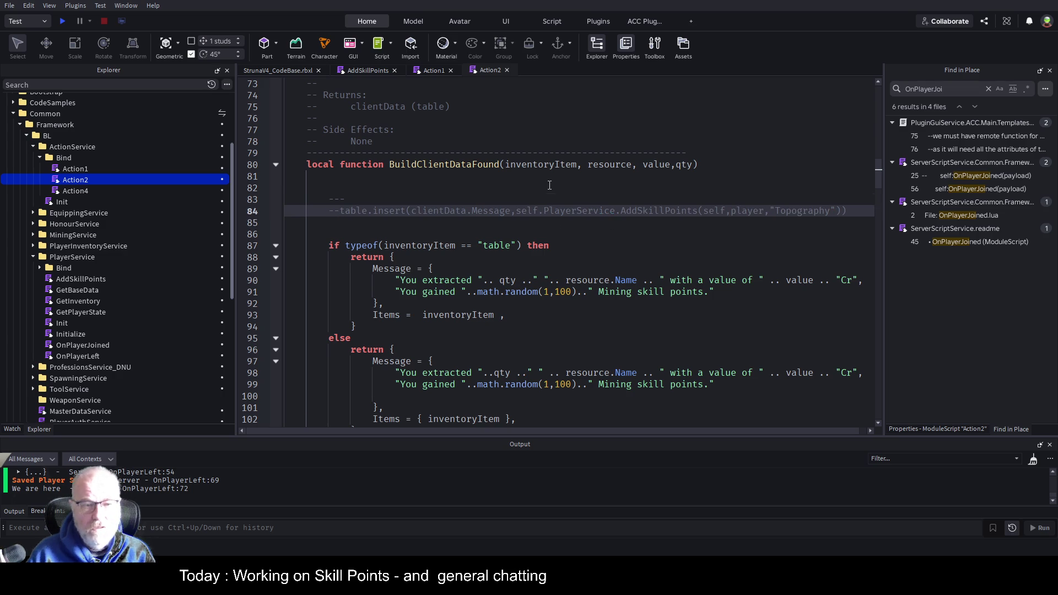
# Step: Undo an accidental move of the word 'Message' and reselect the end of the pasted line
pyautogui.press('Up')
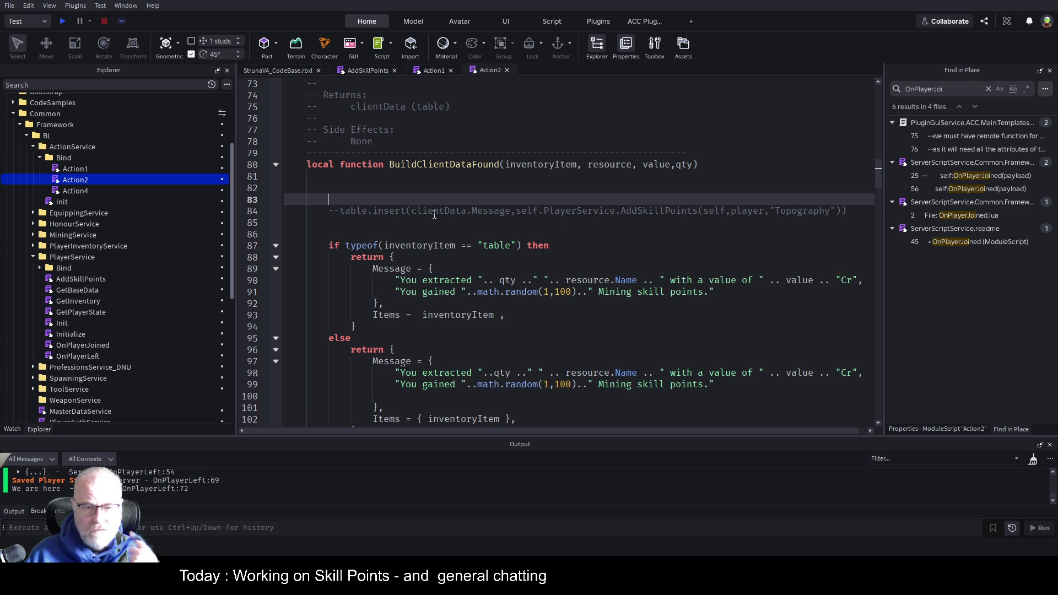
pyautogui.doubleClick(494, 212)
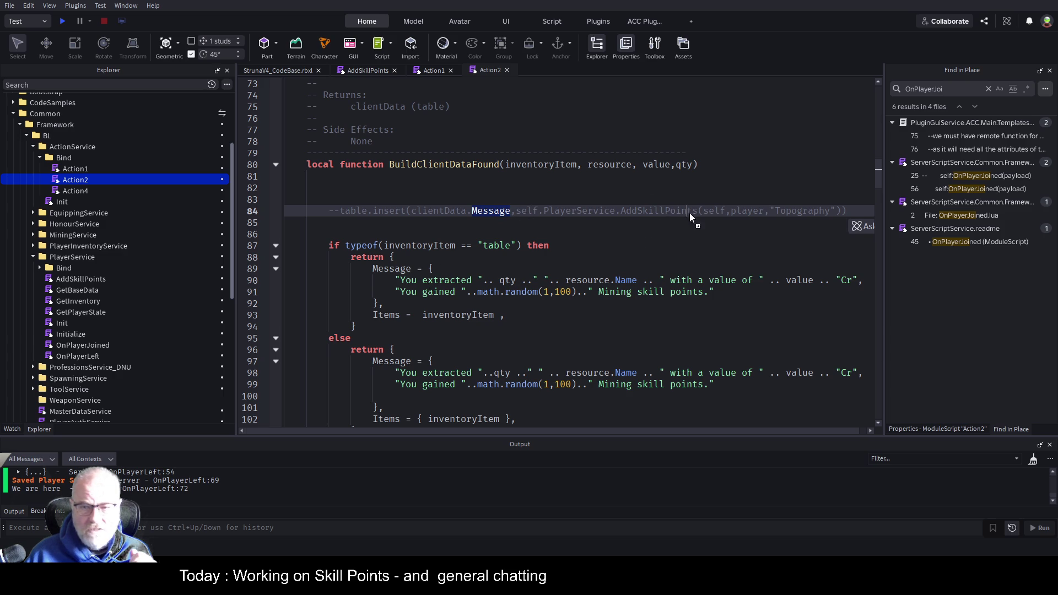
pyautogui.moveTo(845, 213); pyautogui.dragTo(845, 213)
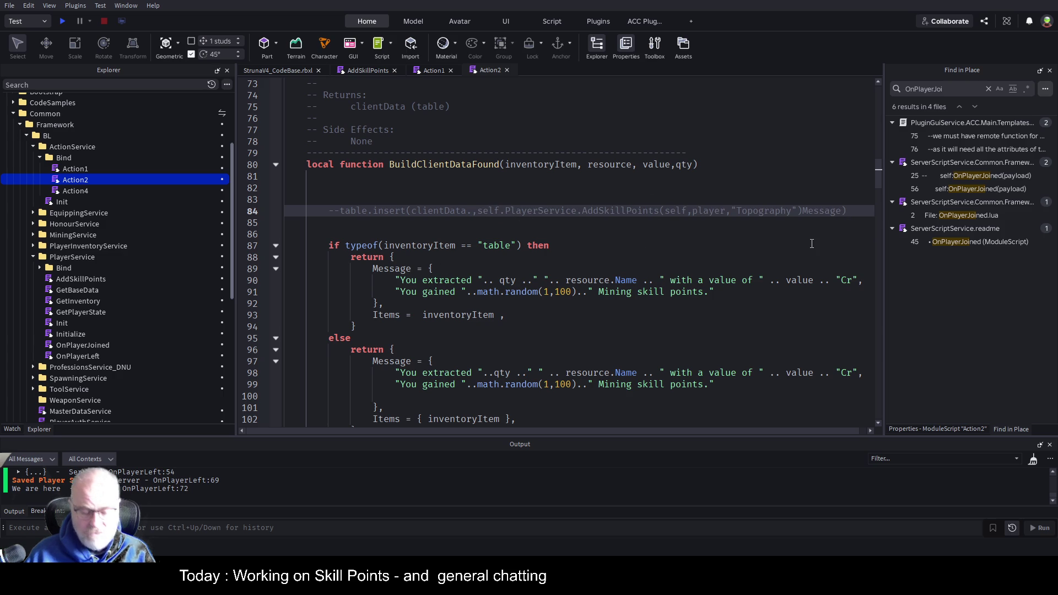
pyautogui.hotkey('ctrl', 'z')
pyautogui.moveTo(517, 211); pyautogui.dragTo(844, 213)
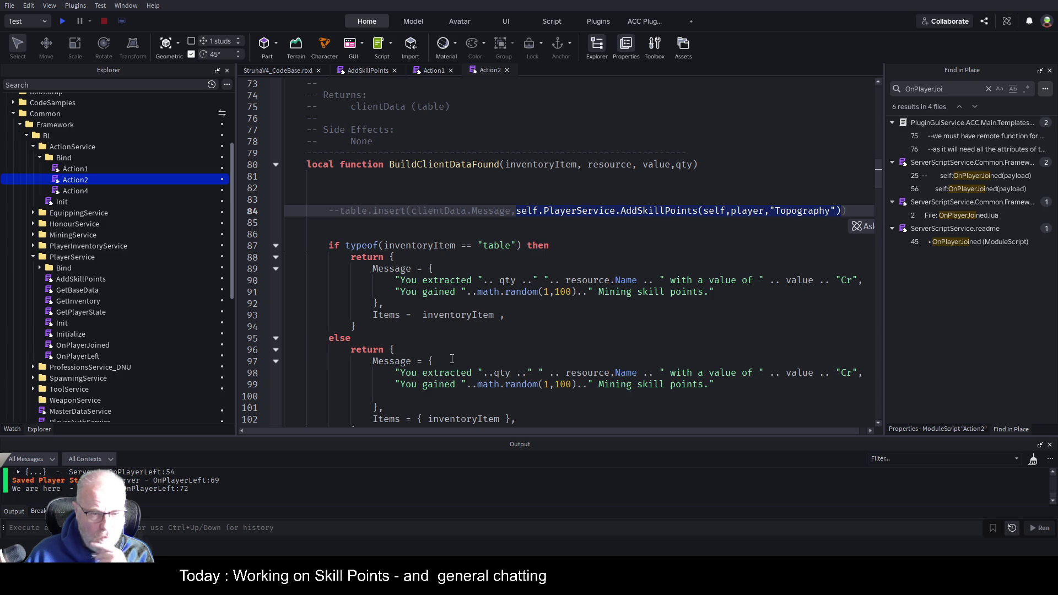
# Step: Add the comment '--checking for table now will allow me to add multiple inventory item information'
pyautogui.scroll(-2, 451, 359)
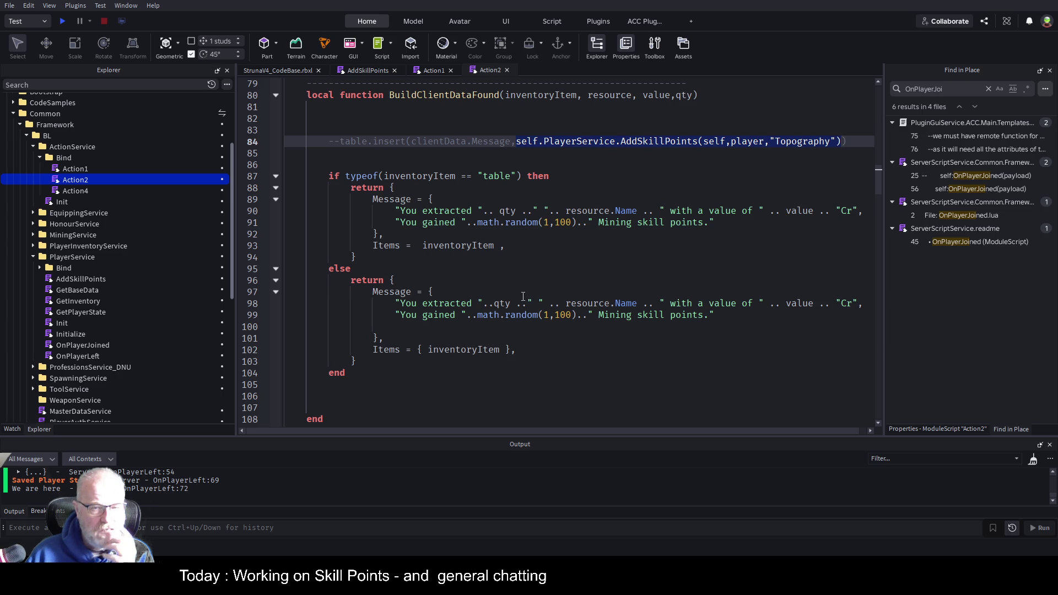
pyautogui.click(435, 164)
pyautogui.write('--')
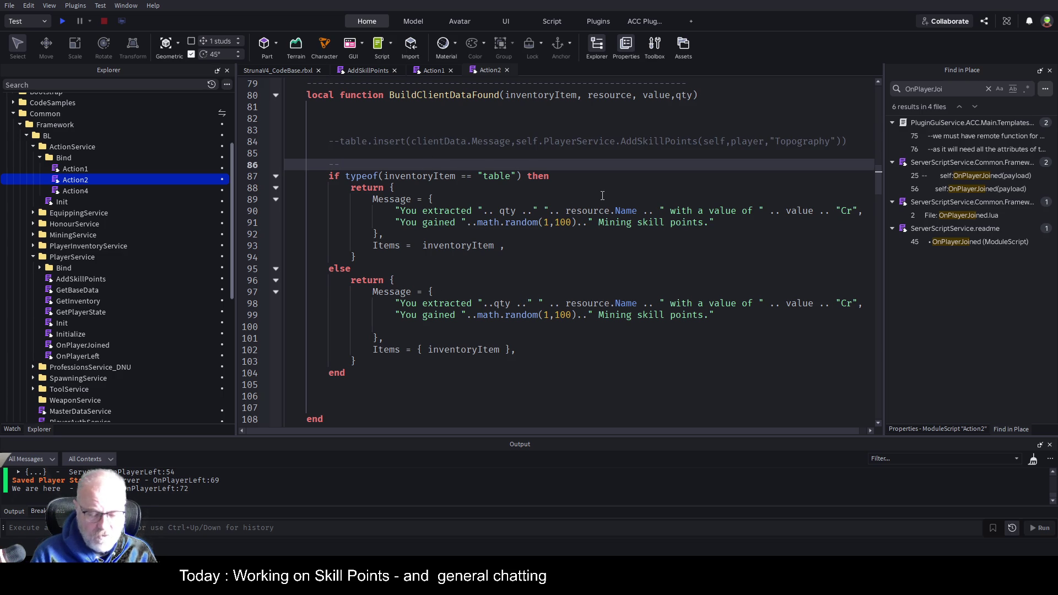
pyautogui.write('checking for table now will allow me to a')
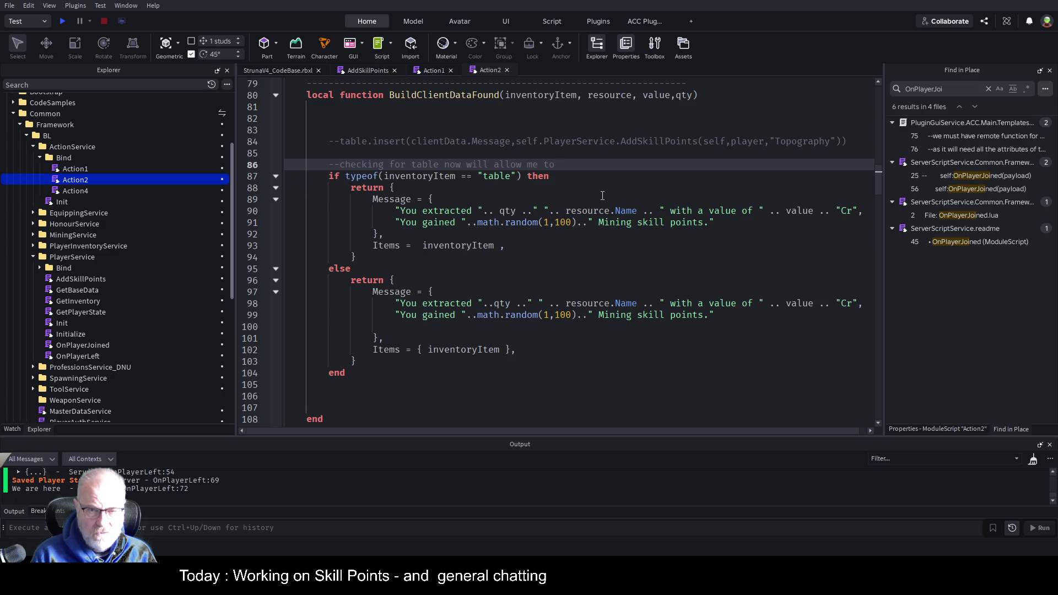
pyautogui.write('dd mul')
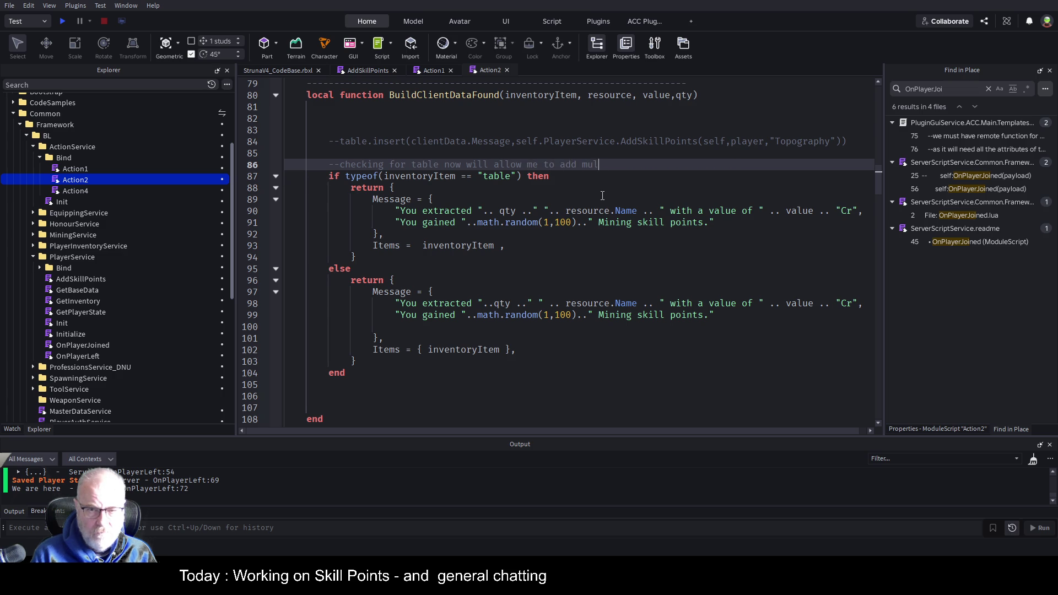
pyautogui.write('tiple inve')
pyautogui.write('ntory item information')
# Step: Add a second comment noting an updated tool would make inventoryItem as well as resource extracted
pyautogui.press('Return')
pyautogui.write('-')
pyautogui.write('th')
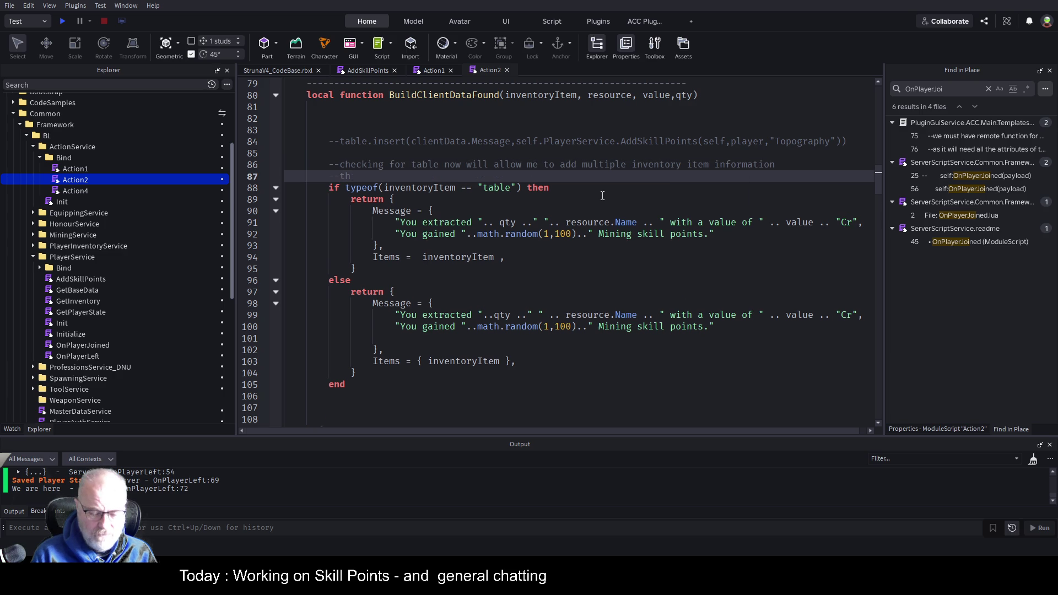
pyautogui.write('ink tool update')
pyautogui.write('d to have multiple items')
pyautogui.write('/decayed')
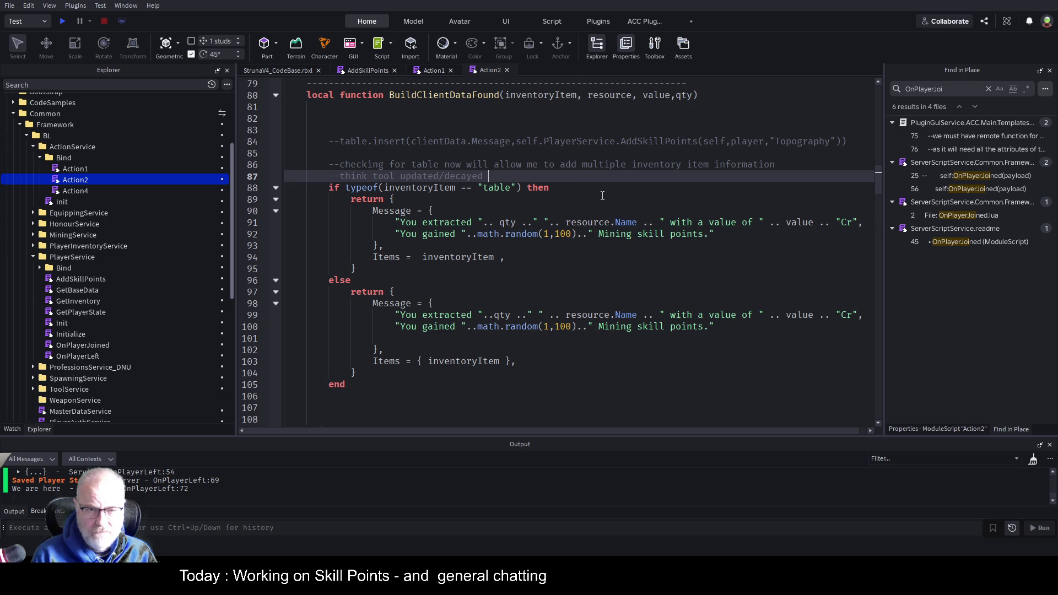
pyautogui.write('would ')
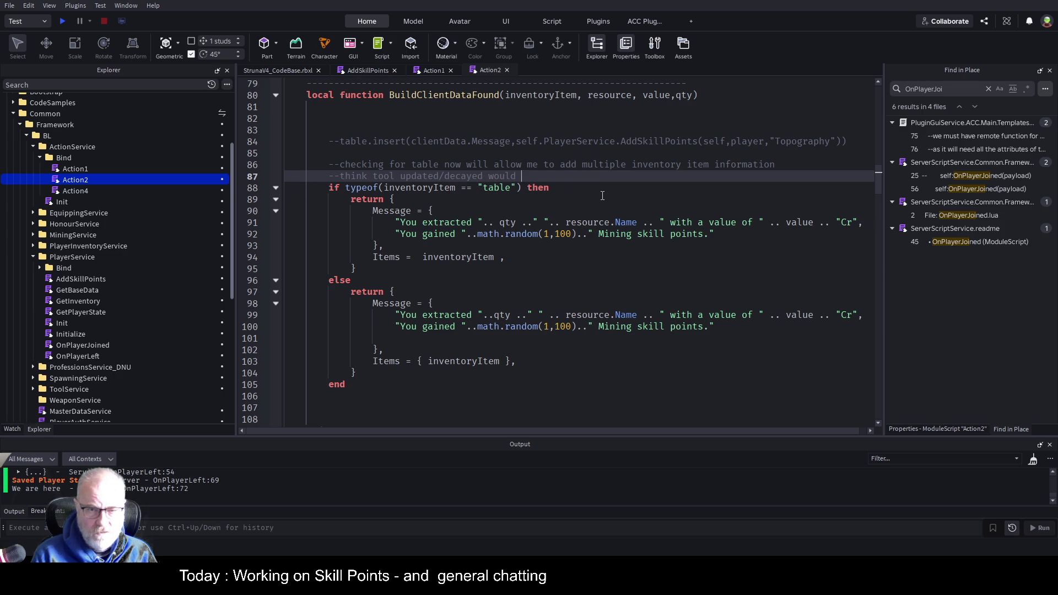
pyautogui.write('be inventoryIte')
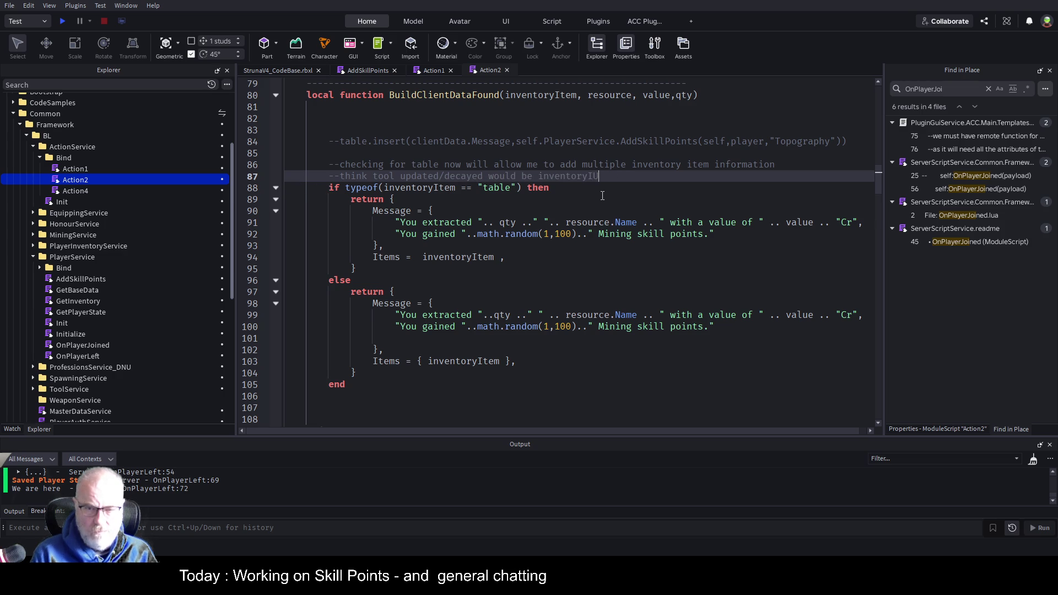
pyautogui.write('m as we')
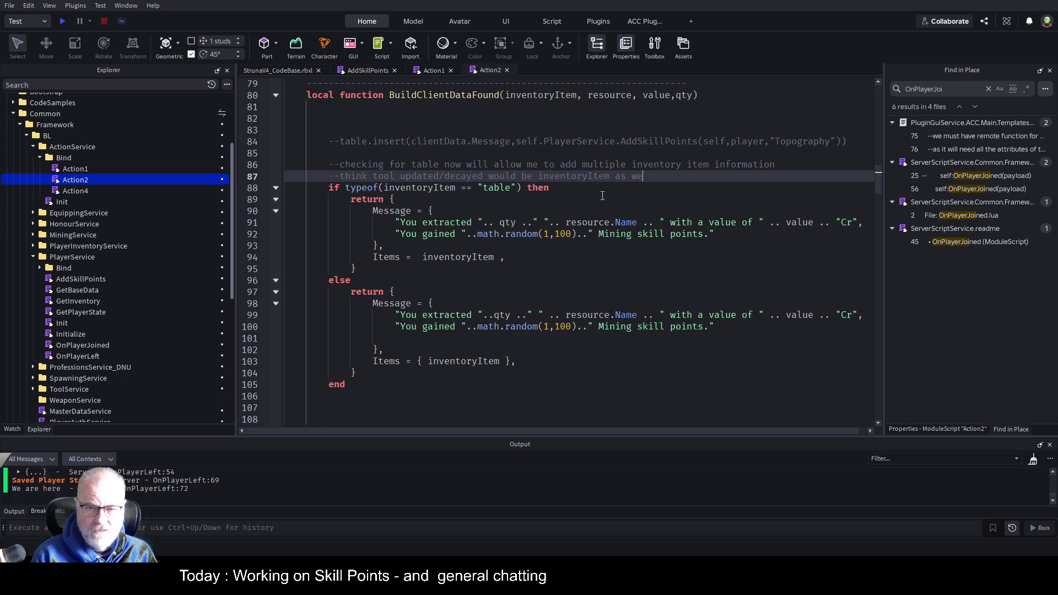
pyautogui.write('ll as rour')
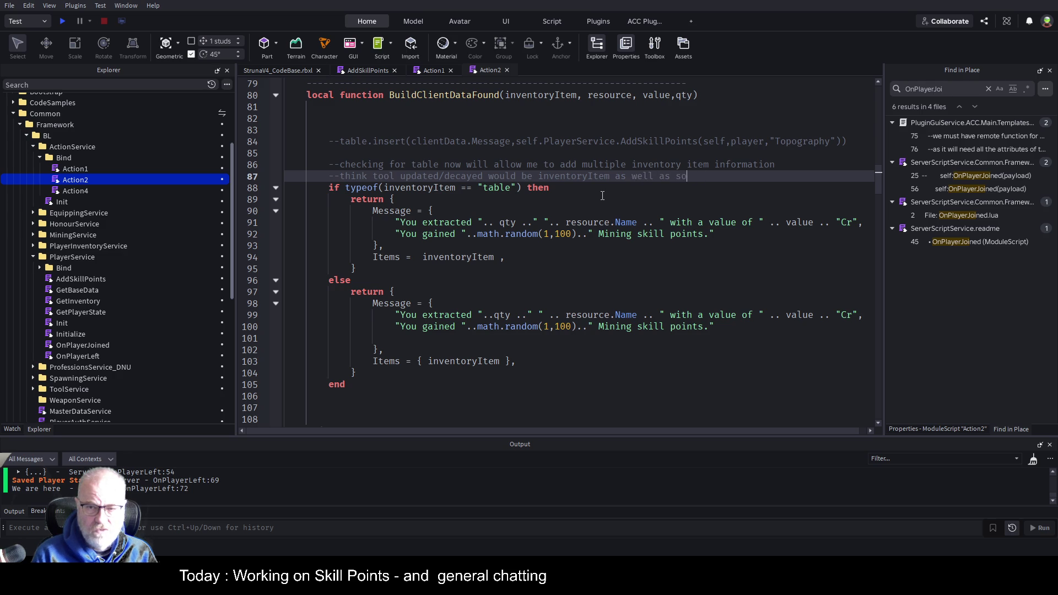
pyautogui.press('BackSpace')
pyautogui.press('BackSpace')
pyautogui.press('BackSpace')
pyautogui.write('resoufdce')
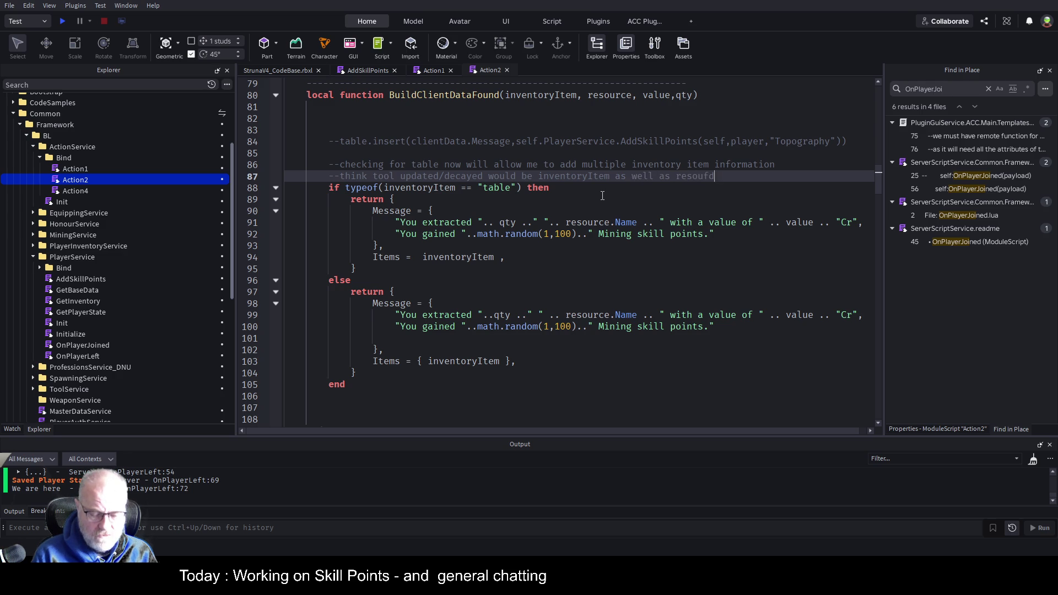
pyautogui.press('BackSpace')
pyautogui.press('BackSpace')
pyautogui.press('BackSpace')
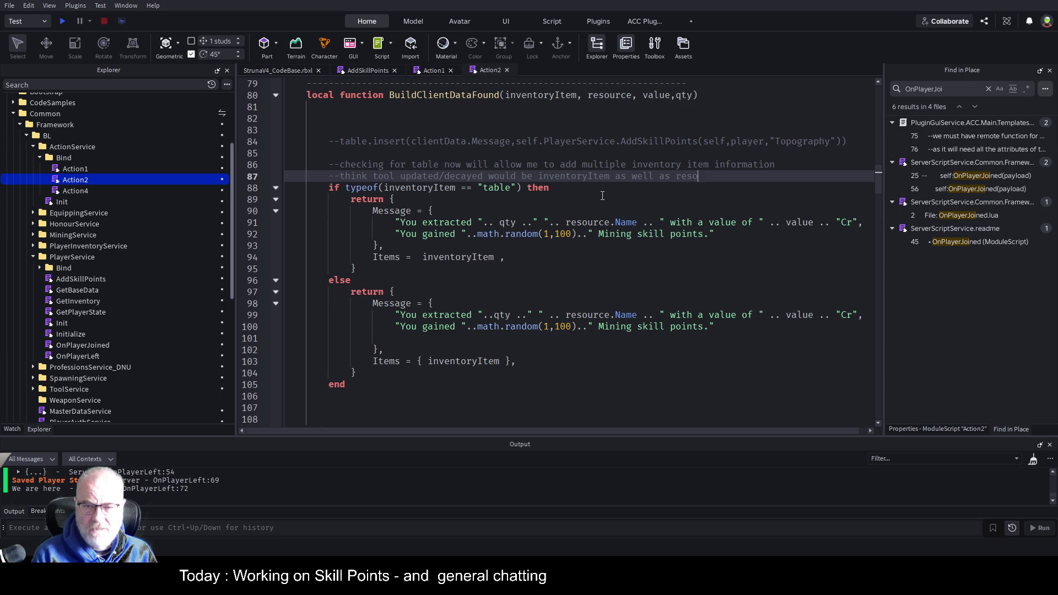
pyautogui.write('esource for now')
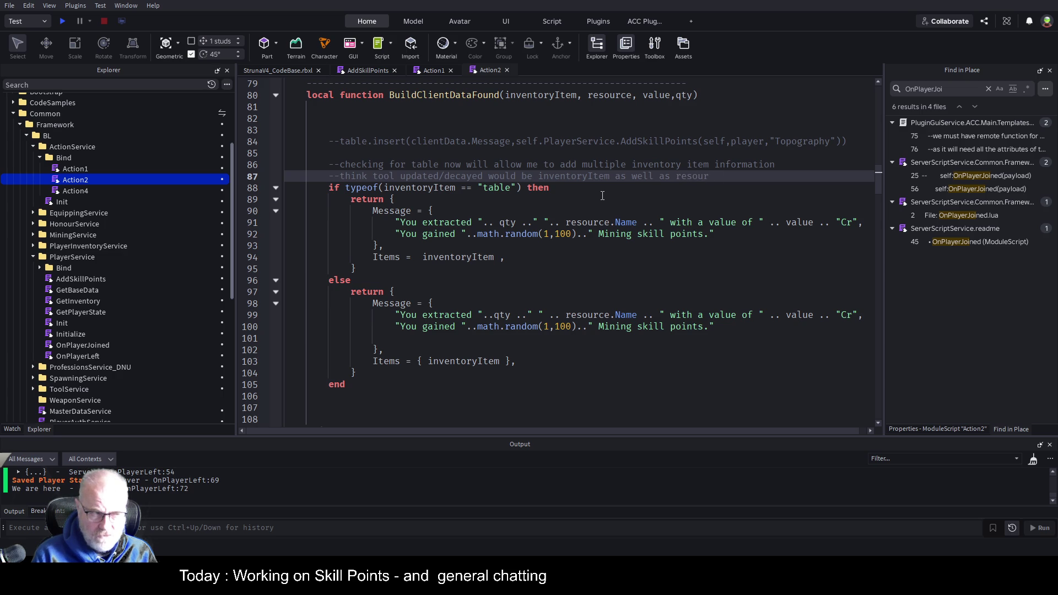
pyautogui.press('BackSpace')
pyautogui.press('BackSpace')
pyautogui.press('BackSpace')
pyautogui.write('exstraacted')
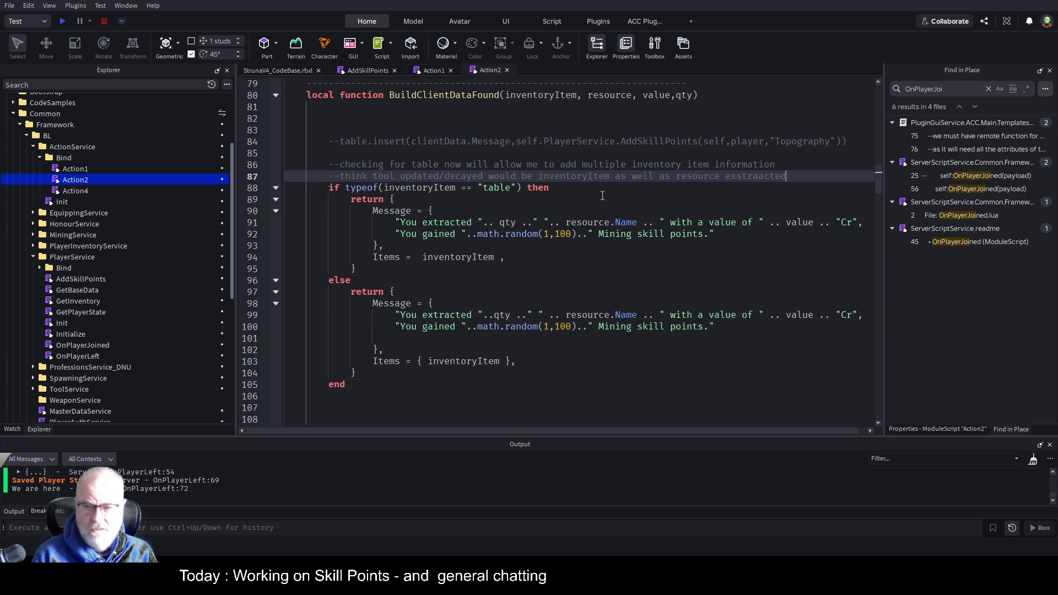
pyautogui.write(' is also')
# Step: Add a '--inventoryItem' comment line and save the place
pyautogui.press('Return')
pyautogui.write('--inventoryItem')
pyautogui.press('Return')
pyautogui.hotkey('ctrl', 's')
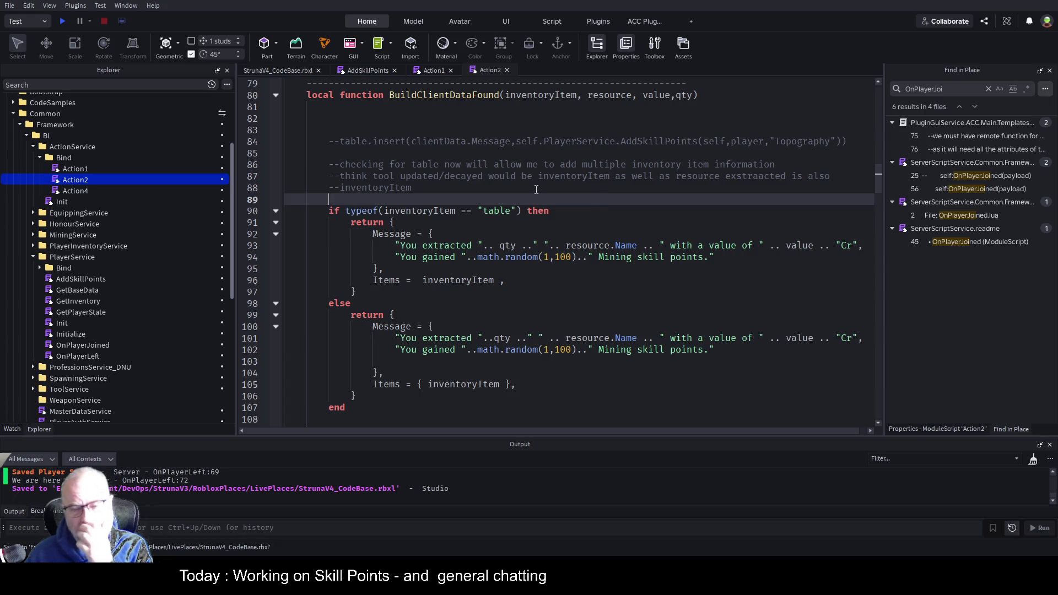
pyautogui.click(531, 224)
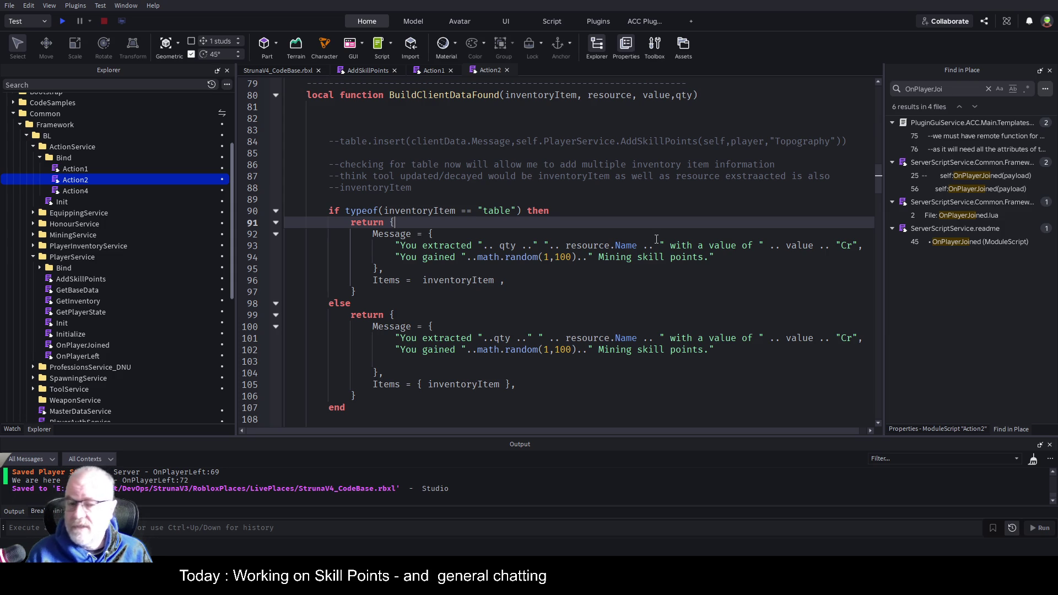
pyautogui.click(551, 234)
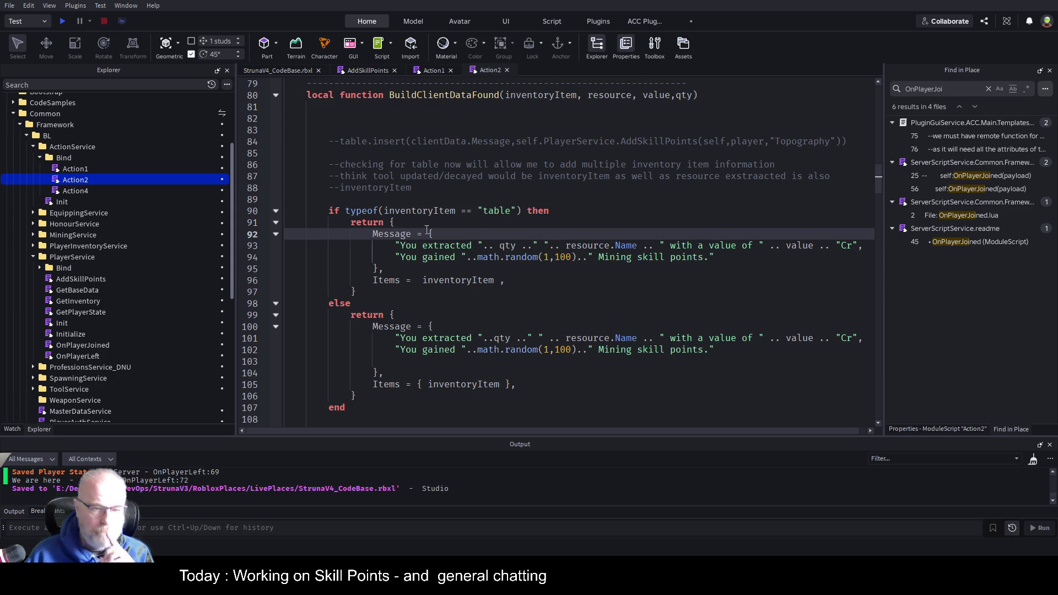
pyautogui.click(421, 326)
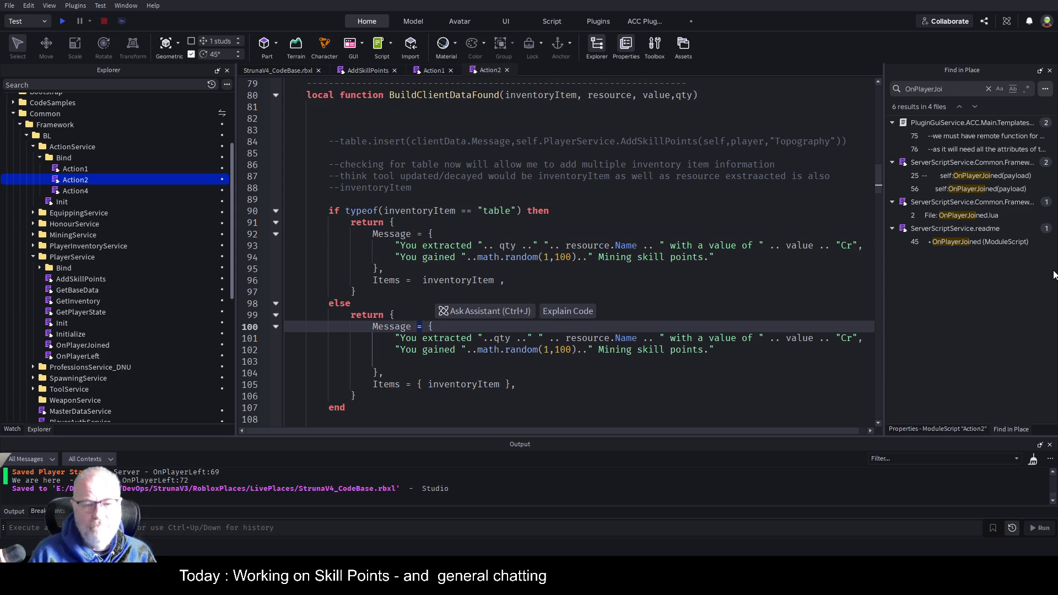
pyautogui.press('Up')
pyautogui.press('Up')
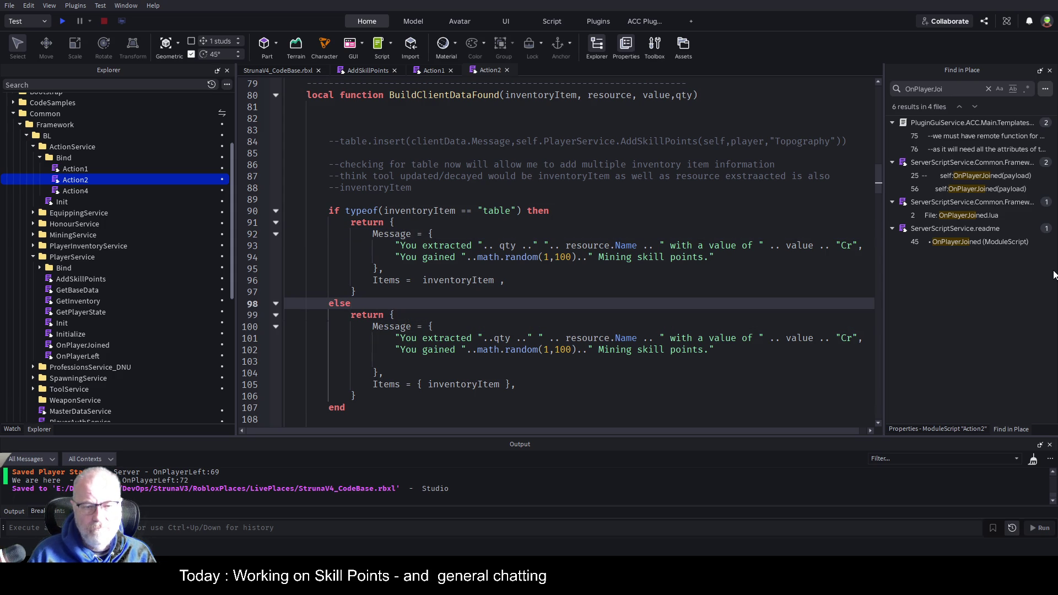
pyautogui.press('Down')
pyautogui.press('Down')
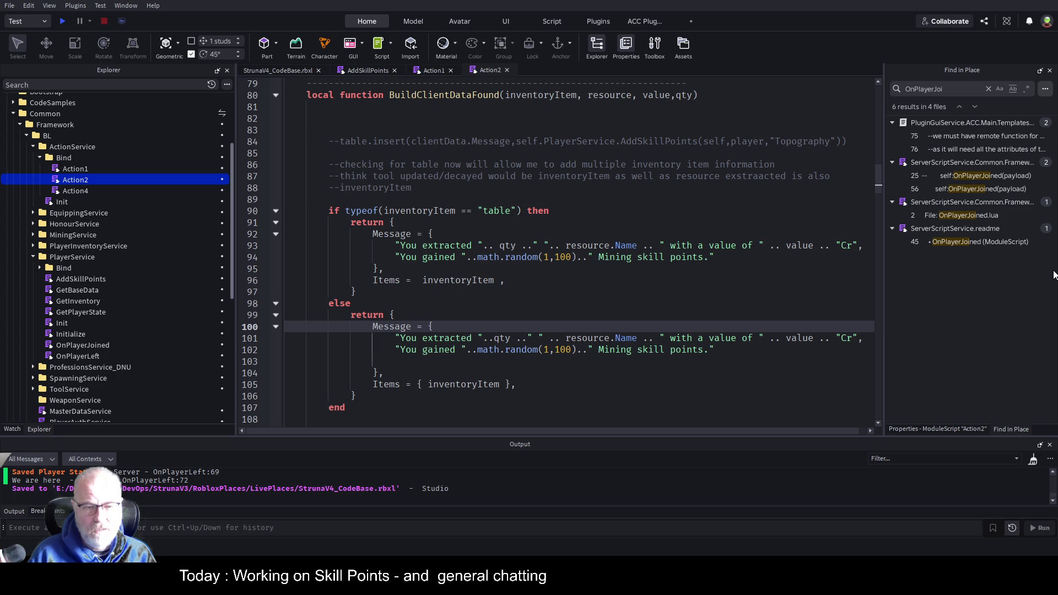
pyautogui.press('Up')
pyautogui.press('Up')
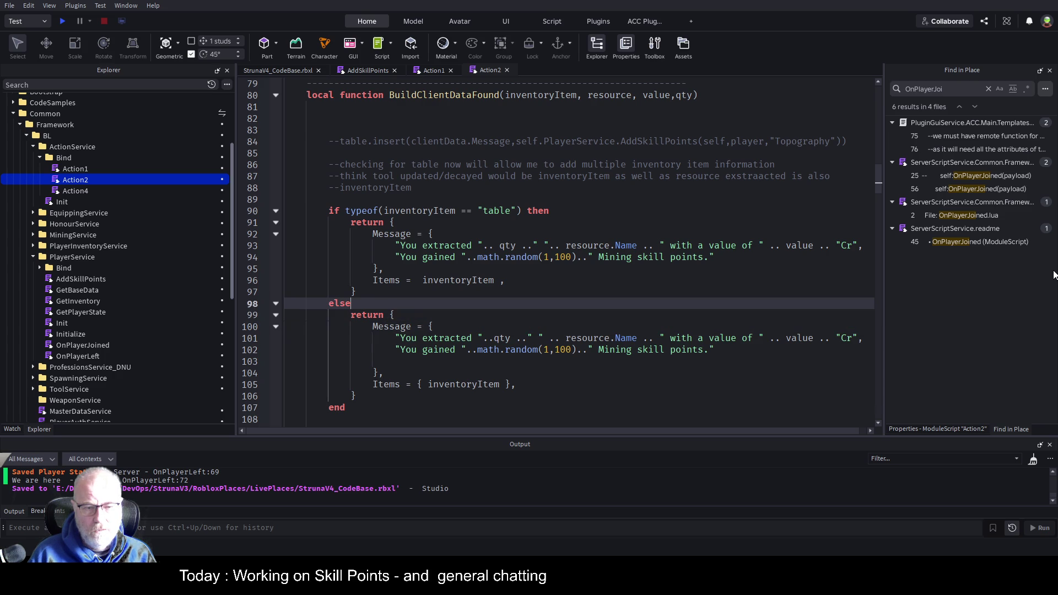
# Step: Add a print under else and paste a copy into the table branch as a 'multi' print, then save
pyautogui.press('Return')
pyautogui.write('print')
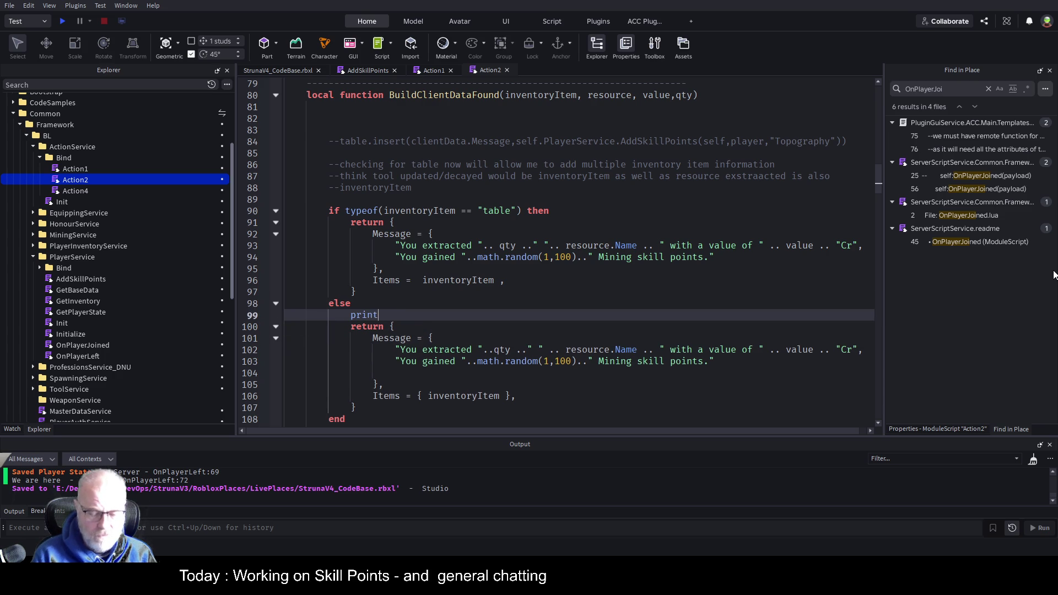
pyautogui.write('("")single ')
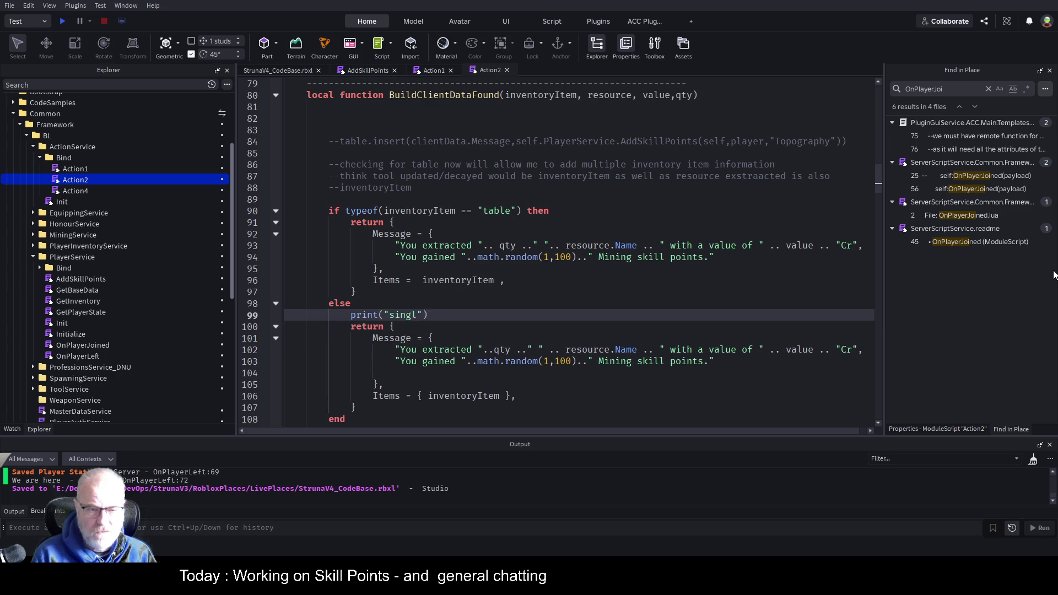
pyautogui.write('looted item')
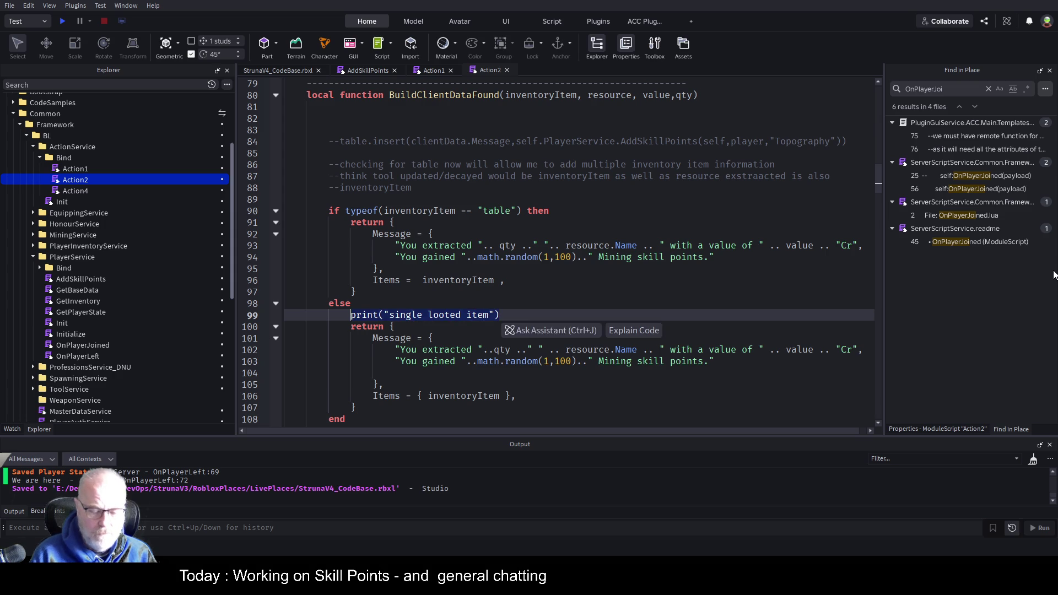
pyautogui.press('Up')
pyautogui.press('Up')
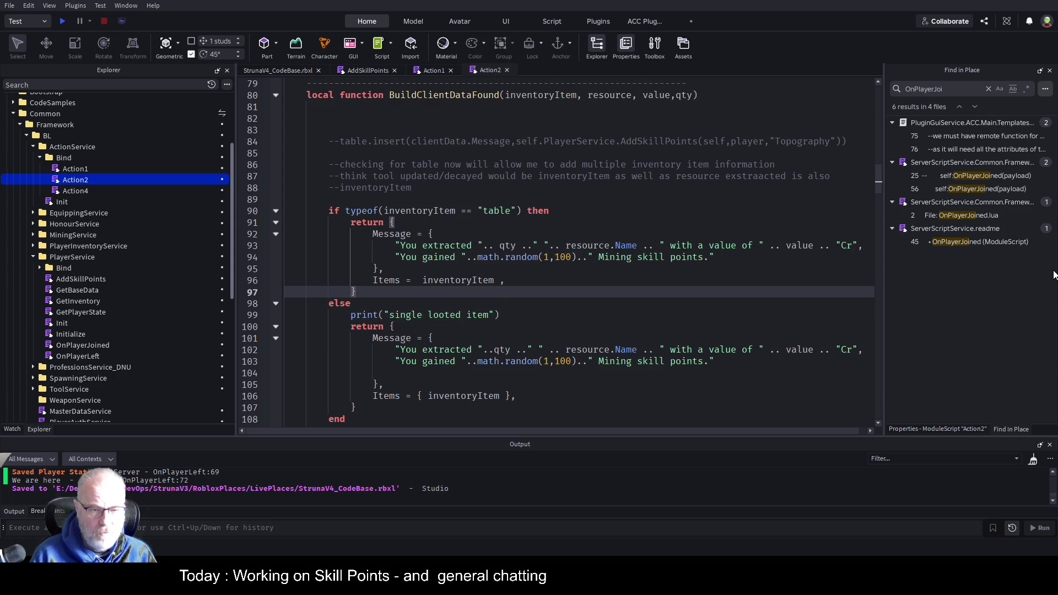
pyautogui.press('Up')
pyautogui.press('Up')
pyautogui.press('Up')
pyautogui.press('End')
pyautogui.press('Return')
pyautogui.write('print("single looted item")')
pyautogui.press('BackSpace')
pyautogui.press('BackSpace')
pyautogui.press('BackSpace')
pyautogui.write('multi')
pyautogui.press('Delete')
pyautogui.press('Delete')
pyautogui.press('Delete')
pyautogui.hotkey('ctrl', 's')
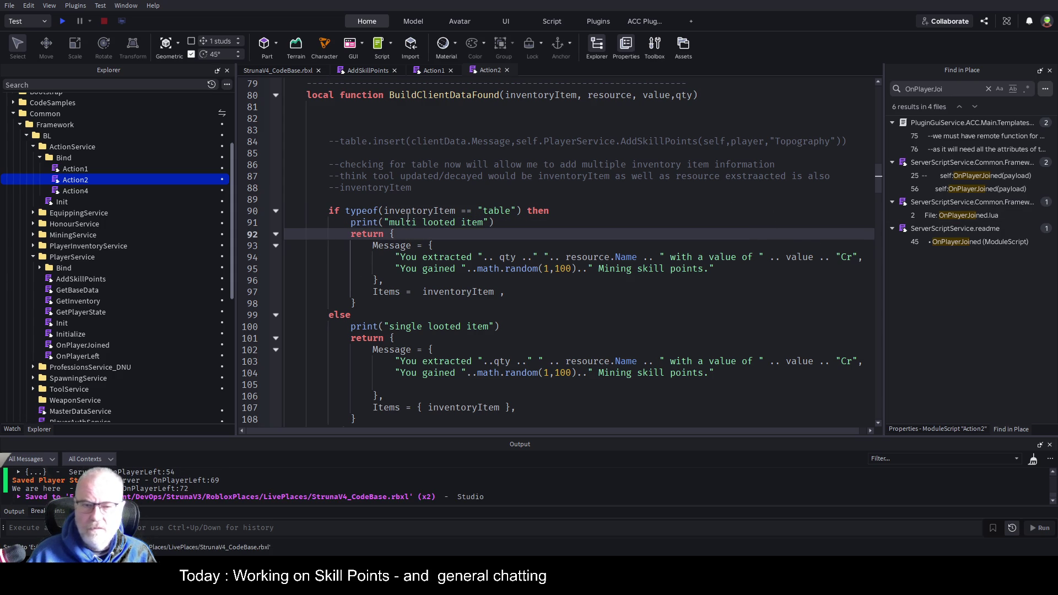
# Step: Edit the prints to read 'multi inventory items' and 'single inventory item', then save
pyautogui.doubleClick(429, 222)
pyautogui.write('inventory')
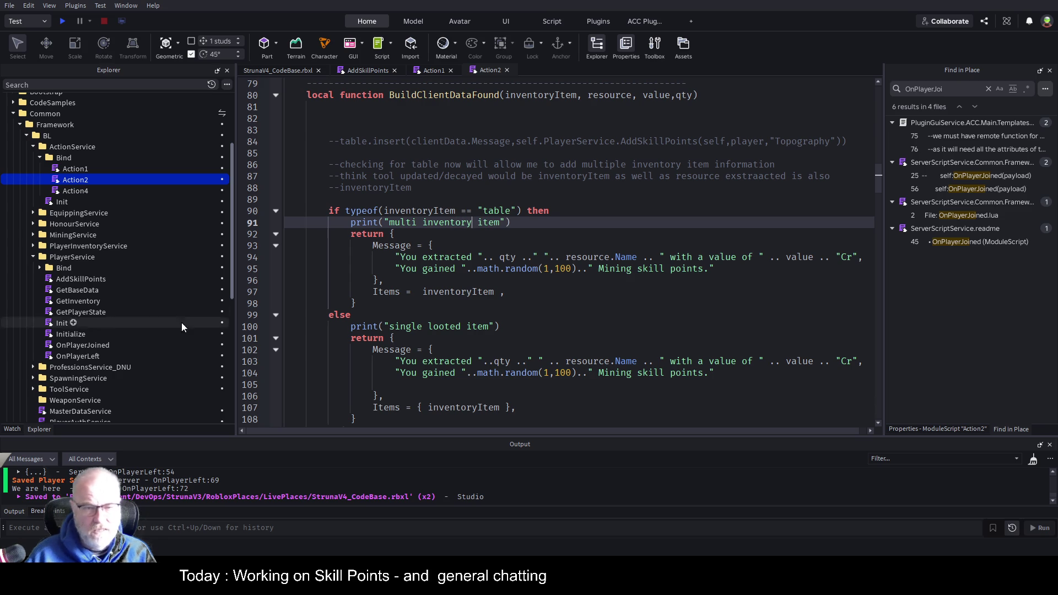
pyautogui.doubleClick(462, 222)
pyautogui.click(503, 222)
pyautogui.write('s')
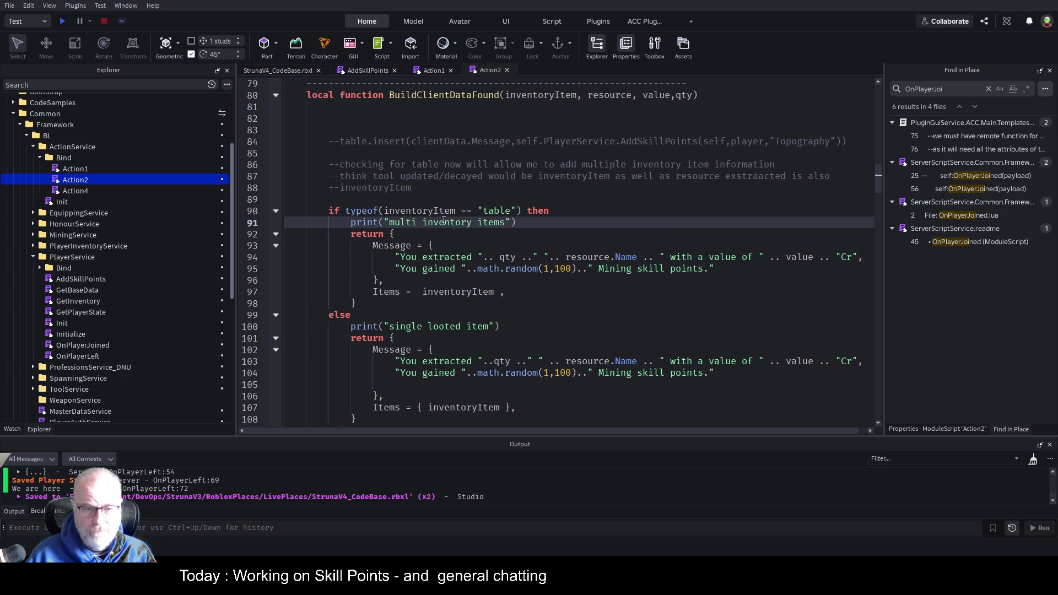
pyautogui.doubleClick(444, 221)
pyautogui.hotkey('ctrl', 'c')
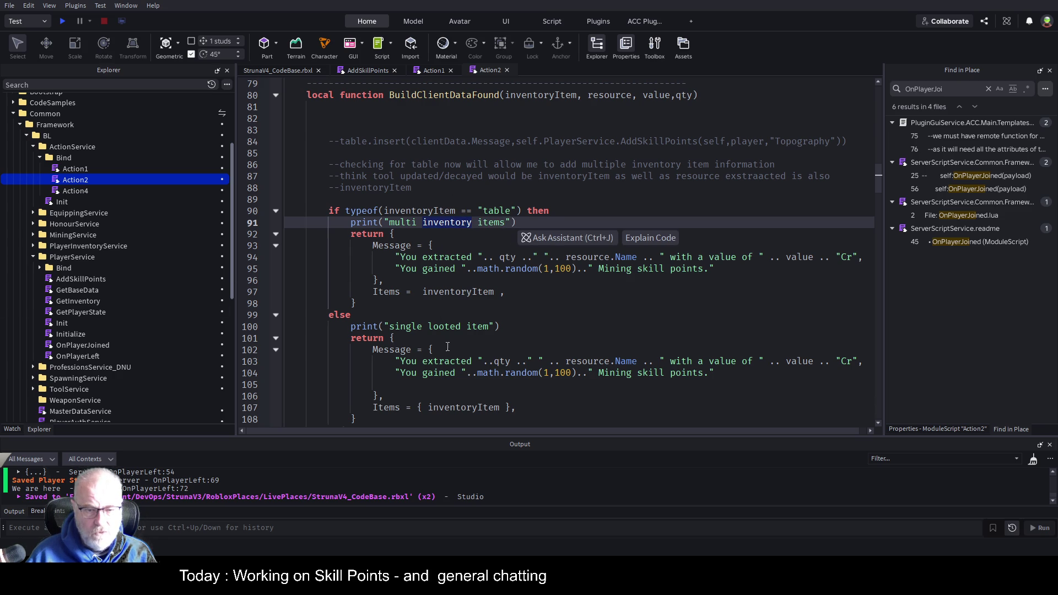
pyautogui.doubleClick(449, 328)
pyautogui.hotkey('ctrl', 'v')
pyautogui.click(548, 308)
pyautogui.hotkey('ctrl', 's')
# Step: Select the commented AddSkillPoints call on line 84 and return to the single print line
pyautogui.scroll(-2, 585, 220)
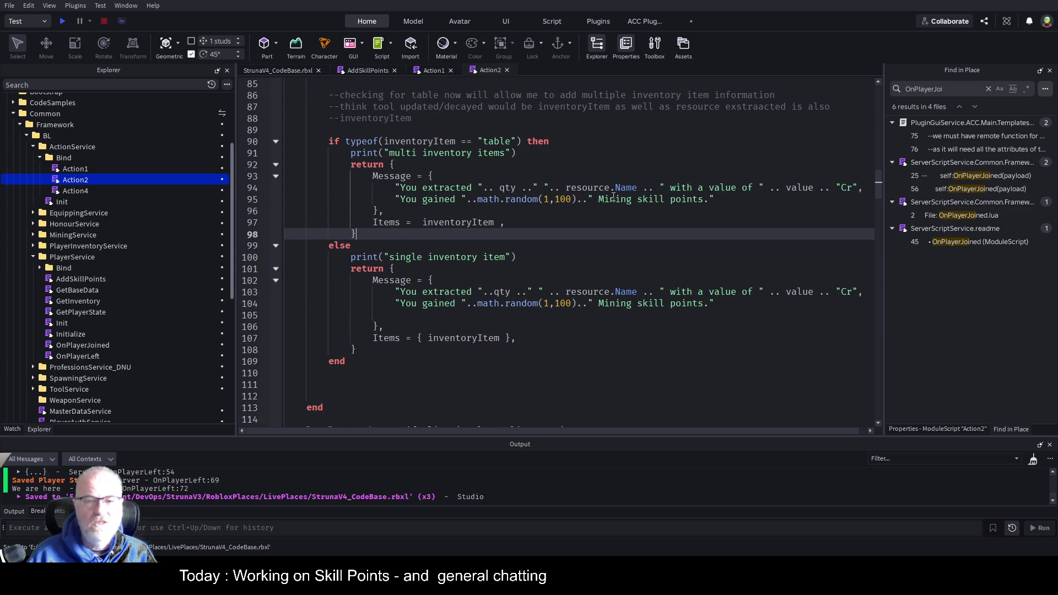
pyautogui.scroll(2, 615, 197)
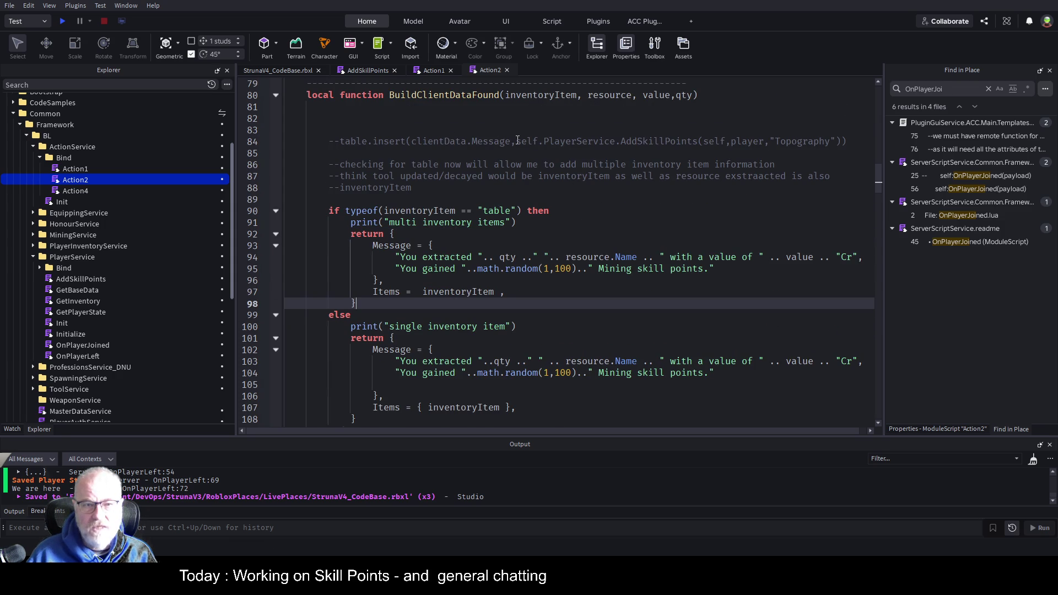
pyautogui.moveTo(517, 141)
pyautogui.mouseDown()
pyautogui.moveTo(851, 139)
pyautogui.moveTo(843, 141)
pyautogui.mouseUp()
pyautogui.hotkey('ctrl', 'c')
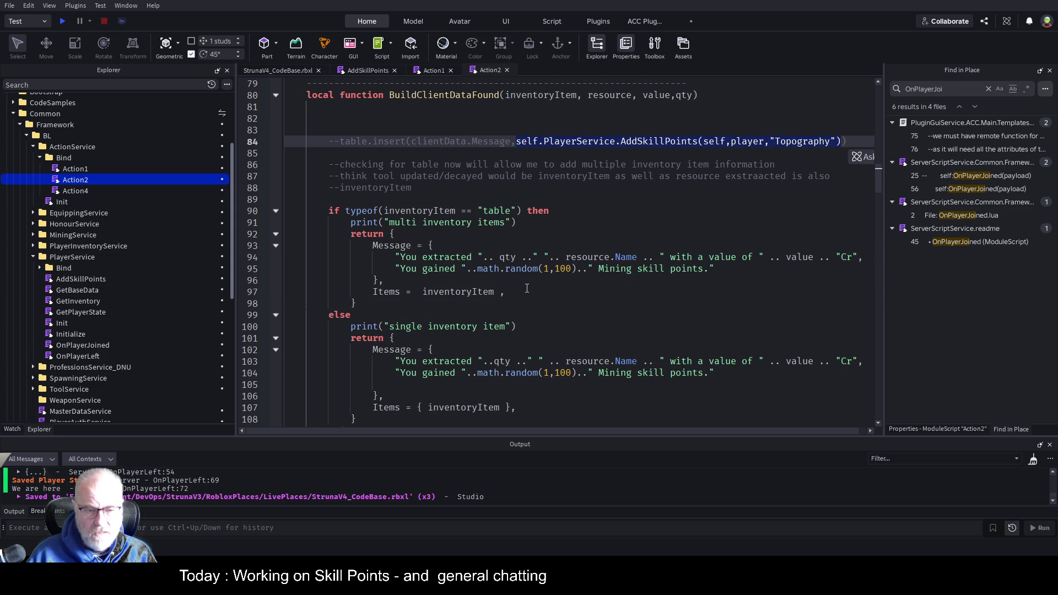
pyautogui.scroll(-2, 527, 288)
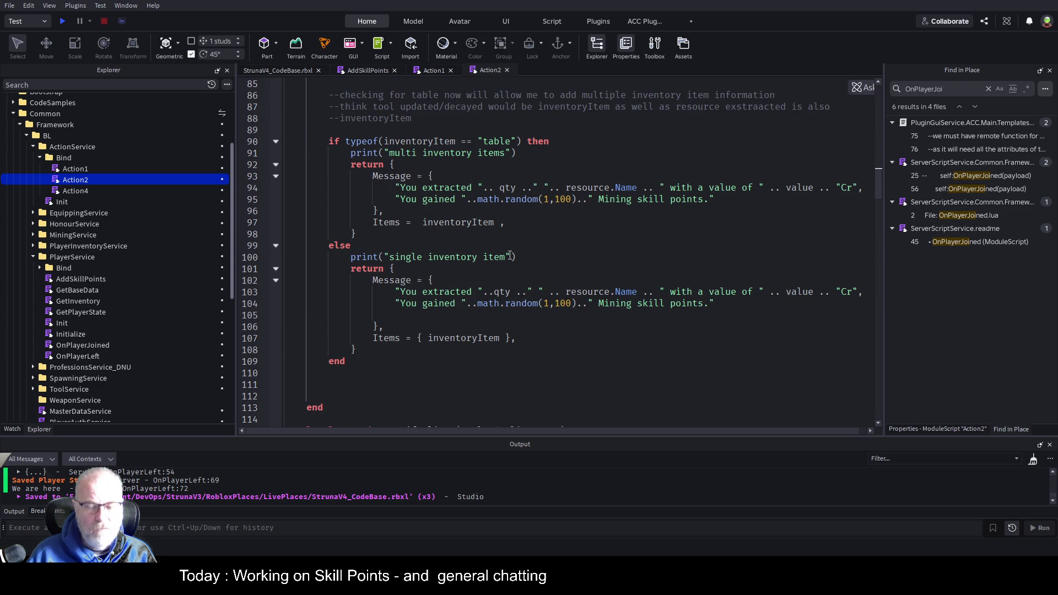
pyautogui.click(548, 259)
# Step: Add 'local msg:string =' with the pasted AddSkillPoints call under the single print, then save
pyautogui.press('Return')
pyautogui.write('local msg')
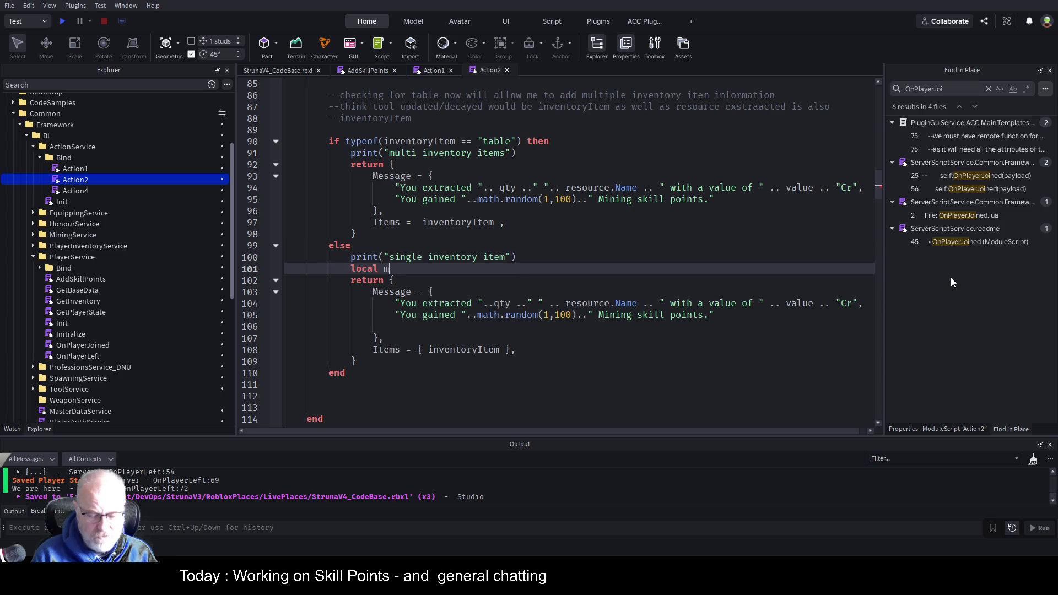
pyautogui.press('BackSpace')
pyautogui.press('BackSpace')
pyautogui.press('BackSpace')
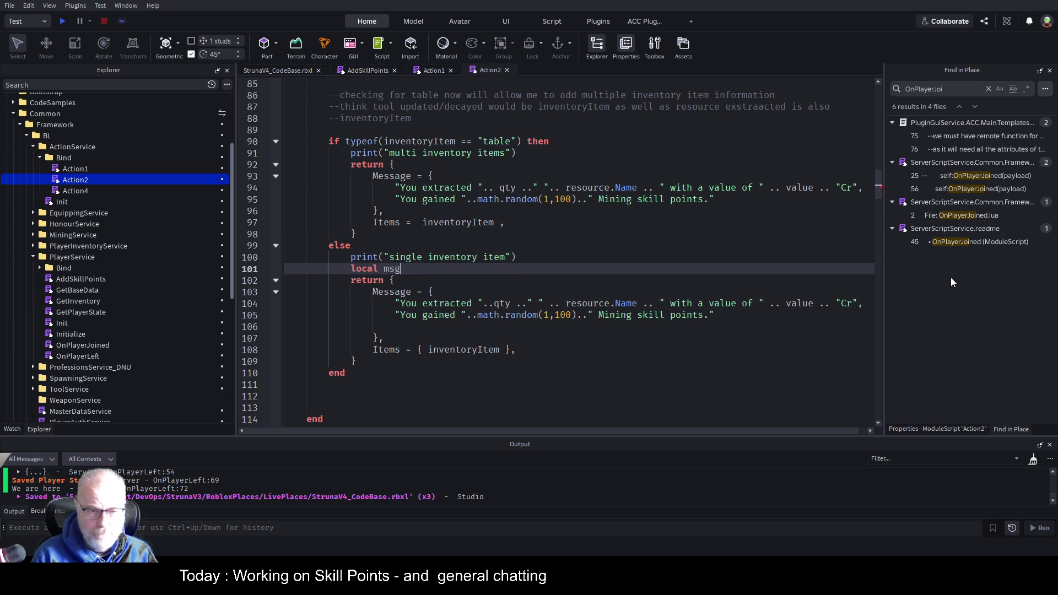
pyautogui.write('::s')
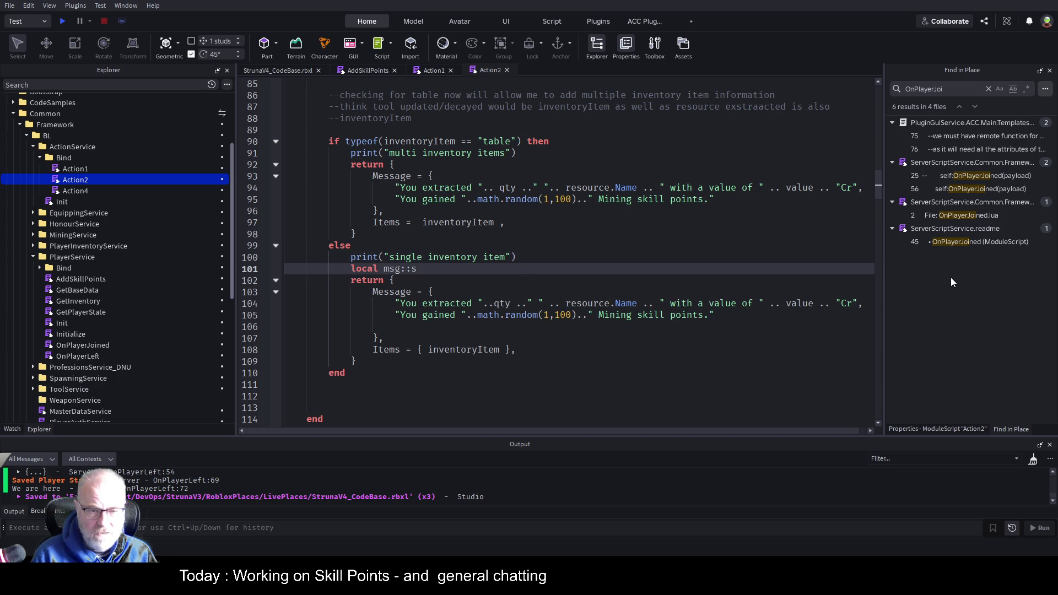
pyautogui.write('tring')
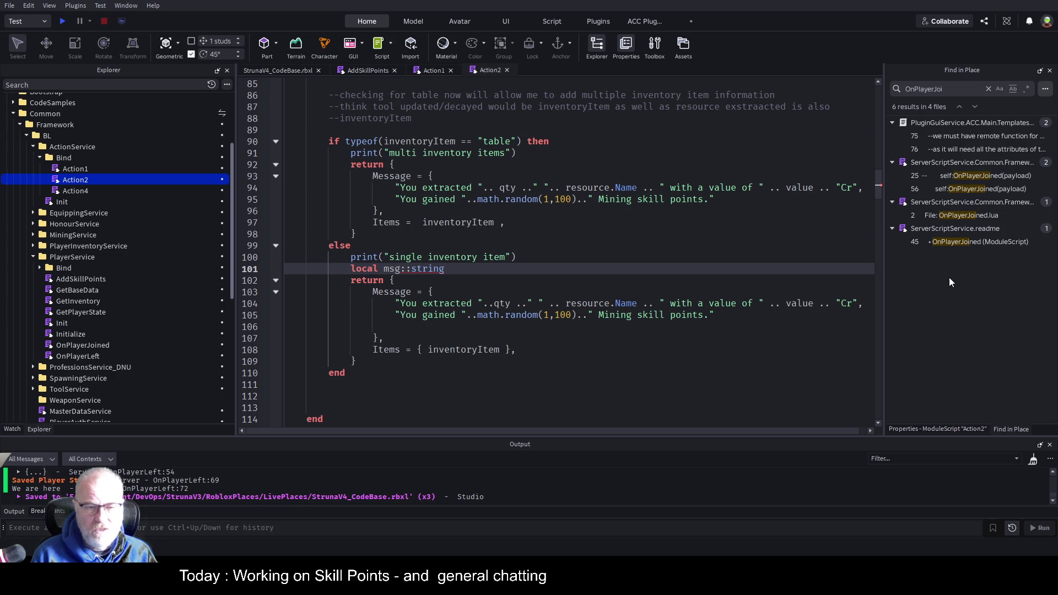
pyautogui.write('=')
pyautogui.hotkey('ctrl', 'v')
pyautogui.press('Up')
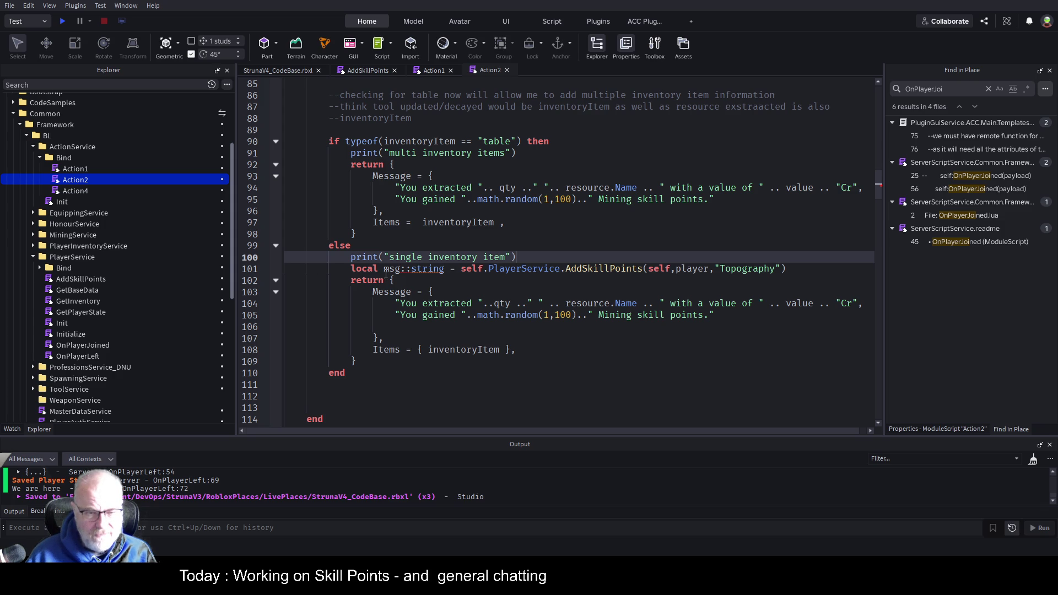
pyautogui.click(408, 269)
pyautogui.press('BackSpace')
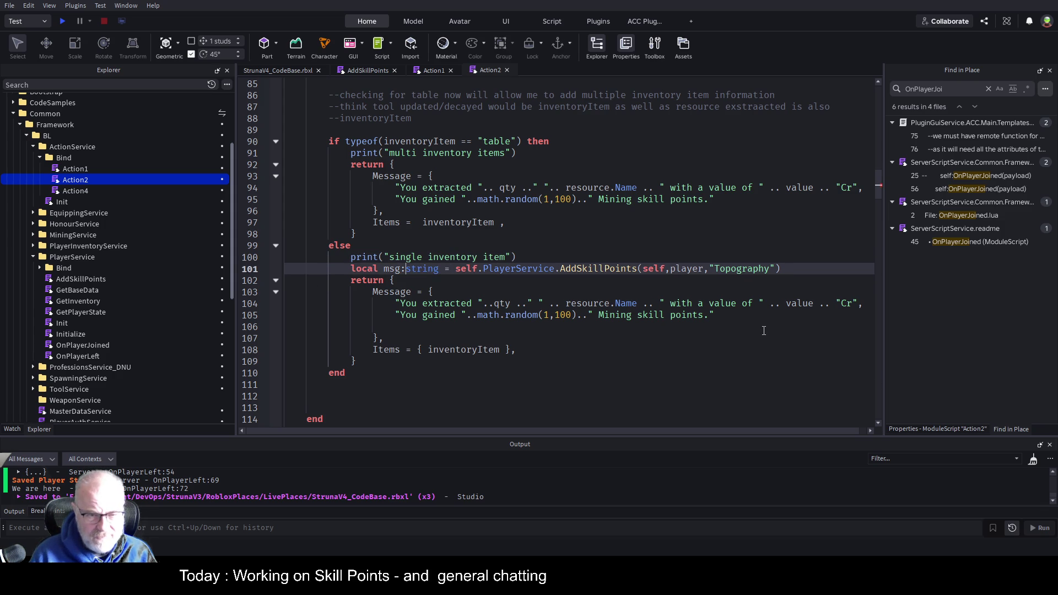
pyautogui.press('Up')
pyautogui.hotkey('ctrl', 's')
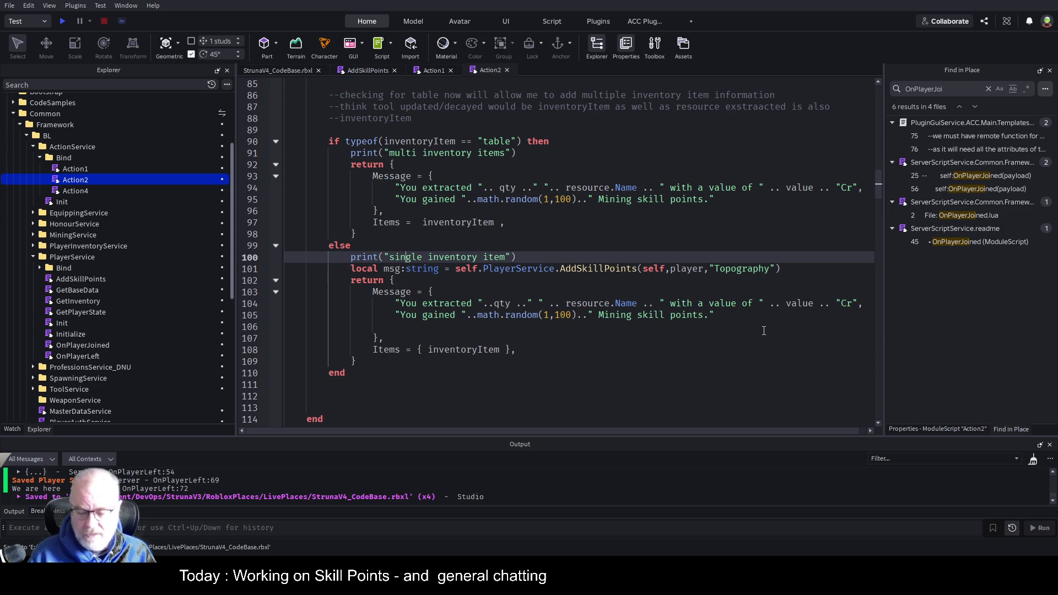
# Step: Replace Topography with Mining in the msg call and bring up the AddSkillPoints script
pyautogui.press('Down')
pyautogui.press('End')
pyautogui.press('Return')
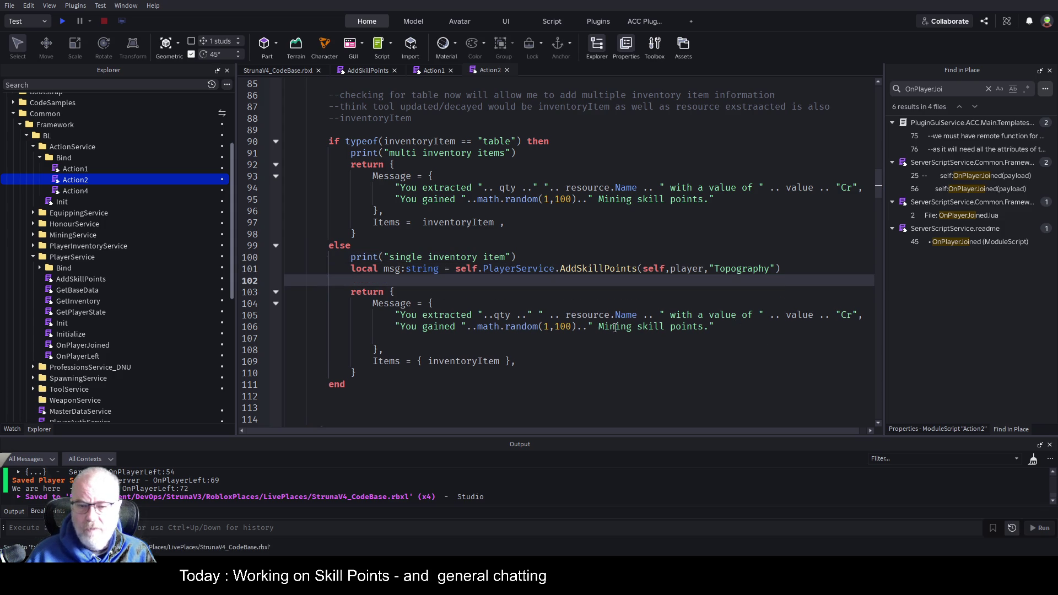
pyautogui.doubleClick(615, 328)
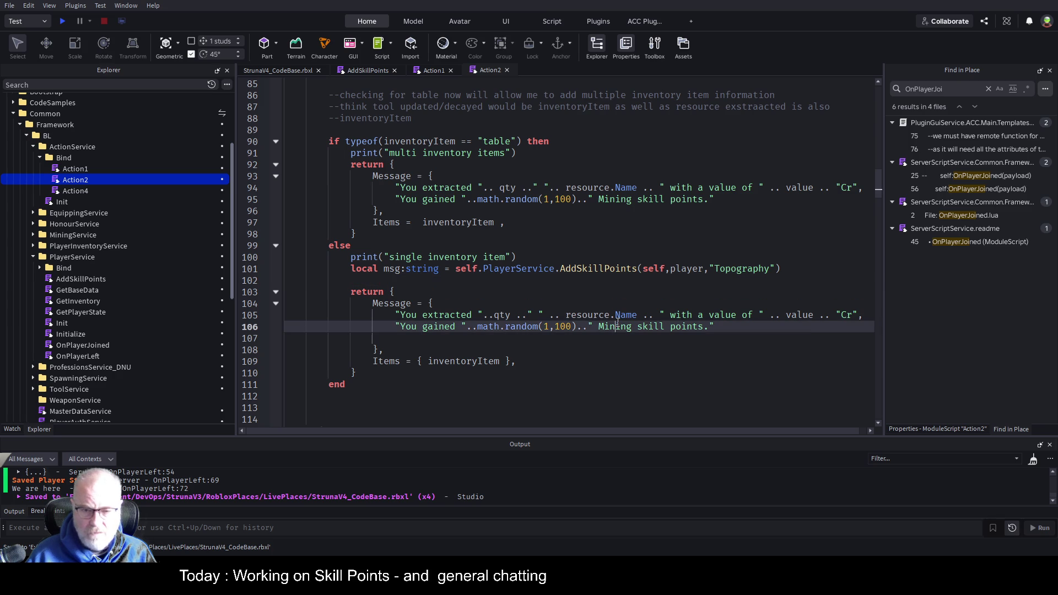
pyautogui.hotkey('ctrl', 'c')
pyautogui.doubleClick(753, 268)
pyautogui.hotkey('ctrl', 'v')
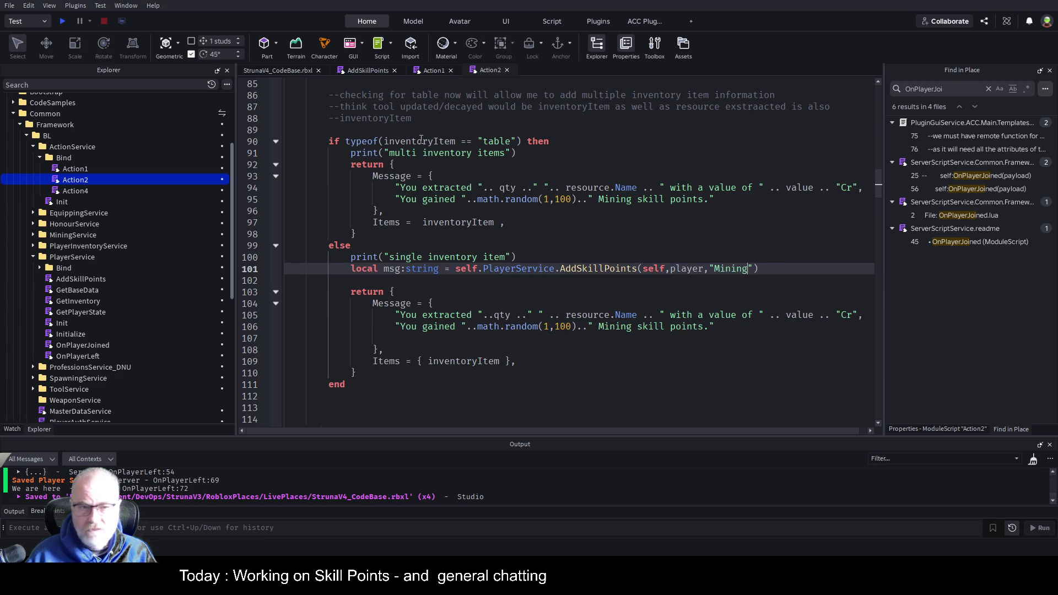
pyautogui.click(373, 71)
pyautogui.scroll(10, 607, 241)
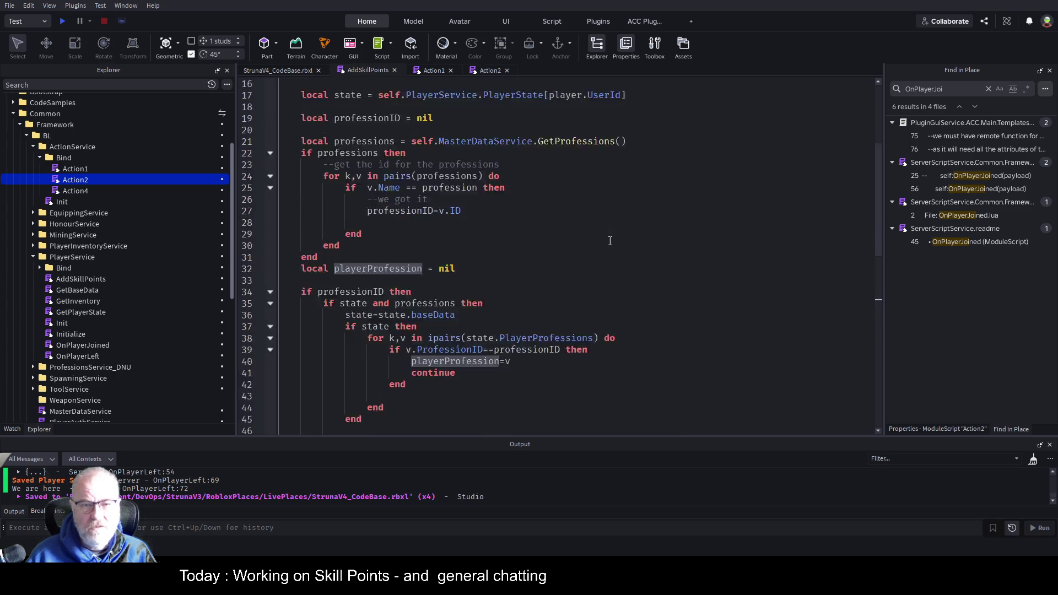
# Step: Read the end of AddSkillPoints, which returns 'You gained … skill points.', then go back to Action2
pyautogui.scroll(-14, 456, 292)
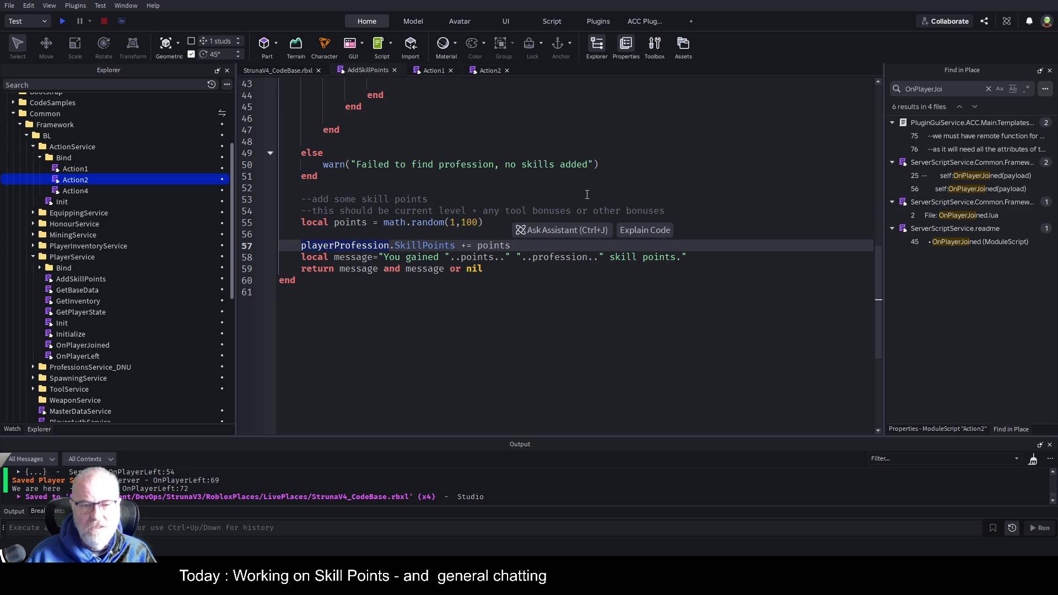
pyautogui.click(678, 351)
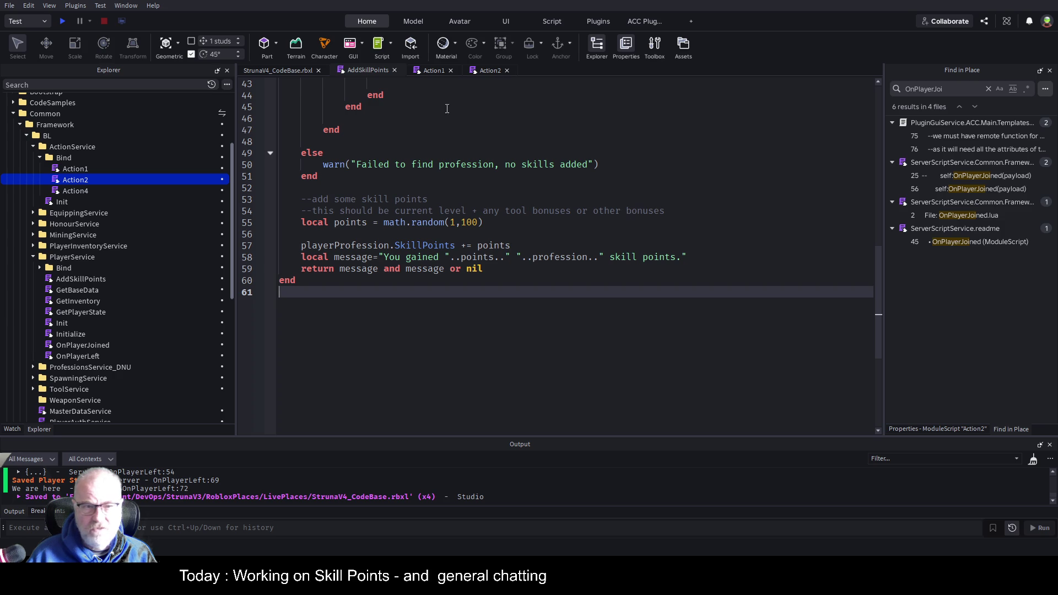
pyautogui.click(485, 71)
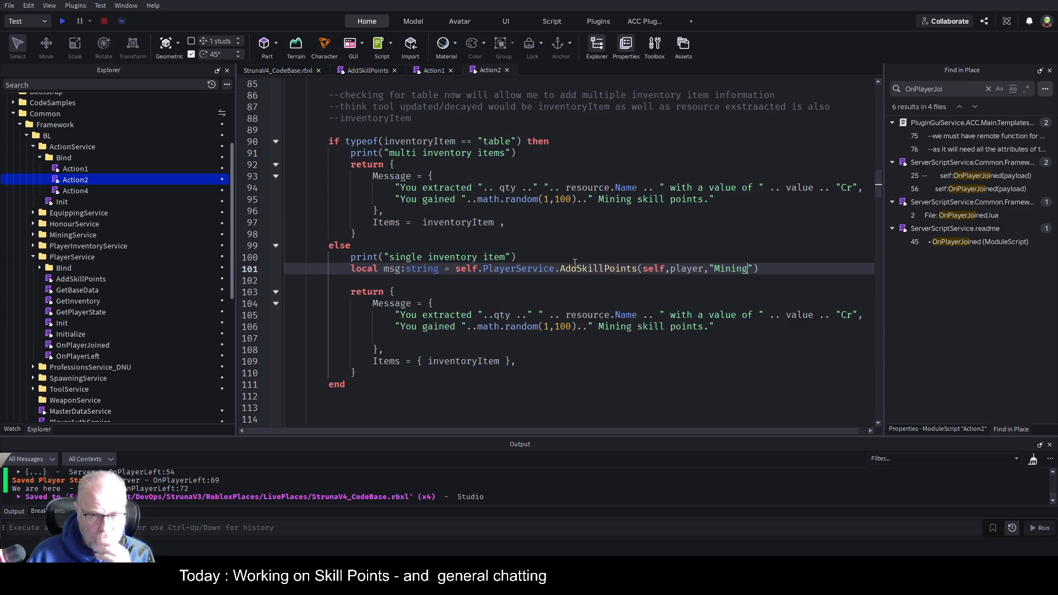
# Step: Select the 'You gained…' skill-points string on line 106, undoing a first msg replacement
pyautogui.click(630, 252)
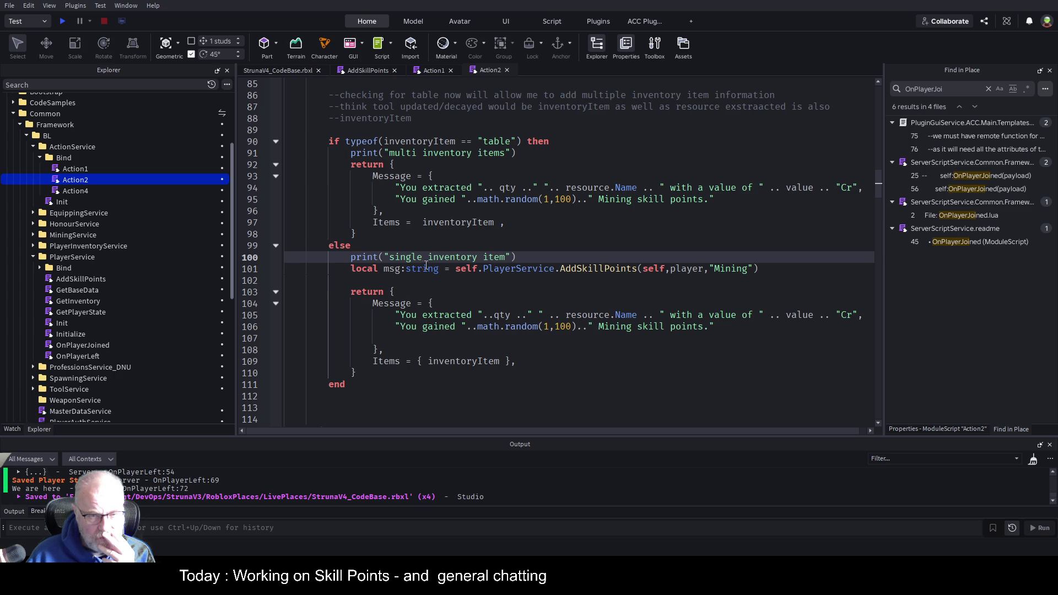
pyautogui.doubleClick(392, 271)
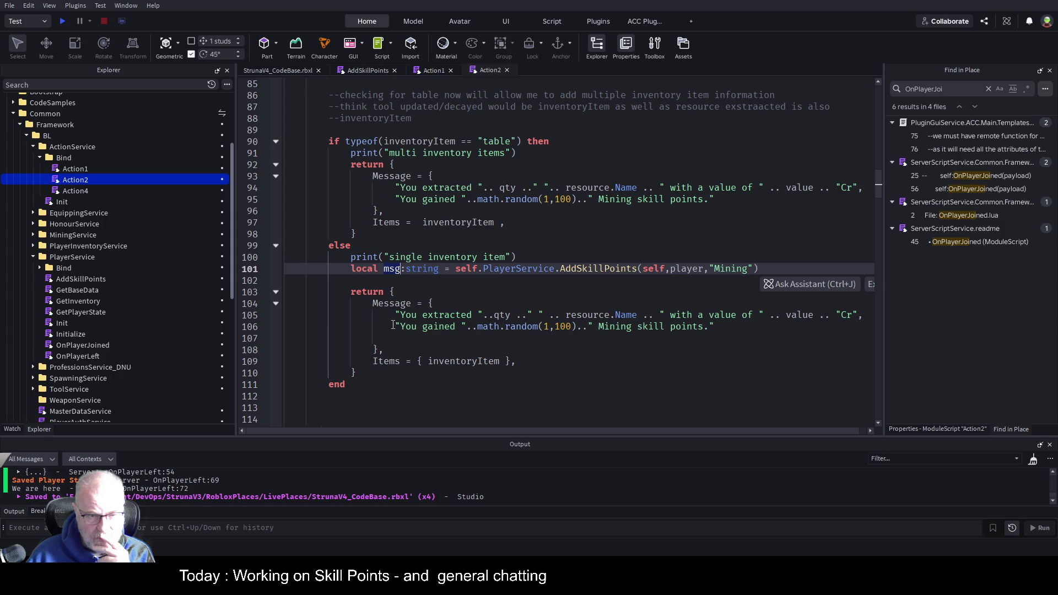
pyautogui.moveTo(396, 326); pyautogui.dragTo(715, 326)
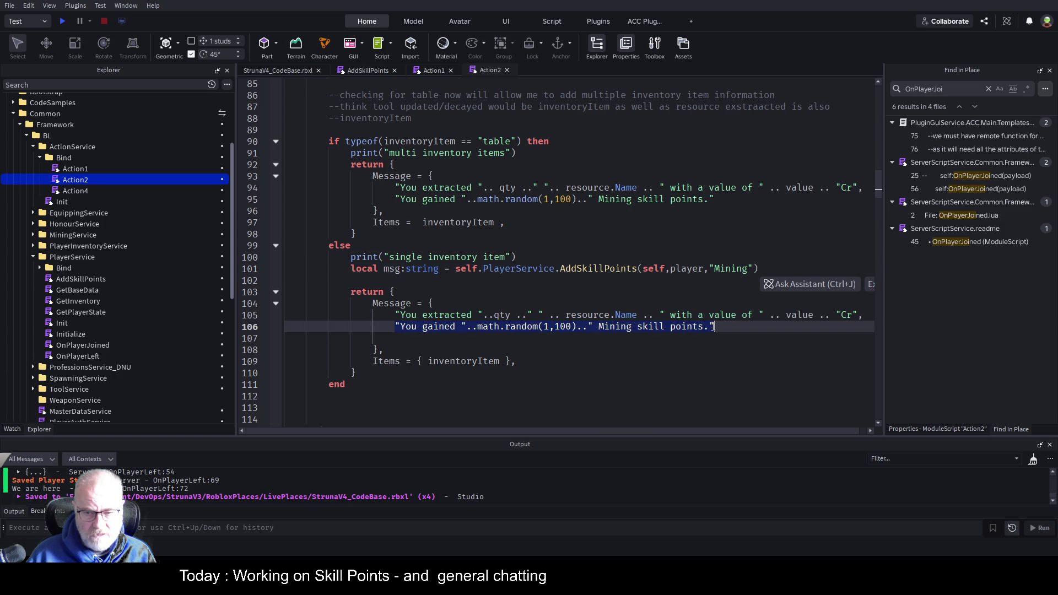
pyautogui.write('msg')
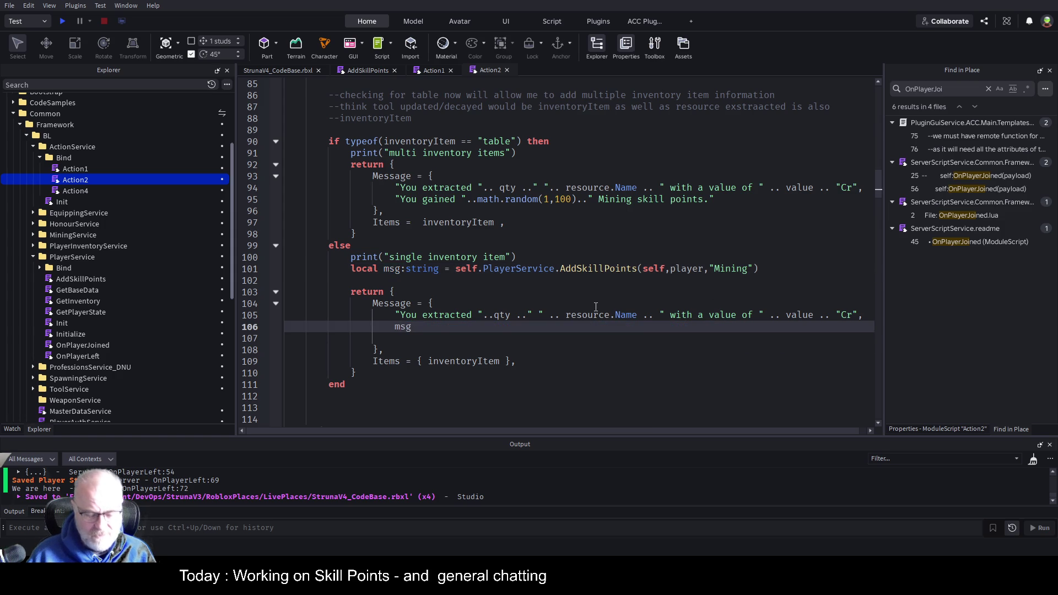
pyautogui.hotkey('ctrl', 'z')
pyautogui.click(345, 341)
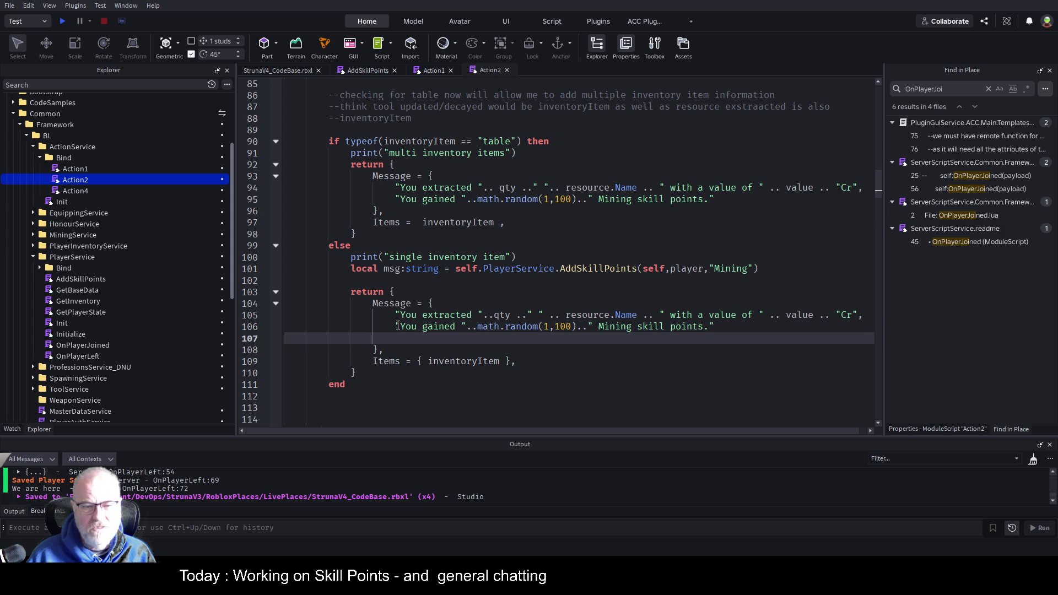
pyautogui.moveTo(398, 326); pyautogui.dragTo(716, 327)
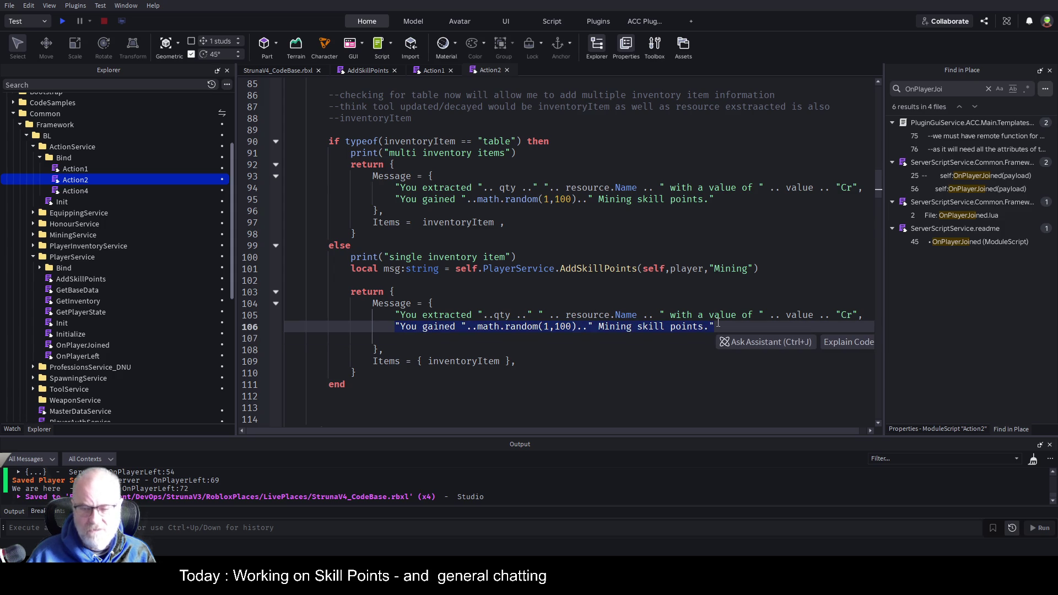
# Step: Replace the line 106 skill-points string with msg and save
pyautogui.click(422, 280)
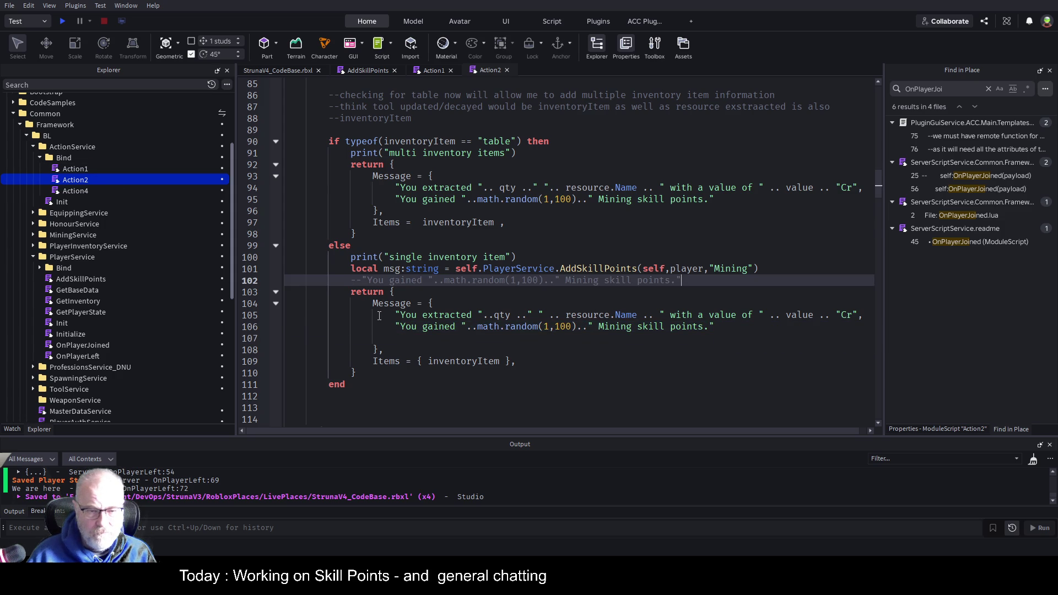
pyautogui.click(397, 325)
pyautogui.hotkey('shift', 'End')
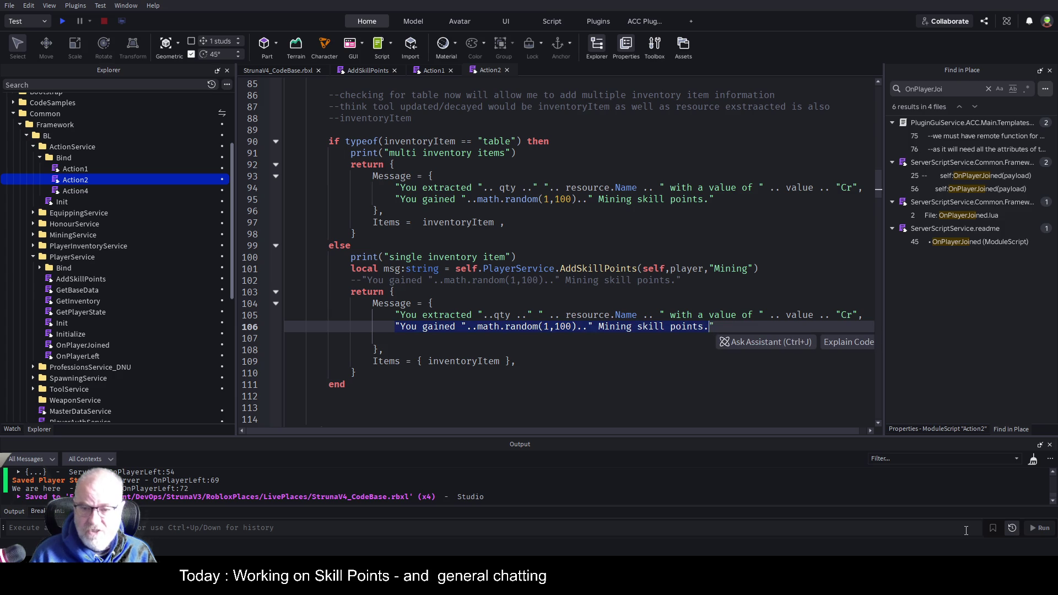
pyautogui.press('BackSpace')
pyautogui.write('msg')
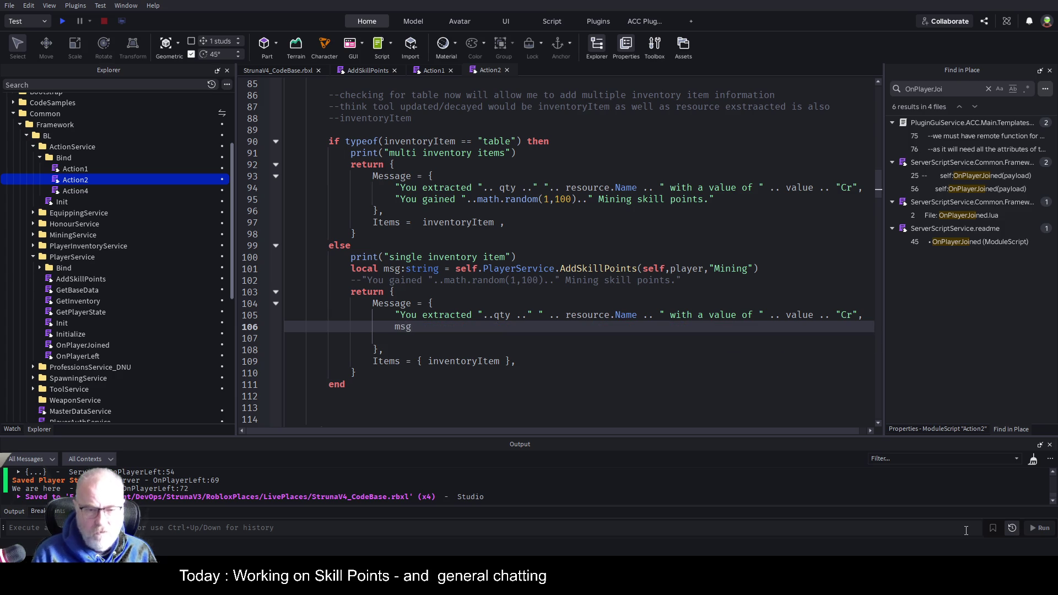
pyautogui.hotkey('ctrl', 's')
pyautogui.click(663, 258)
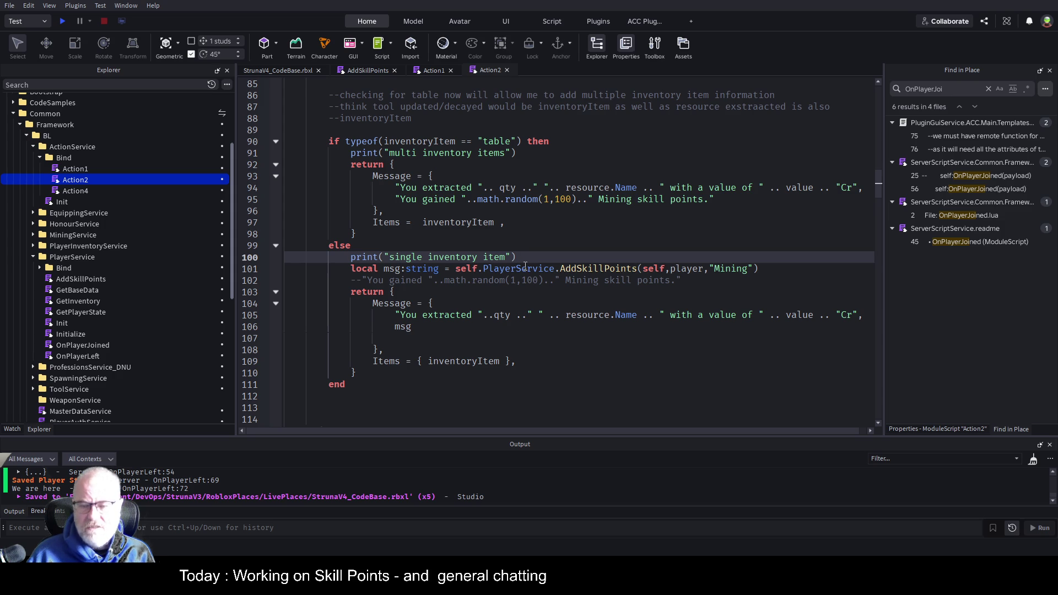
pyautogui.scroll(8, 532, 331)
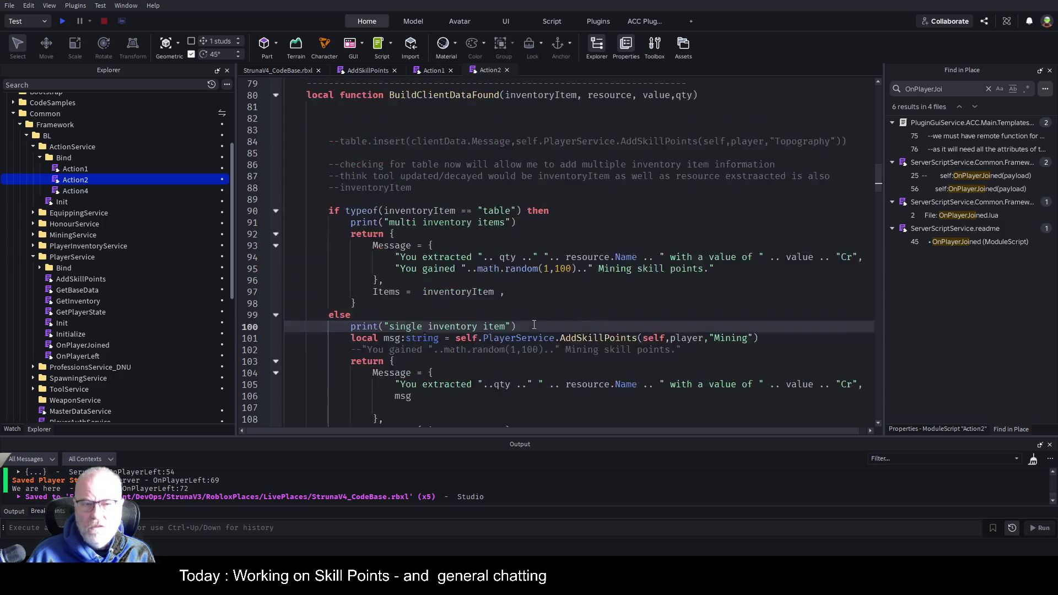
# Step: Fold the FindNearestMarker, InRange and PerformEffect functions at lines 8, 32 and 42
pyautogui.scroll(6, 523, 326)
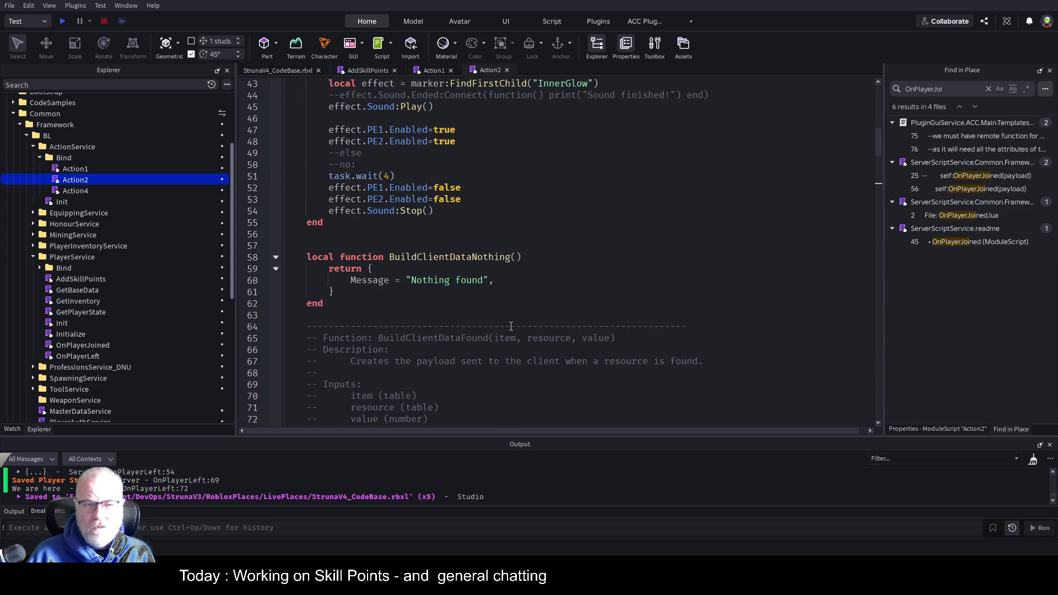
pyautogui.scroll(14, 511, 326)
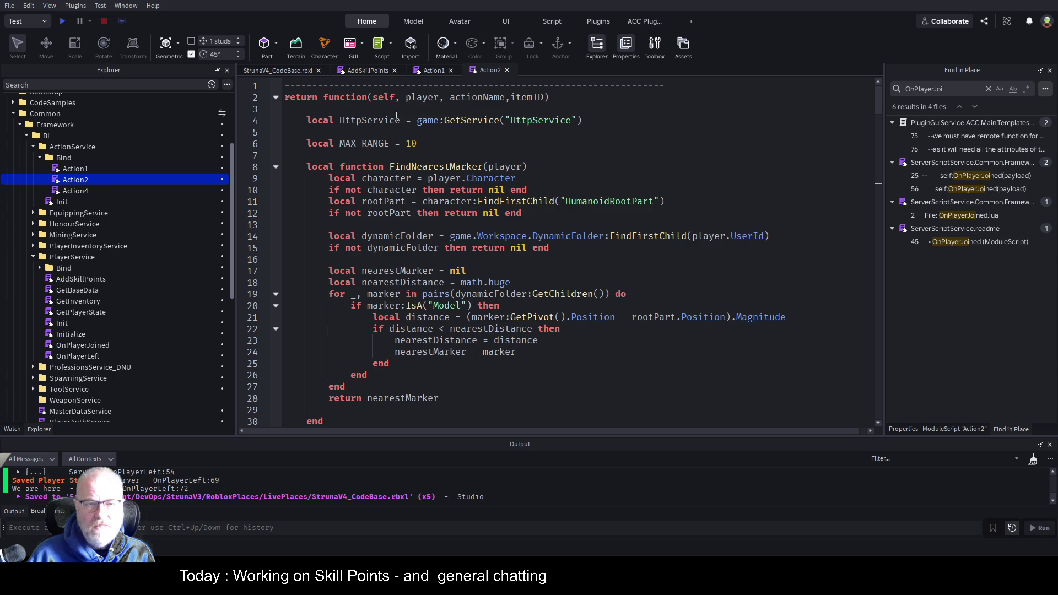
pyautogui.click(276, 167)
pyautogui.click(276, 202)
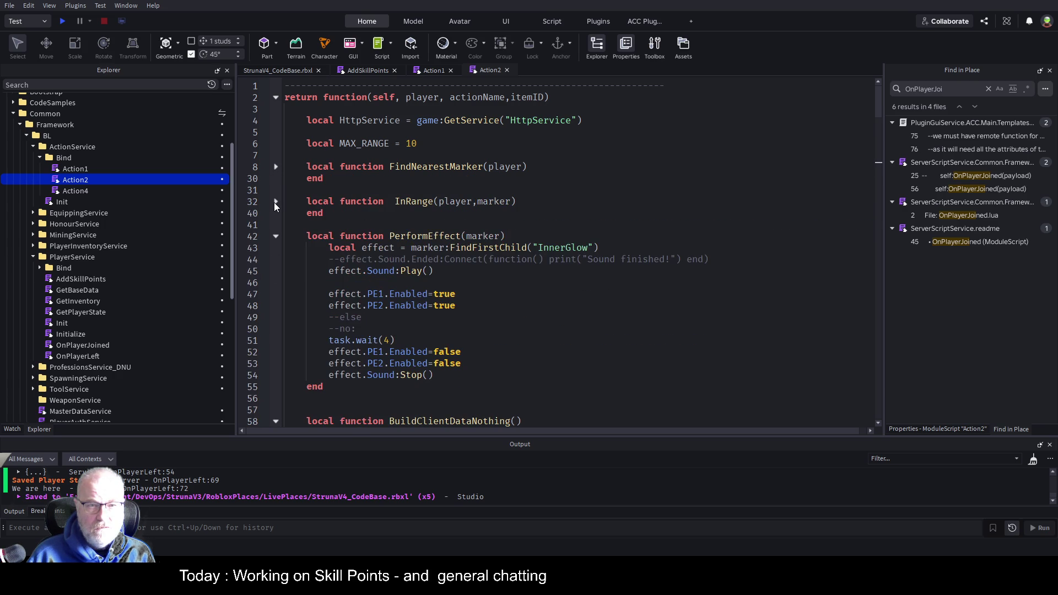
pyautogui.click(276, 236)
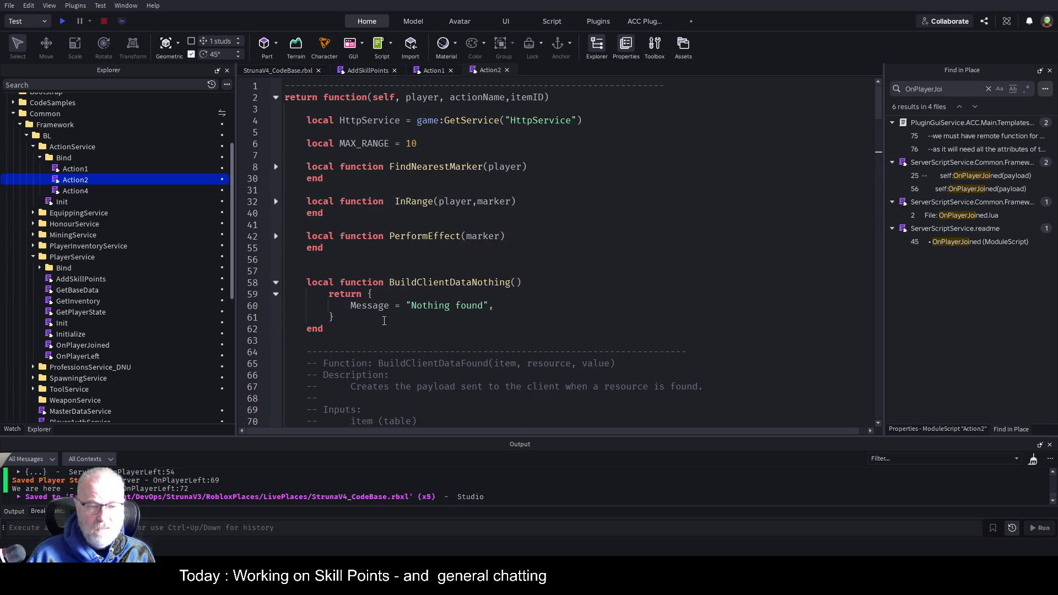
pyautogui.scroll(-12, 386, 331)
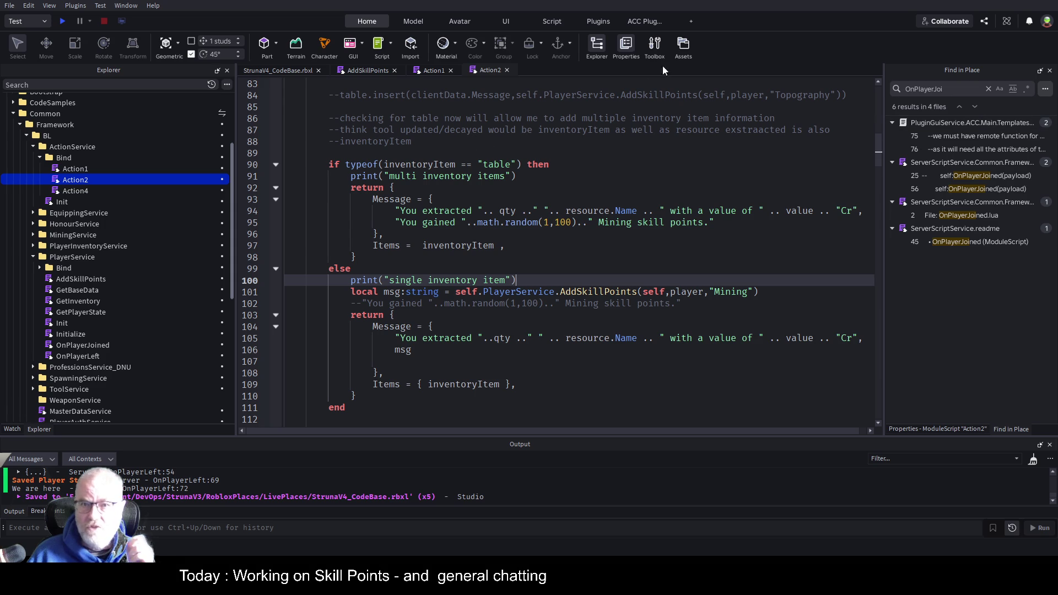
# Step: Open the ACC plugin's Bookmarks list, dock it beside Explorer, and return to Action2
pyautogui.click(276, 71)
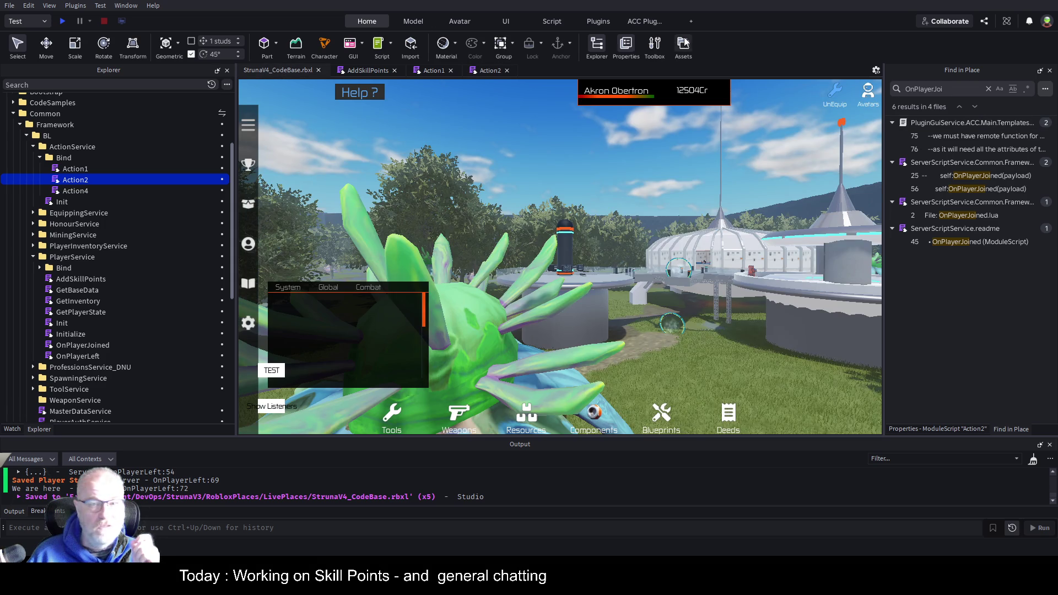
pyautogui.click(645, 21)
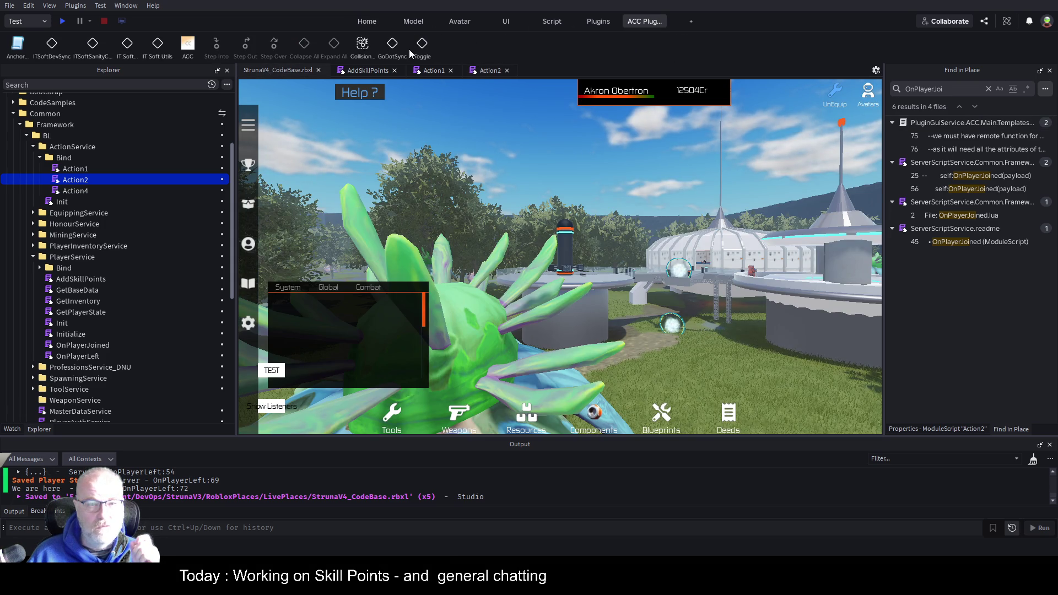
pyautogui.click(422, 47)
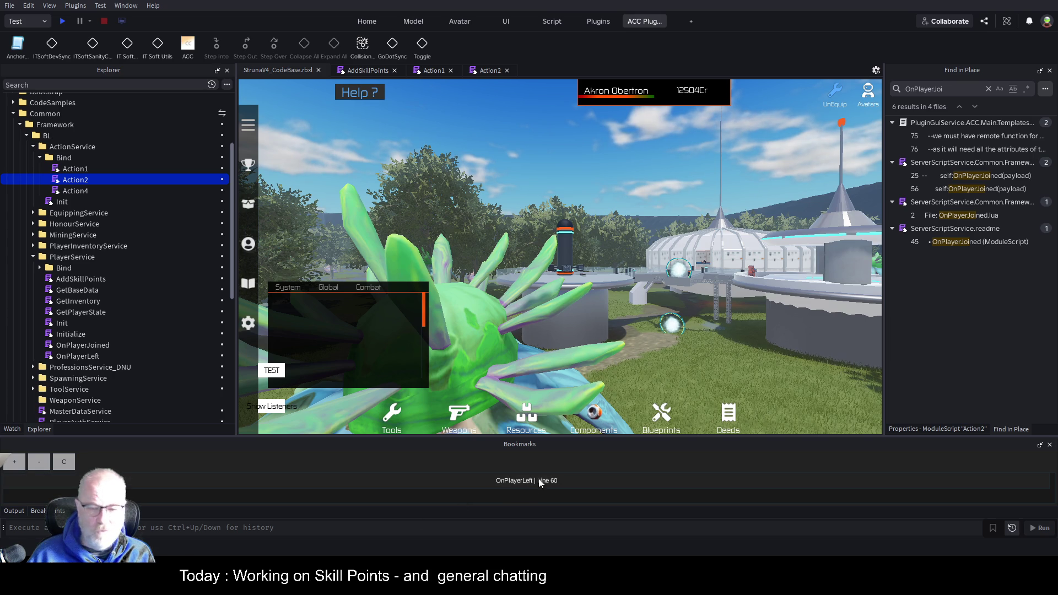
pyautogui.moveTo(852, 445)
pyautogui.mouseDown()
pyautogui.moveTo(1022, 356)
pyautogui.moveTo(975, 302)
pyautogui.mouseUp()
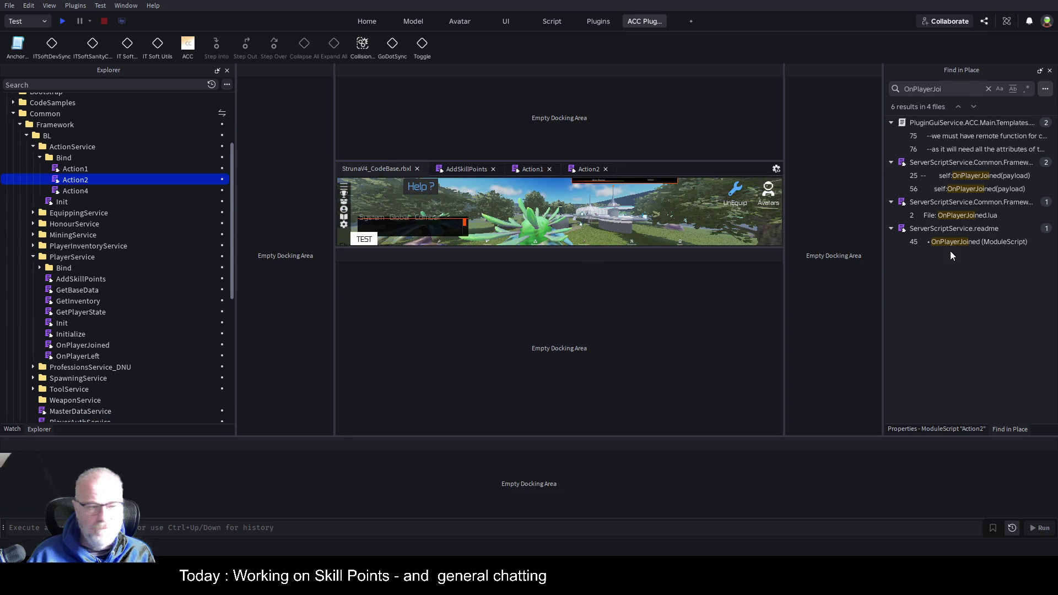
pyautogui.moveTo(118, 273); pyautogui.dragTo(118, 272)
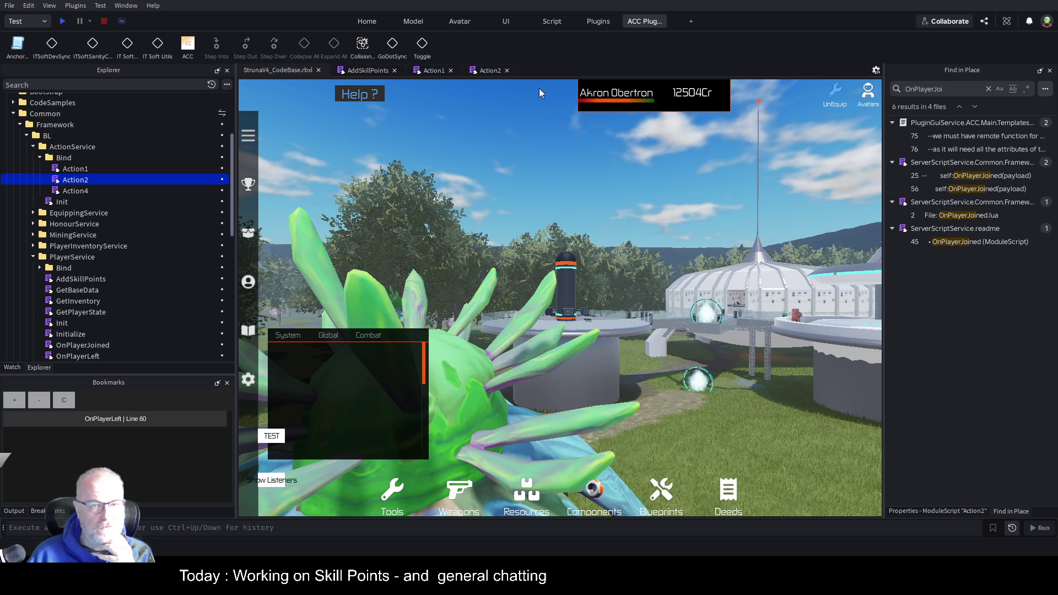
pyautogui.click(485, 70)
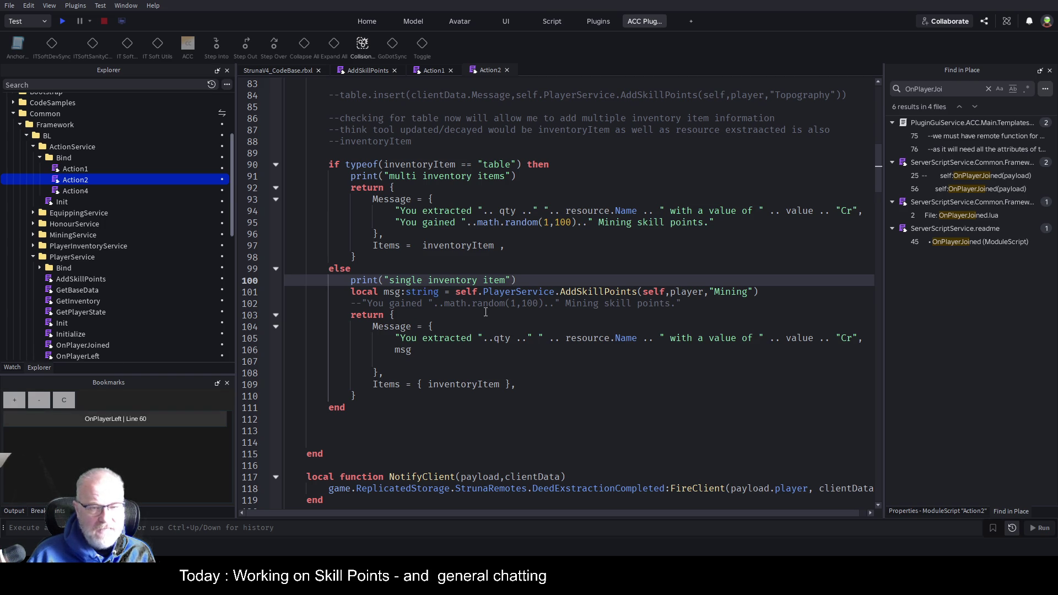
# Step: Bookmark line 100 of Action2 and line 57 (playerProfession) of AddSkillPoints
pyautogui.click(15, 401)
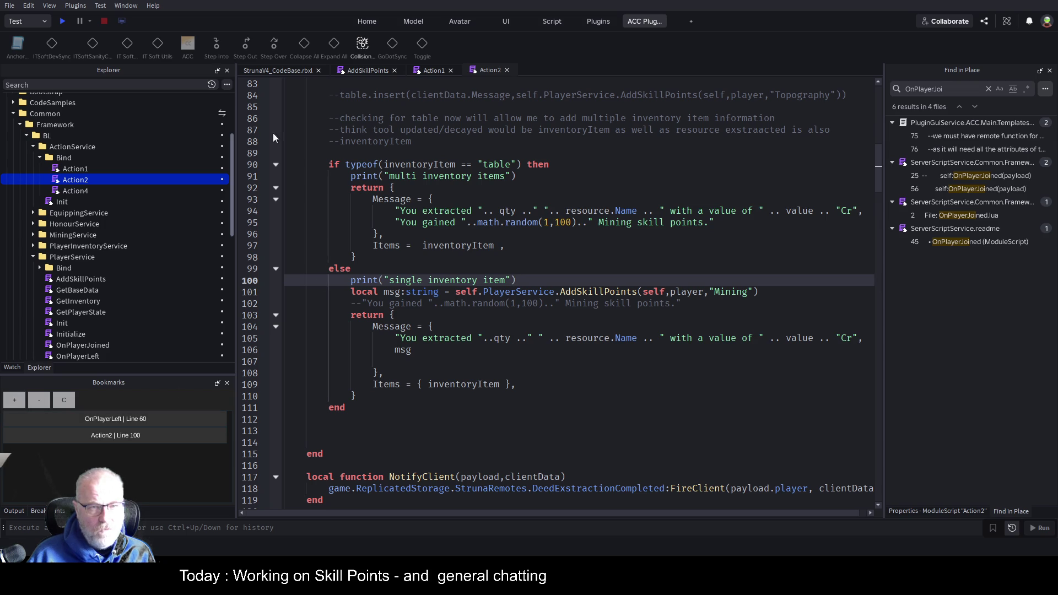
pyautogui.click(361, 70)
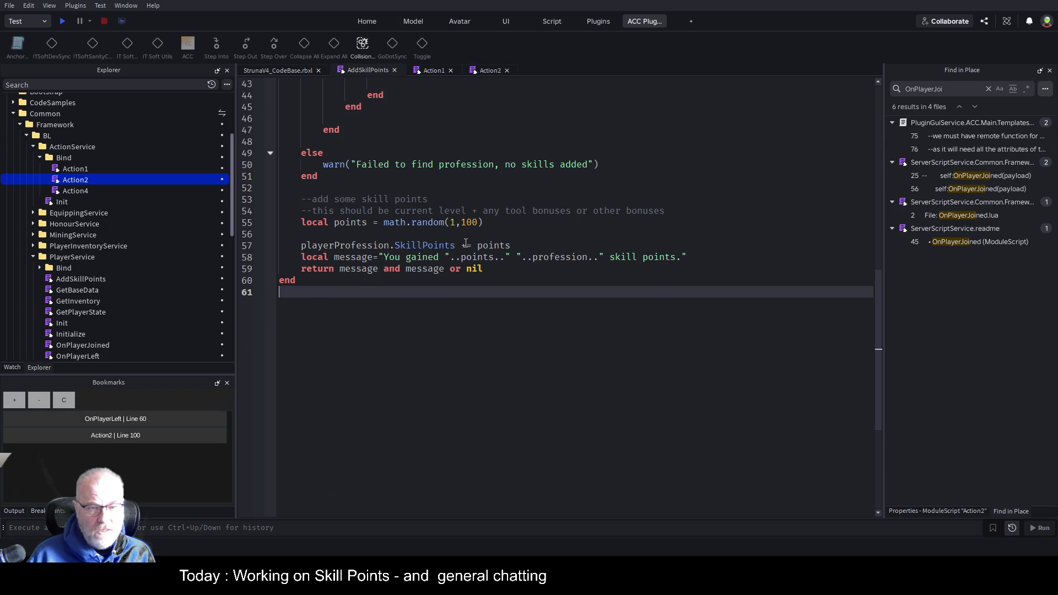
pyautogui.scroll(5, 466, 244)
pyautogui.scroll(-4, 397, 306)
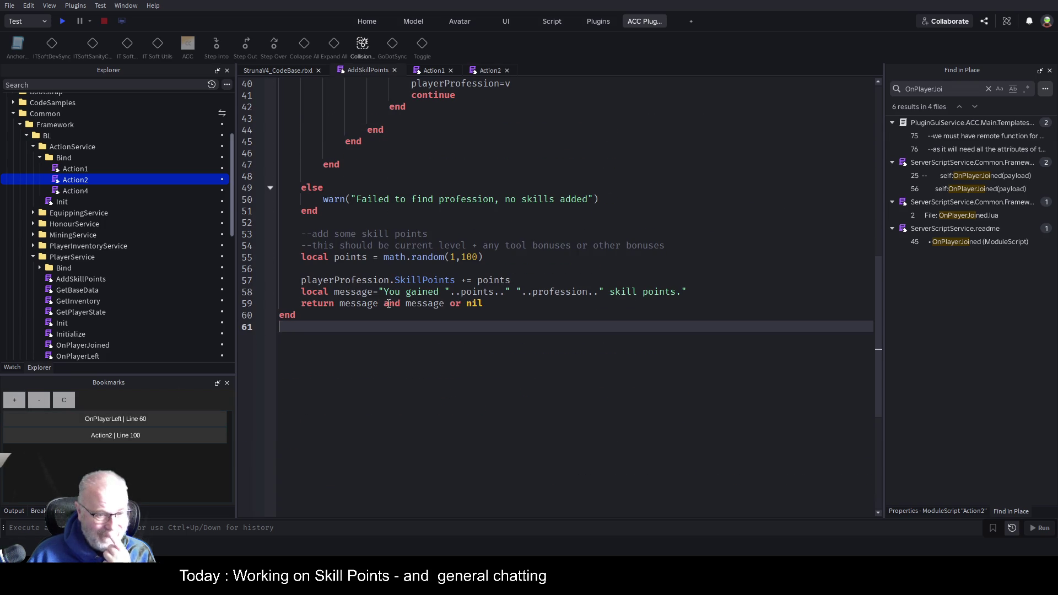
pyautogui.click(326, 281)
pyautogui.hotkey('ctrl', 'b')
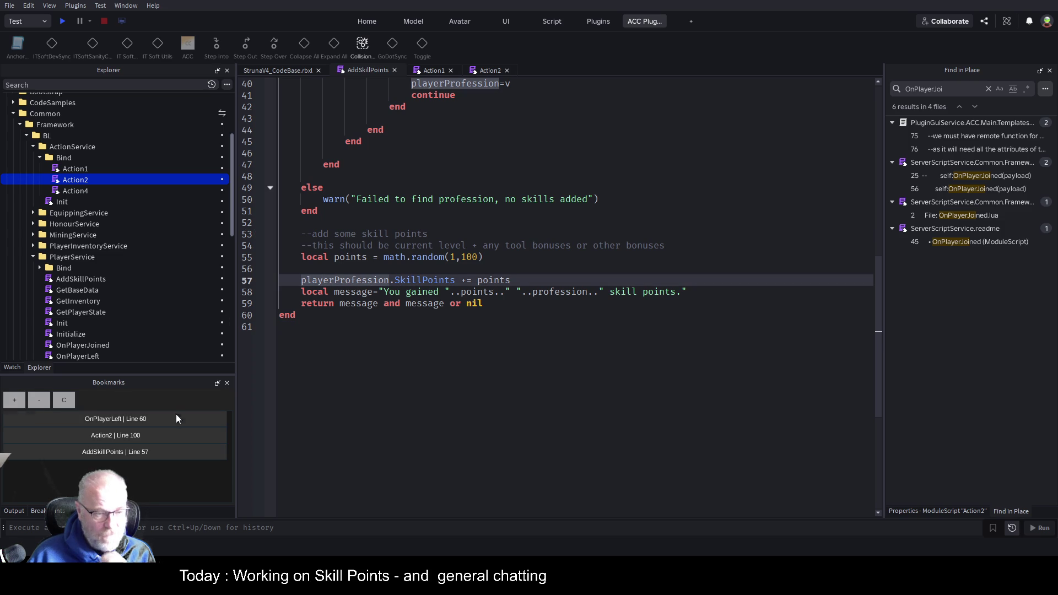
# Step: Jump through the Action2 100, AddSkillPoints 57 and OnPlayerLeft 60 bookmarks, then start a play-test
pyautogui.click(153, 433)
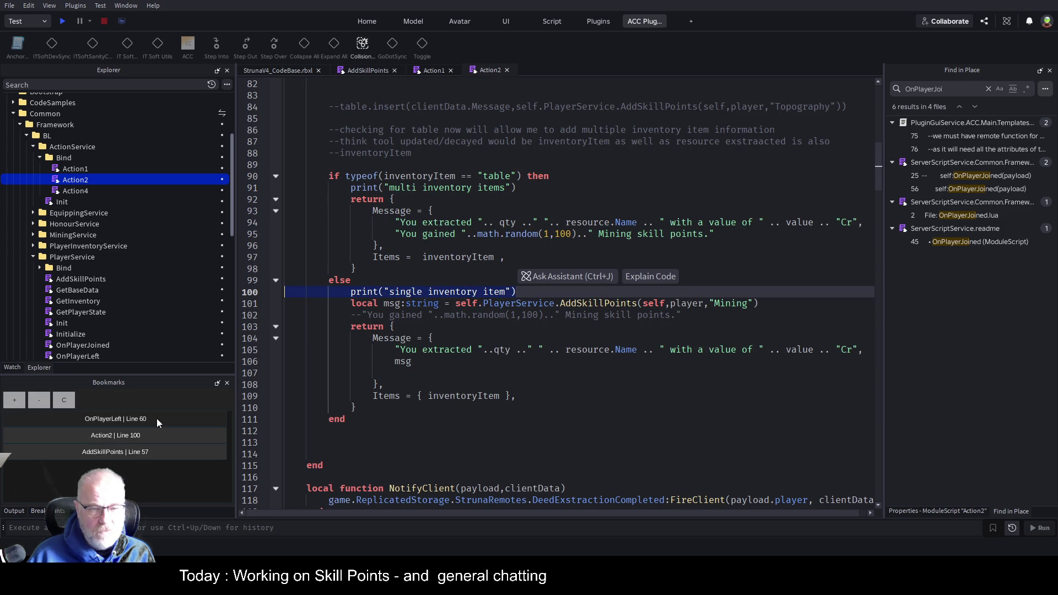
pyautogui.click(136, 459)
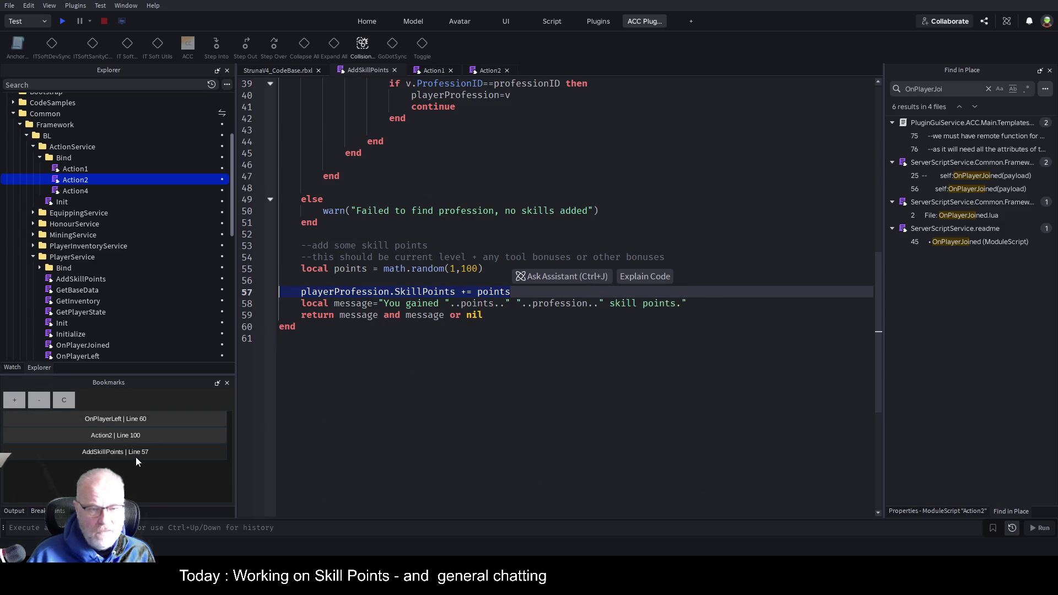
pyautogui.click(159, 424)
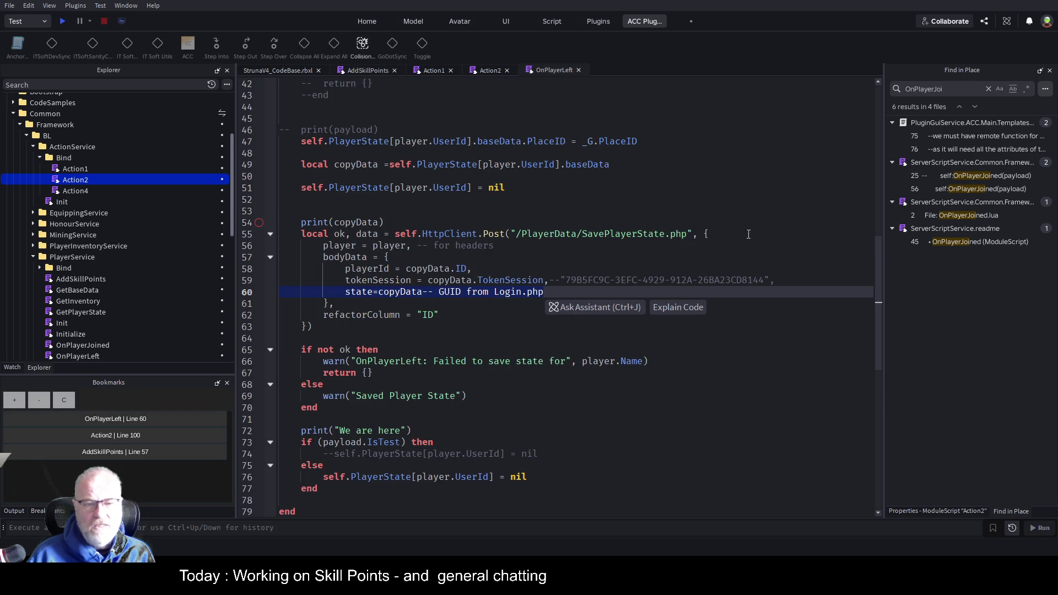
pyautogui.click(139, 436)
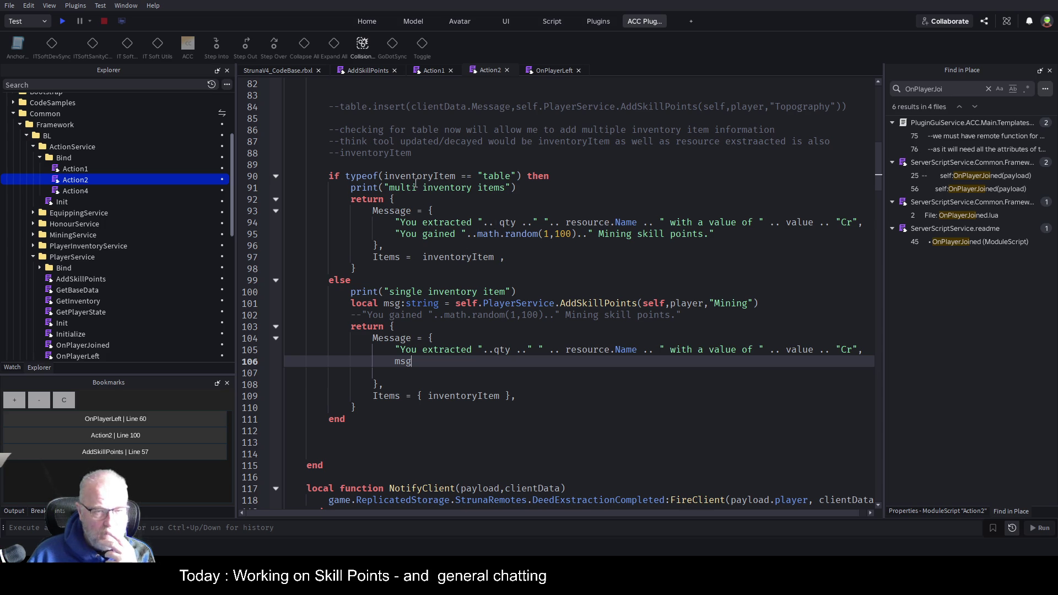
pyautogui.moveTo(379, 188); pyautogui.dragTo(534, 186)
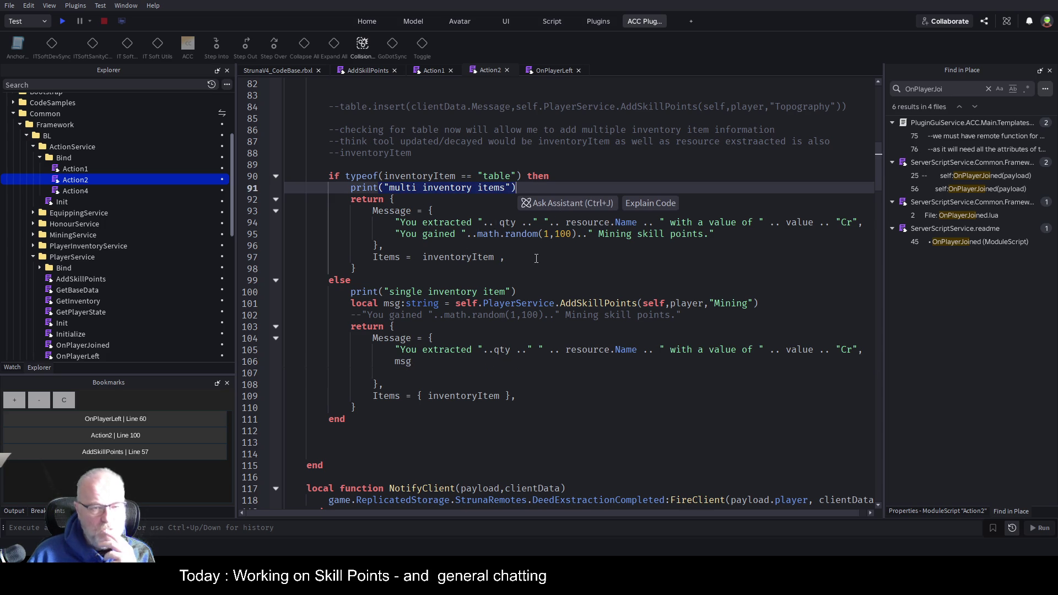
pyautogui.click(62, 22)
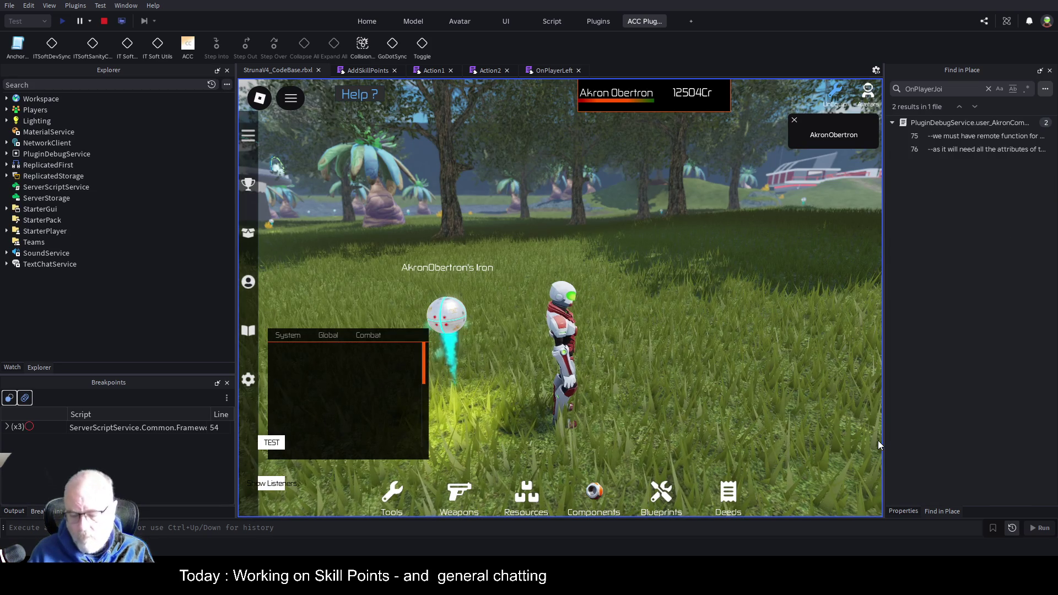
# Step: Regroup the Bookmarks panel with the other tabs, then show and clear the Output log
pyautogui.moveTo(560, 178)
pyautogui.mouseDown()
pyautogui.moveTo(994, 264)
pyautogui.moveTo(970, 243)
pyautogui.mouseUp()
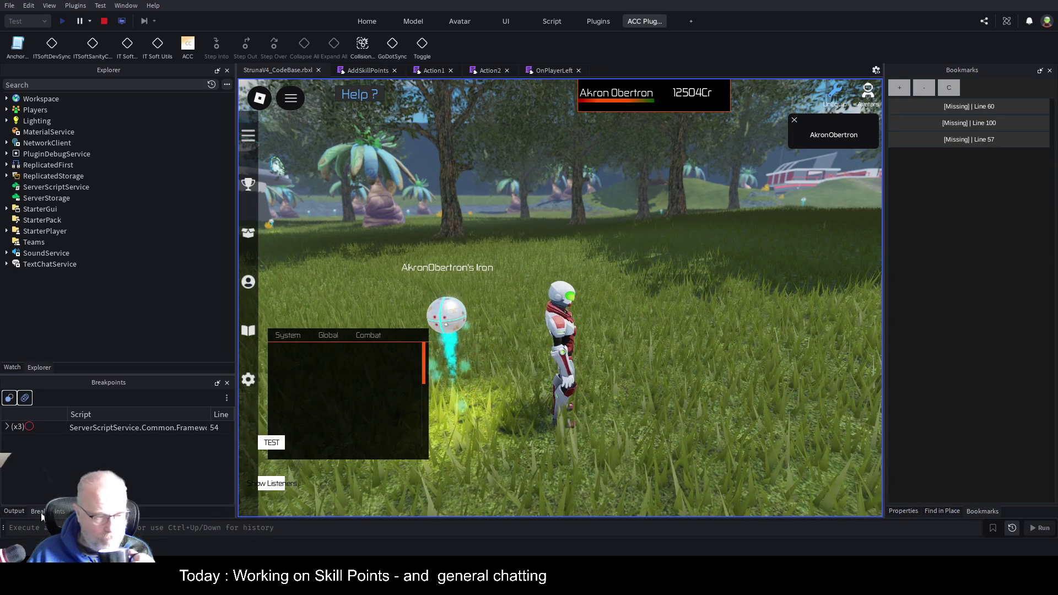
pyautogui.click(18, 514)
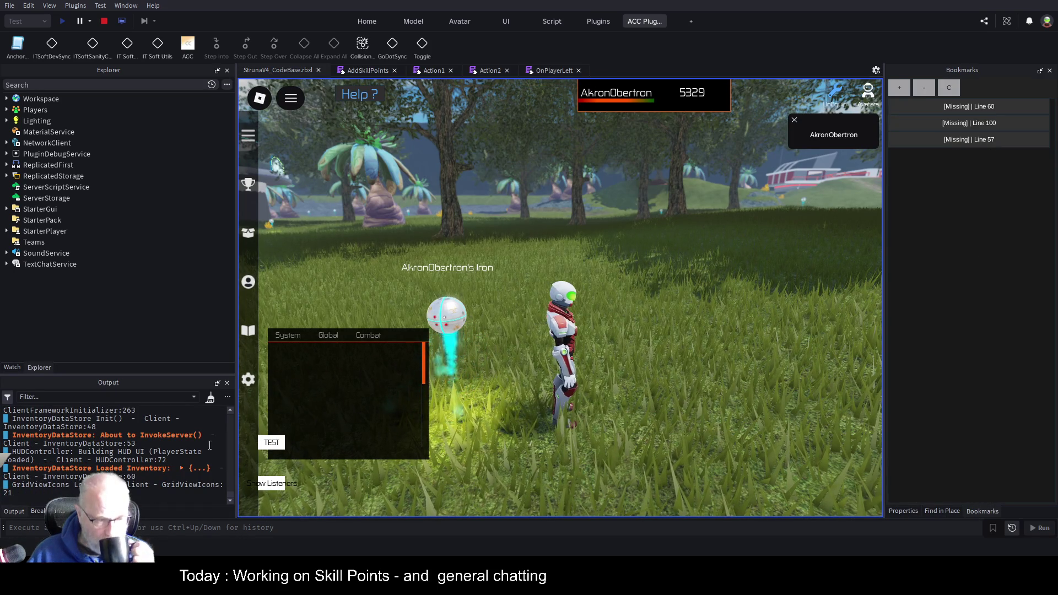
pyautogui.moveTo(237, 424)
pyautogui.mouseDown()
pyautogui.moveTo(298, 423)
pyautogui.moveTo(267, 423)
pyautogui.mouseUp()
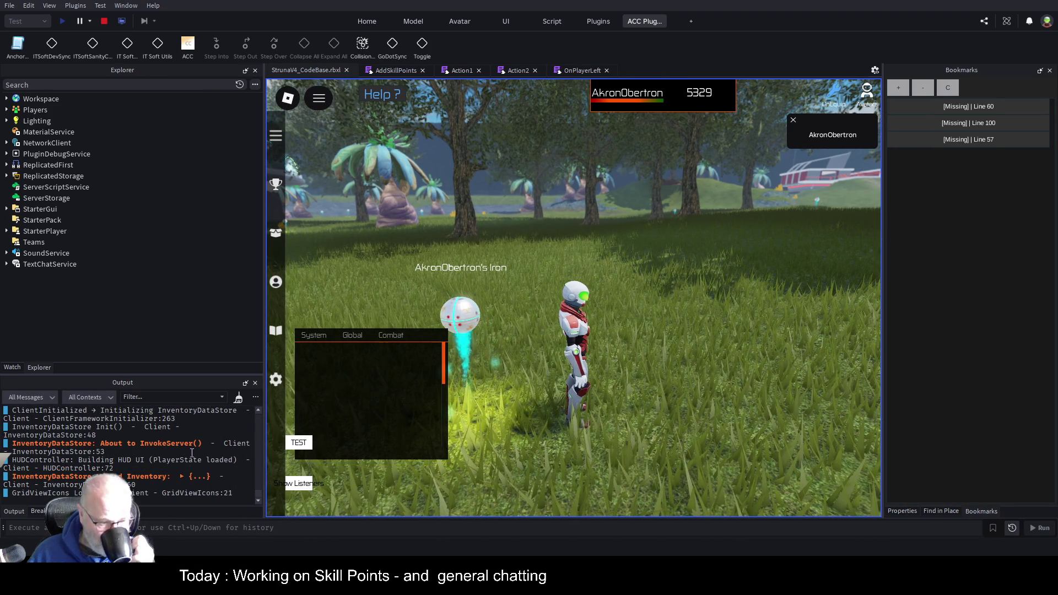
pyautogui.rightClick(240, 485)
pyautogui.click(219, 486)
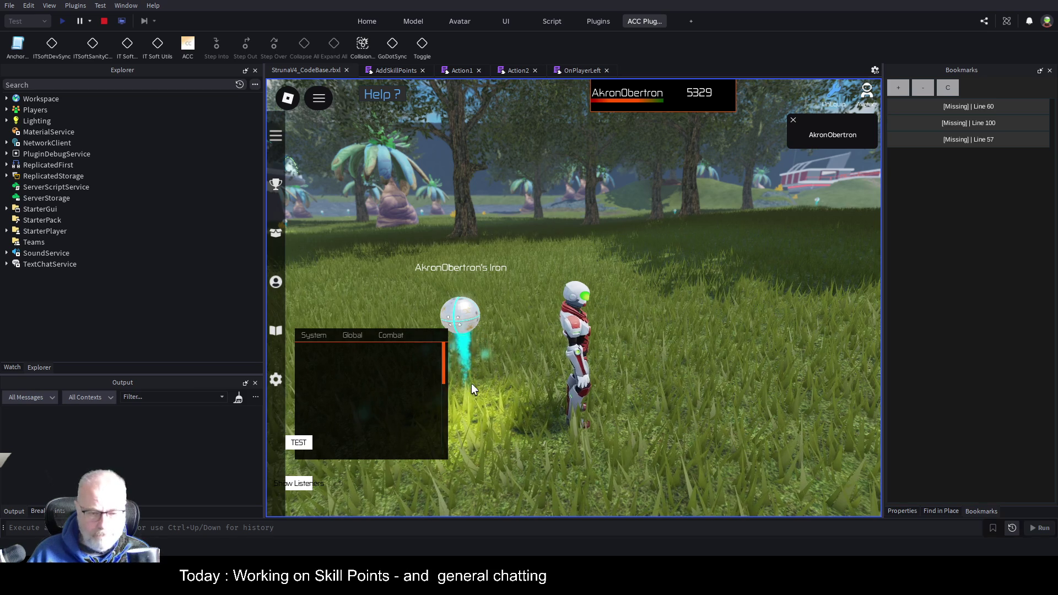
# Step: Equip the OME001 tool from the inventory and use it to extract Iron
pyautogui.press('i')
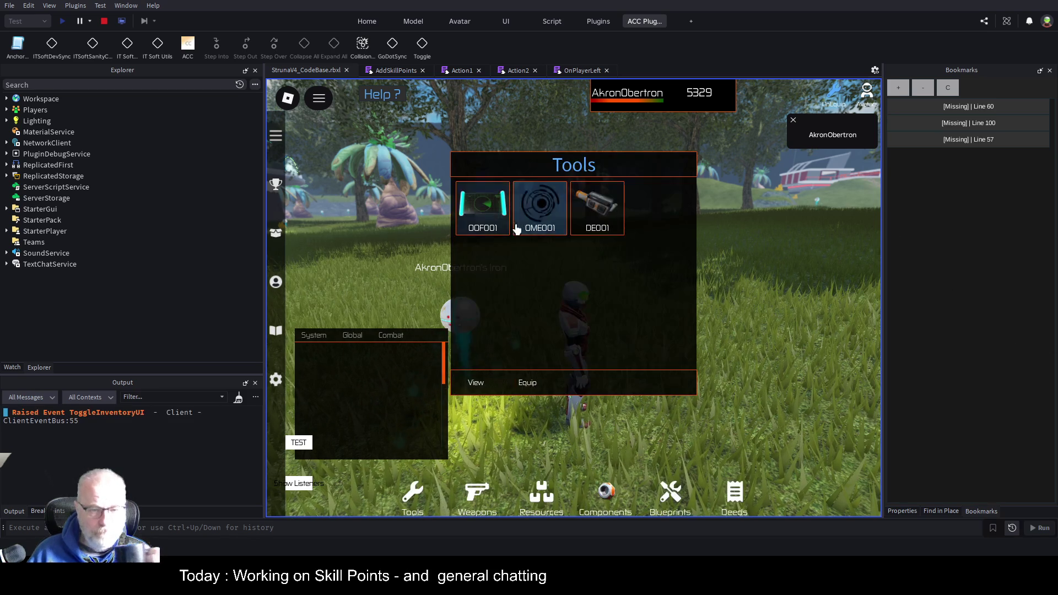
pyautogui.click(538, 212)
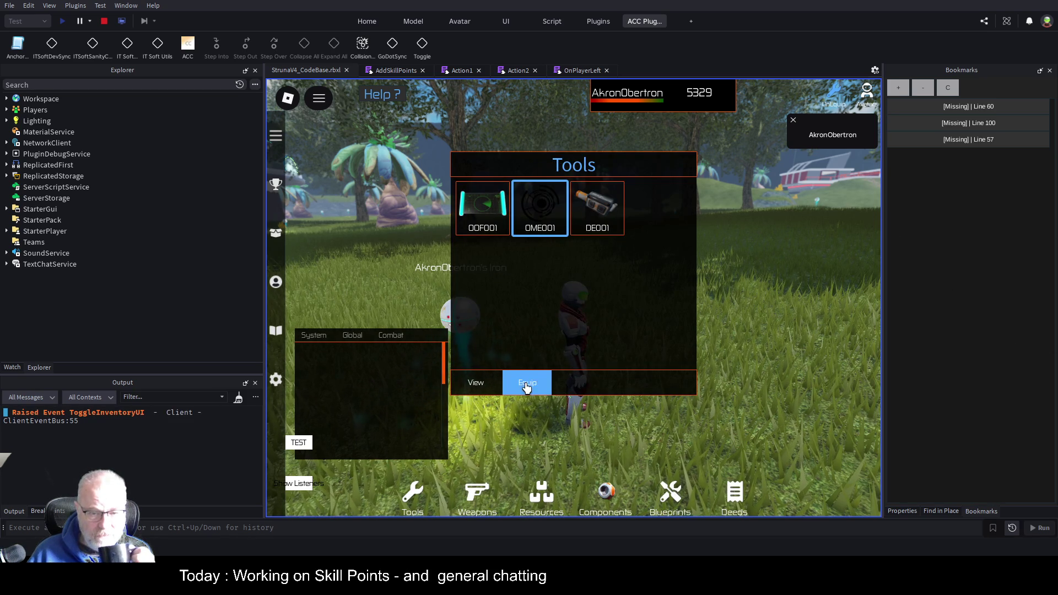
pyautogui.click(526, 385)
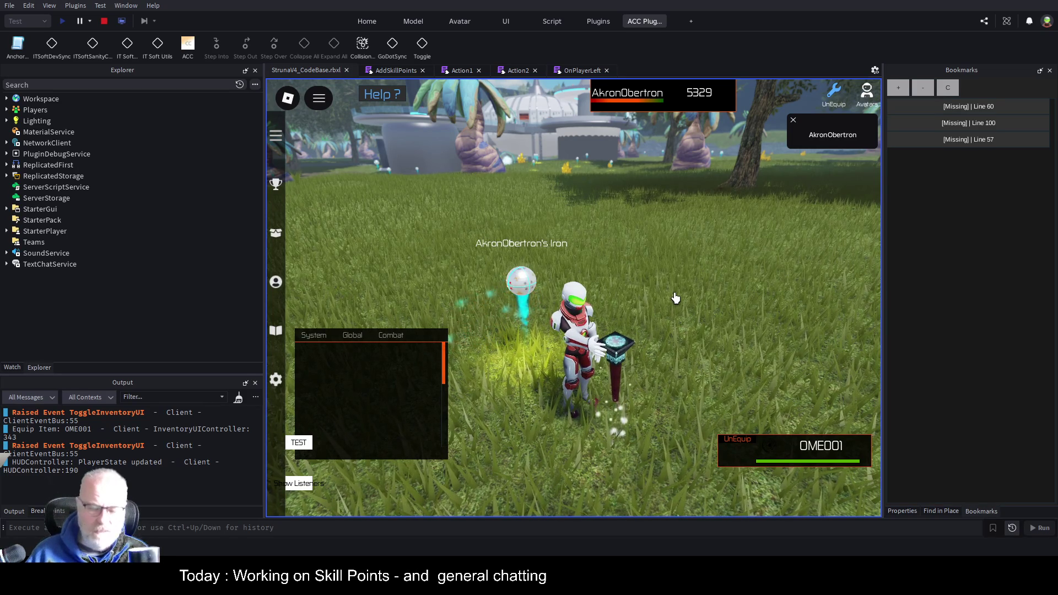
pyautogui.press(',')
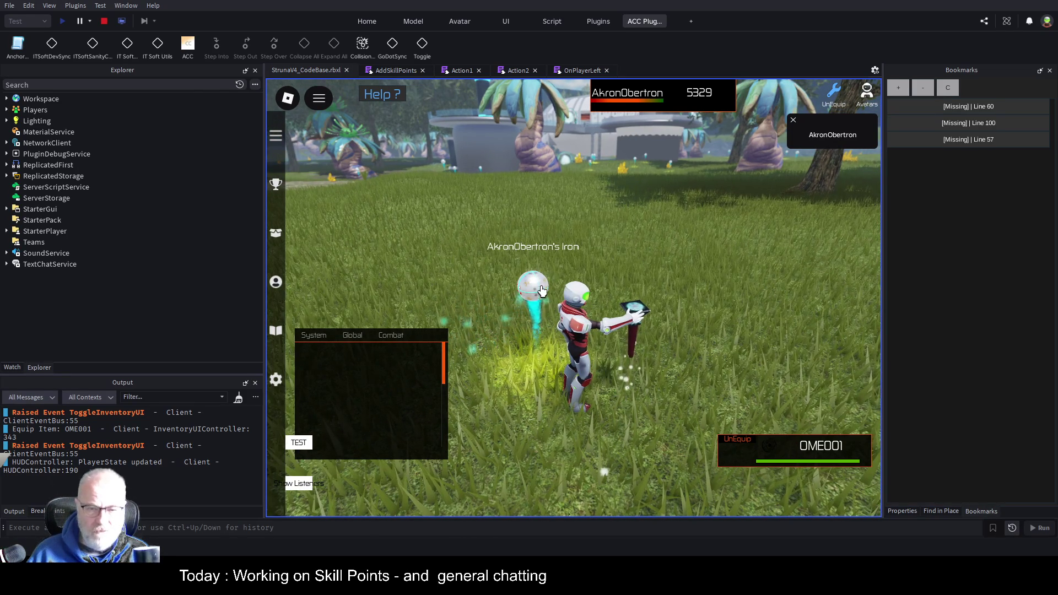
pyautogui.click(499, 312)
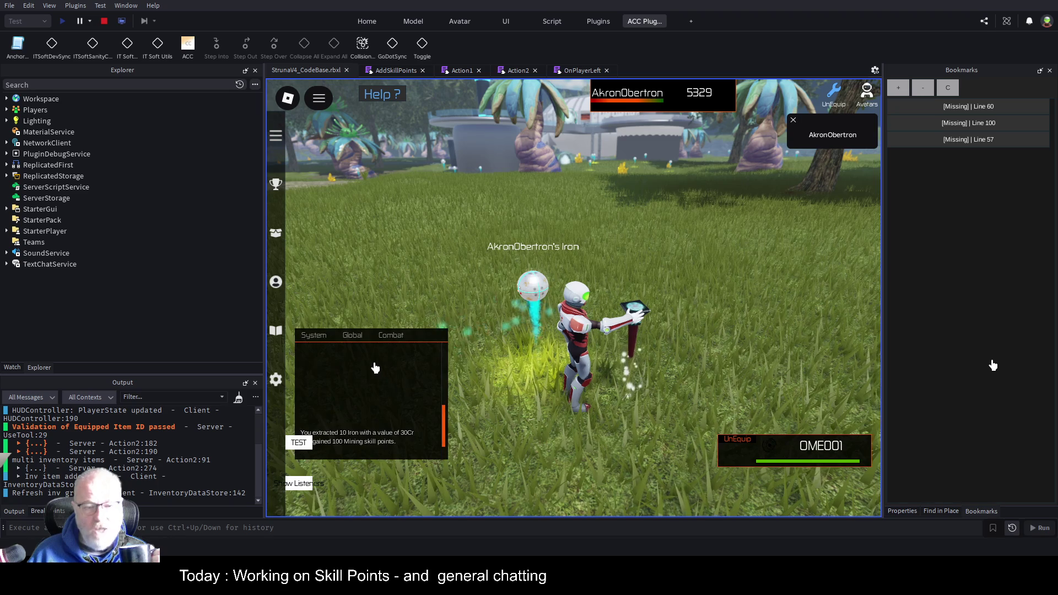
# Step: Move the chat window higher and bring up the Professions levels and points table
pyautogui.moveTo(374, 369); pyautogui.dragTo(376, 252)
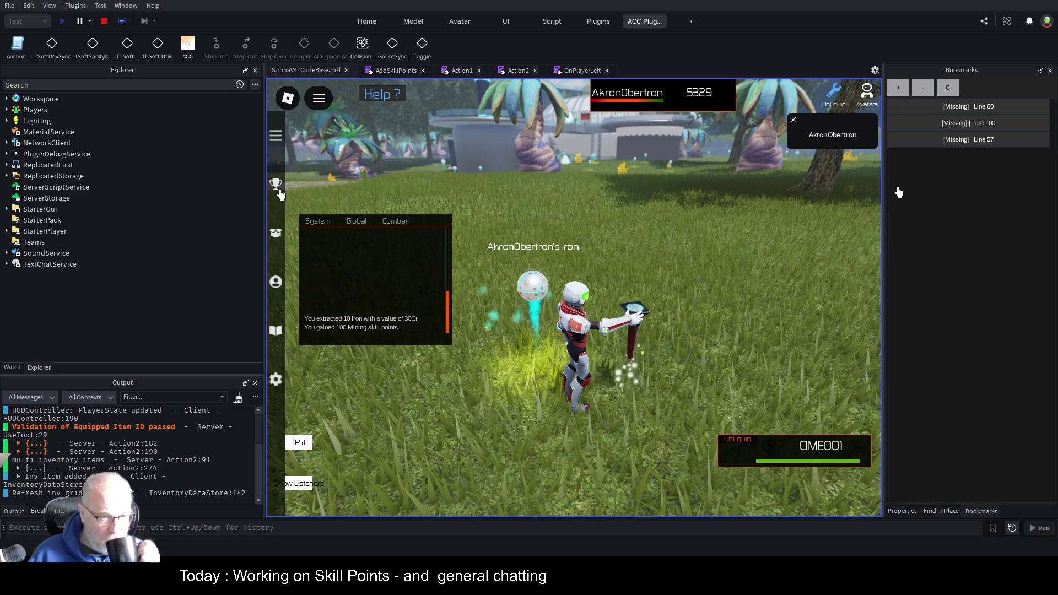
pyautogui.click(276, 236)
pyautogui.click(277, 236)
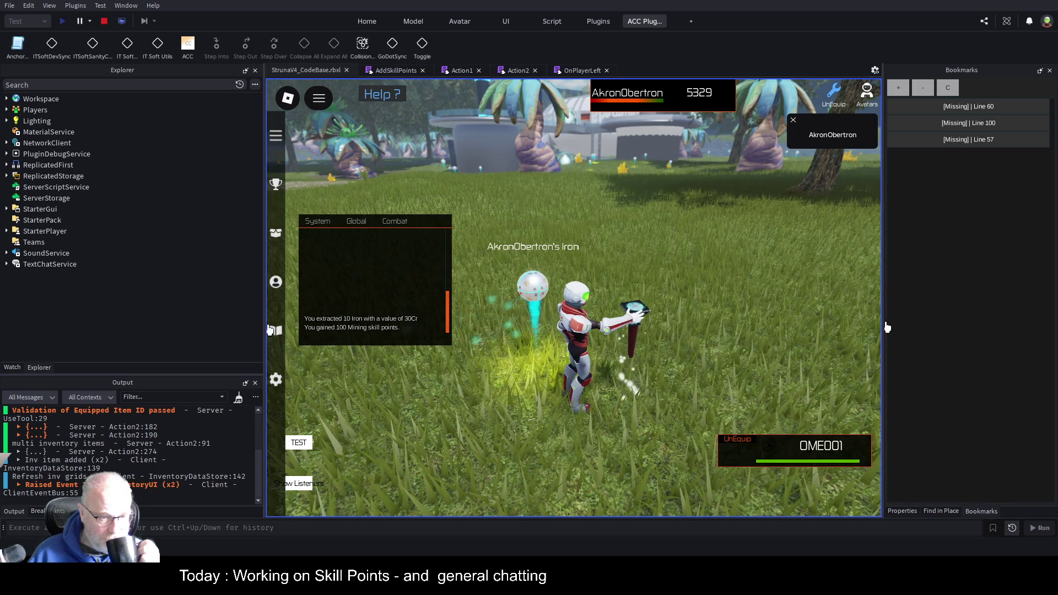
pyautogui.click(275, 282)
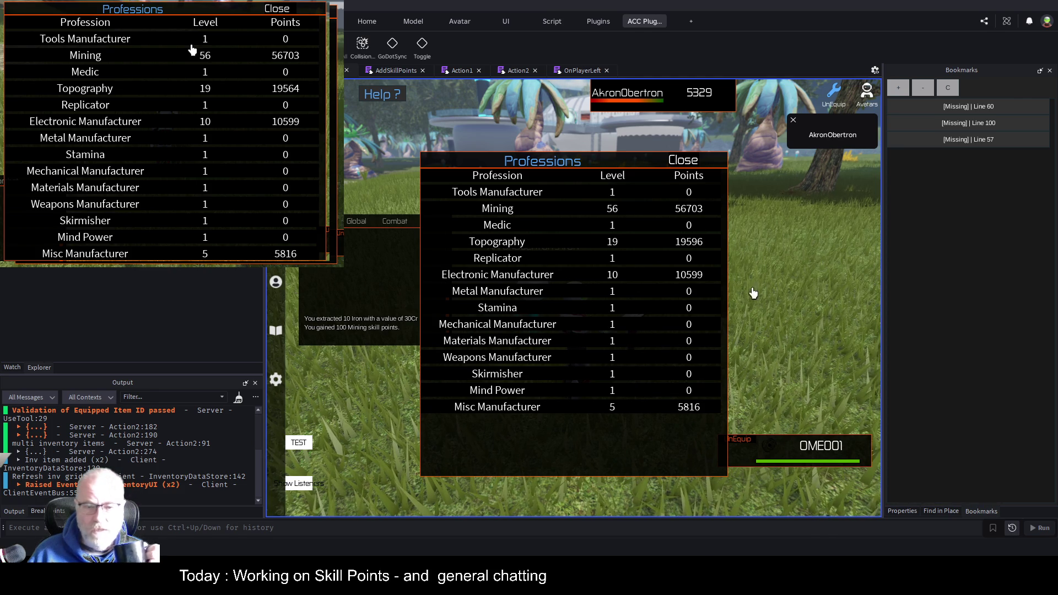
# Step: Close the in-game Professions table
pyautogui.click(684, 162)
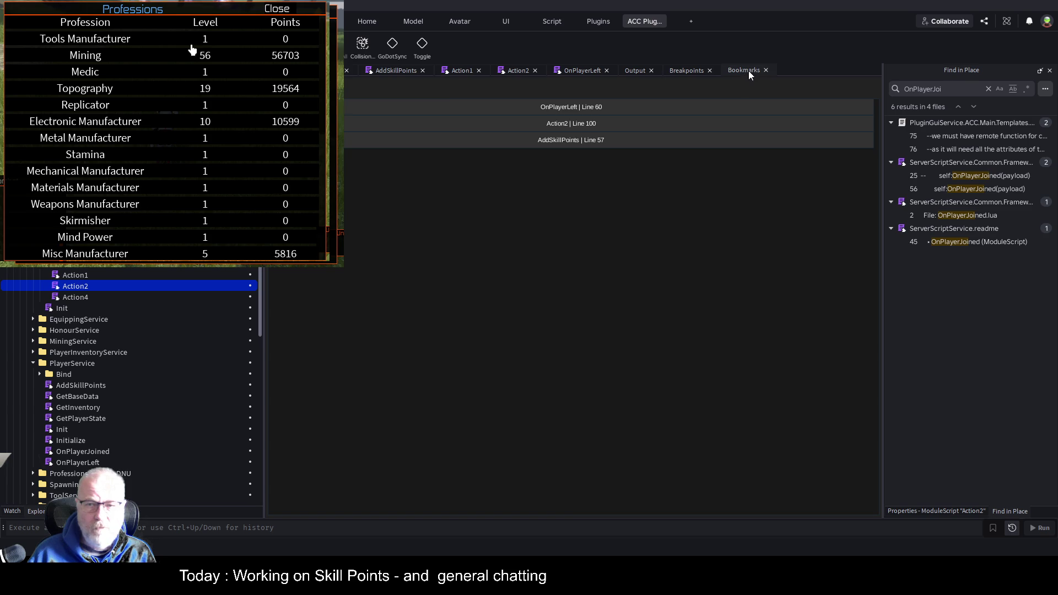
# Step: Dock the Breakpoints list at the bottom and open Action2 at line 91 from the Output log
pyautogui.moveTo(748, 75); pyautogui.dragTo(749, 75)
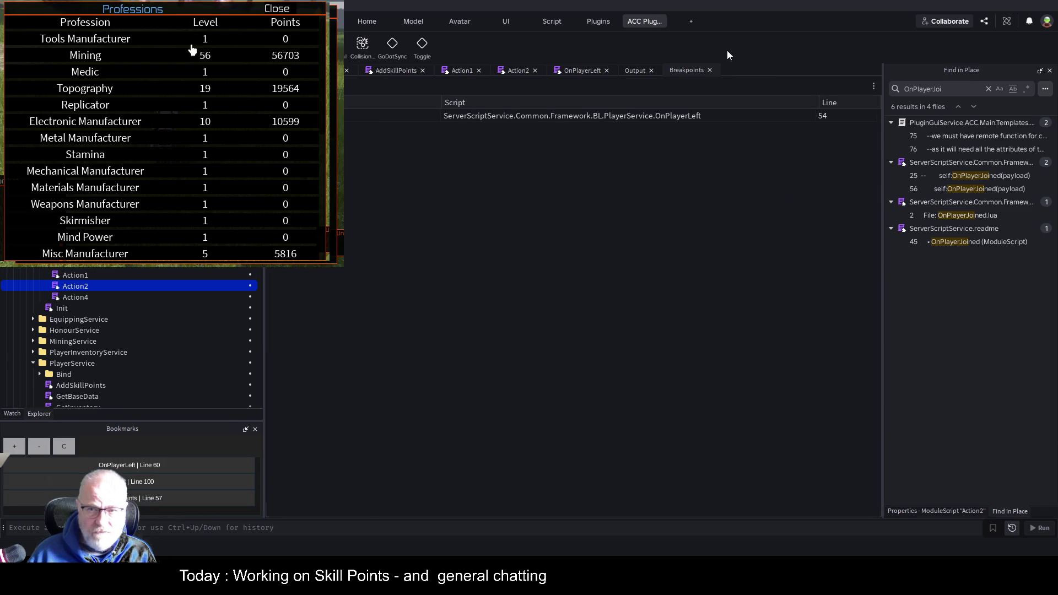
pyautogui.click(635, 71)
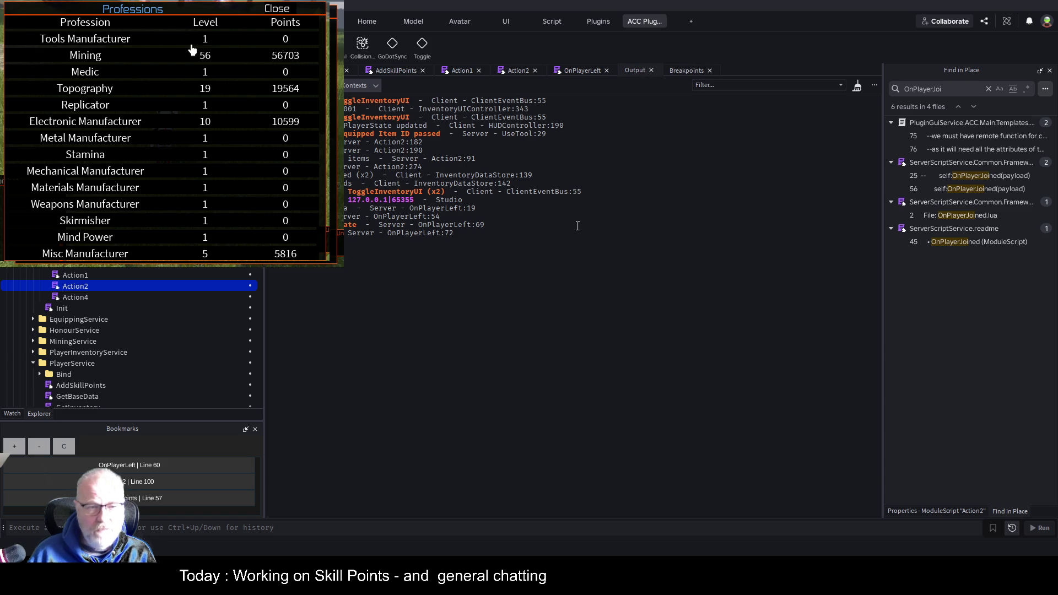
pyautogui.click(696, 71)
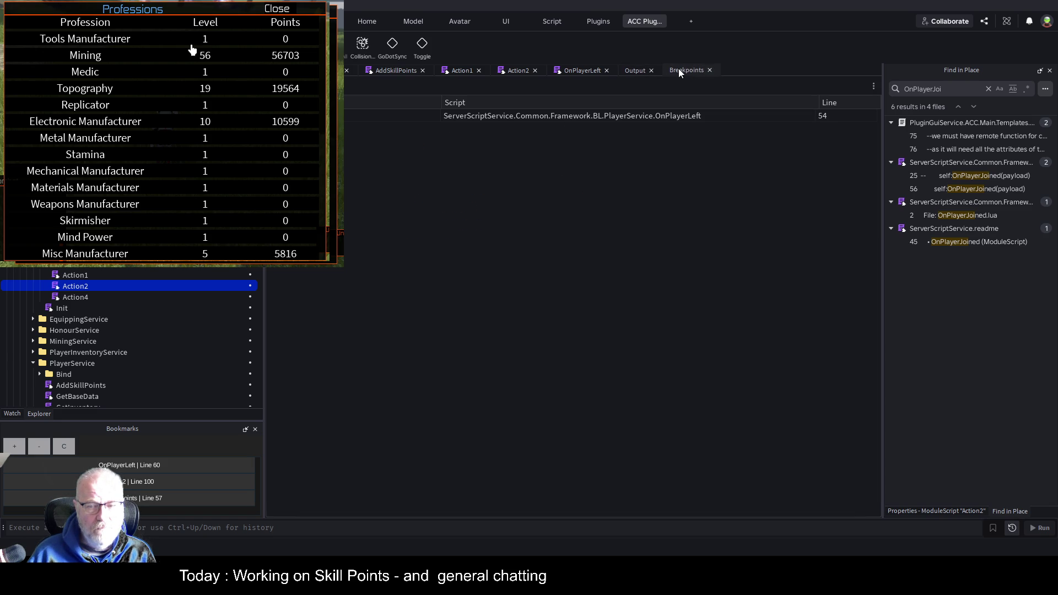
pyautogui.moveTo(679, 69)
pyautogui.mouseDown()
pyautogui.moveTo(852, 459)
pyautogui.moveTo(1042, 428)
pyautogui.moveTo(286, 495)
pyautogui.moveTo(299, 475)
pyautogui.moveTo(525, 485)
pyautogui.mouseUp()
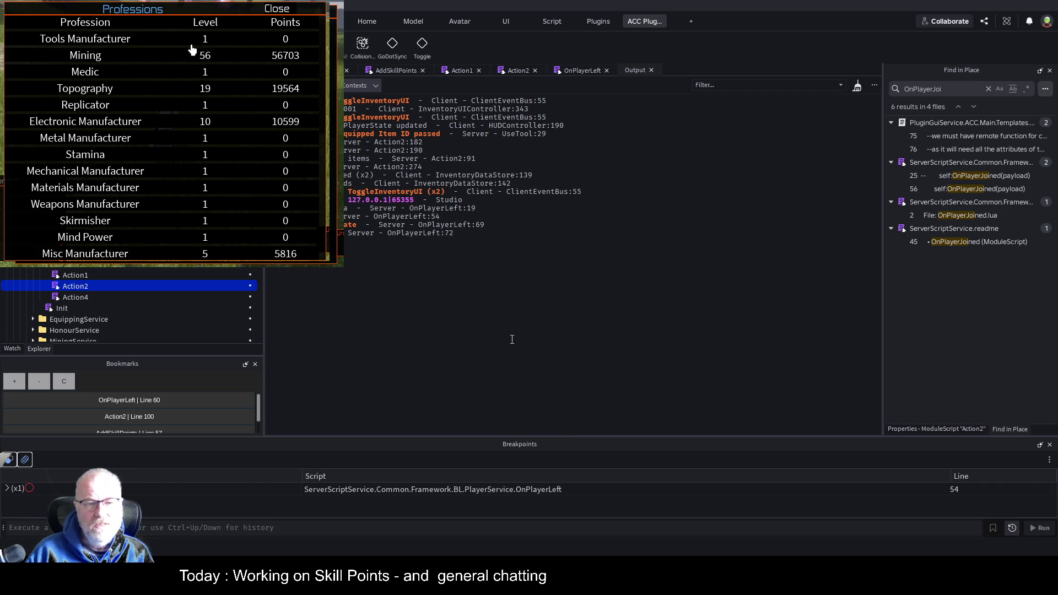
pyautogui.click(362, 159)
pyautogui.scroll(-2, 550, 251)
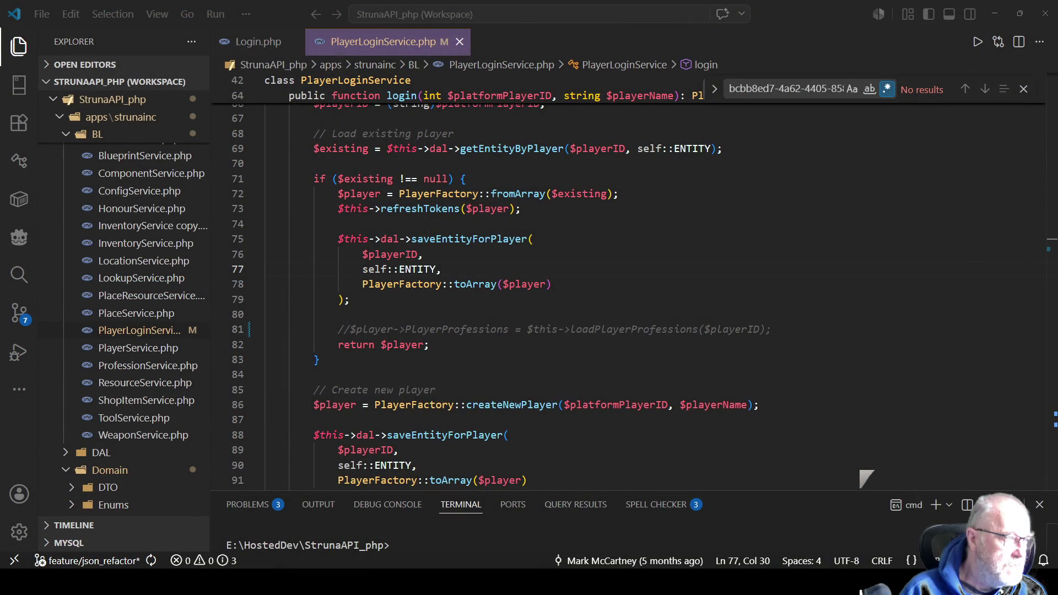
# Step: Open player.json and profession.json, select Mining's profession ID on line 19, then return to player.json
pyautogui.scroll(-15, 124, 319)
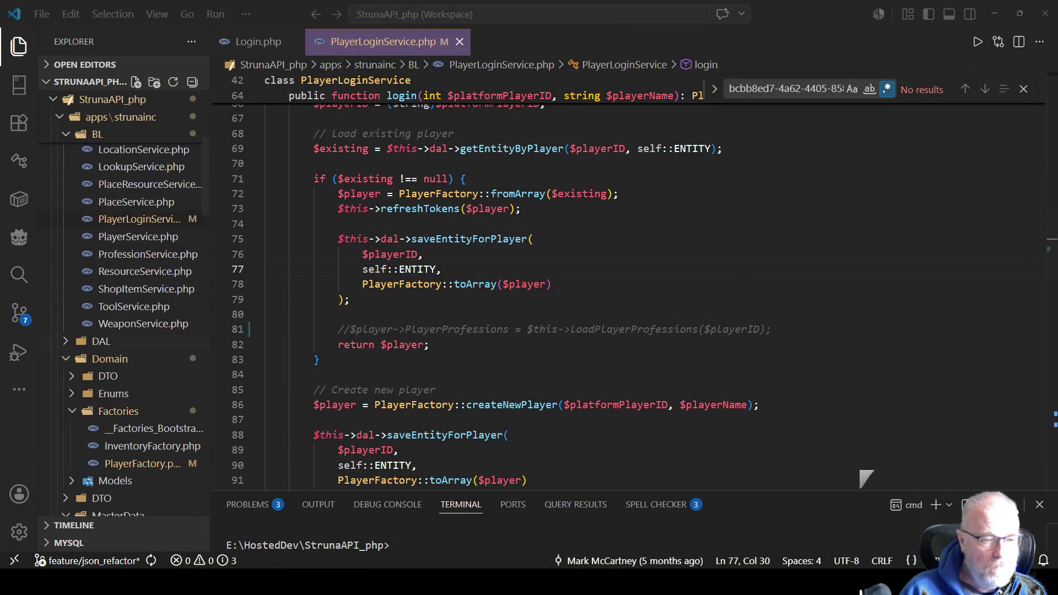
pyautogui.scroll(-5, 124, 320)
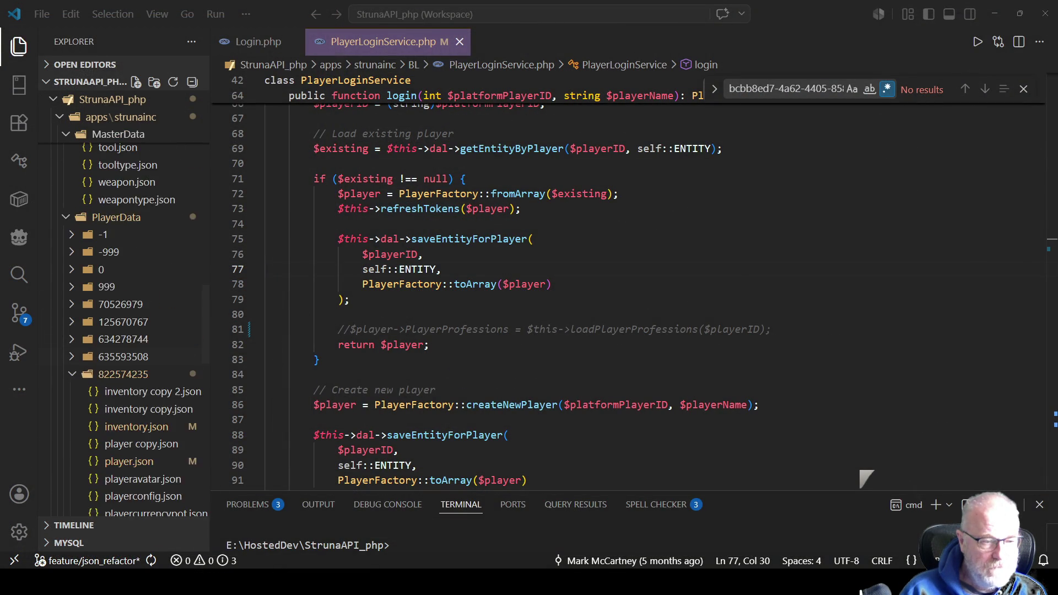
pyautogui.doubleClick(129, 350)
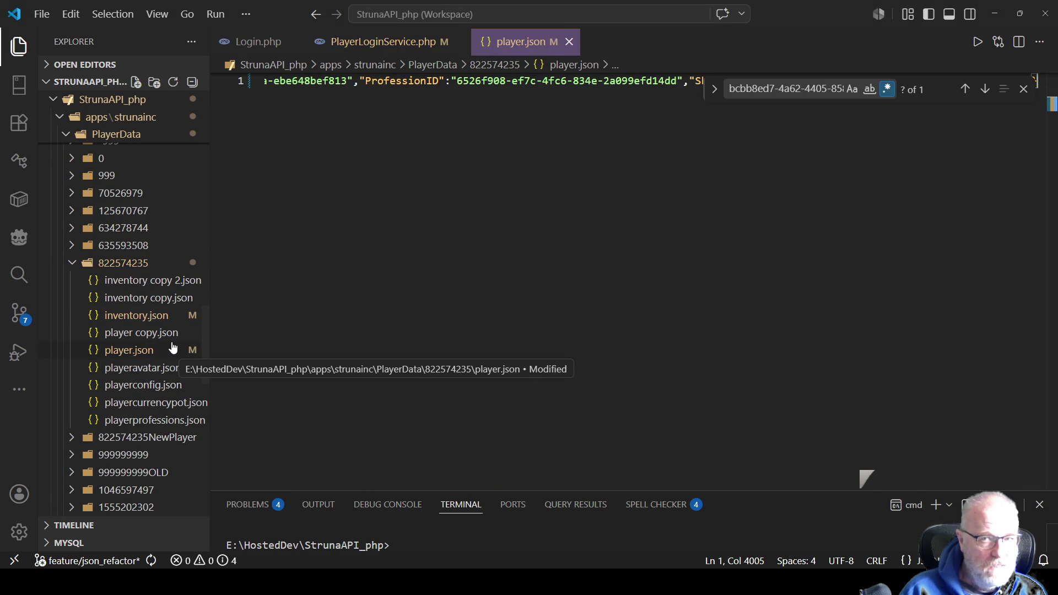
pyautogui.scroll(10, 172, 347)
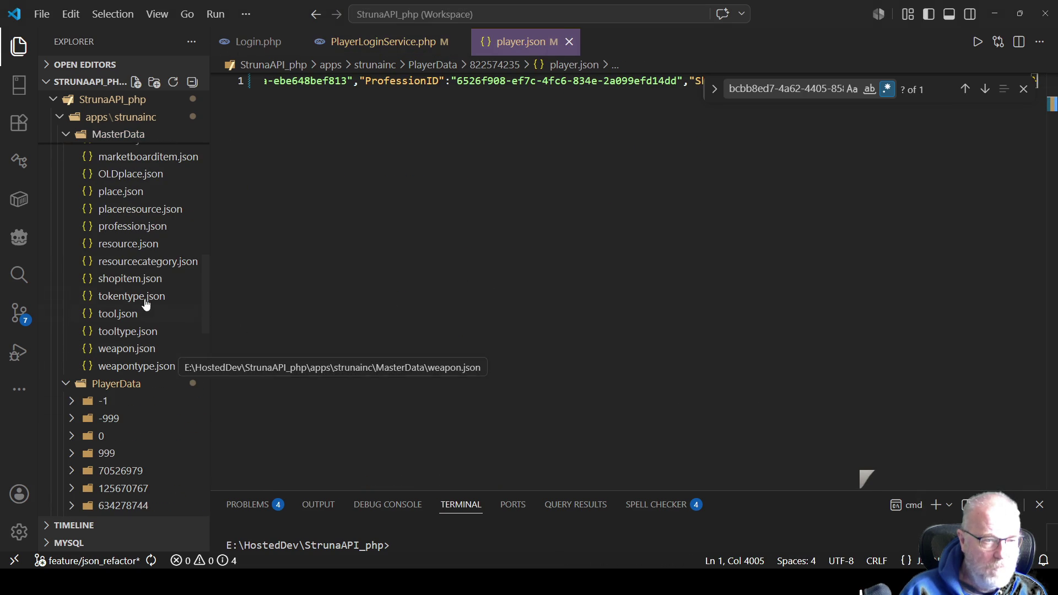
pyautogui.click(138, 228)
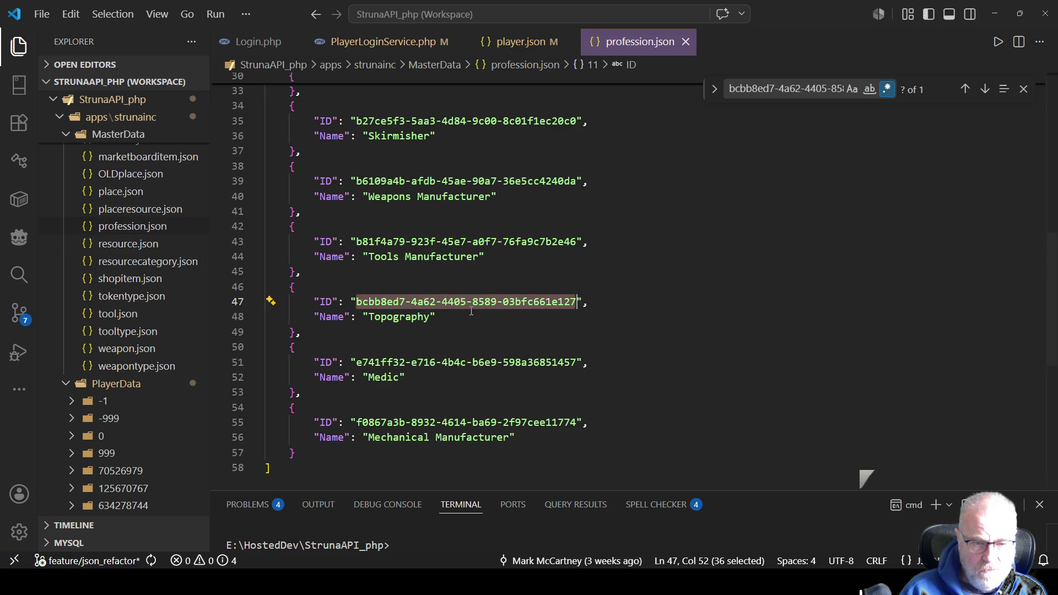
pyautogui.scroll(1, 470, 341)
pyautogui.scroll(5, 469, 341)
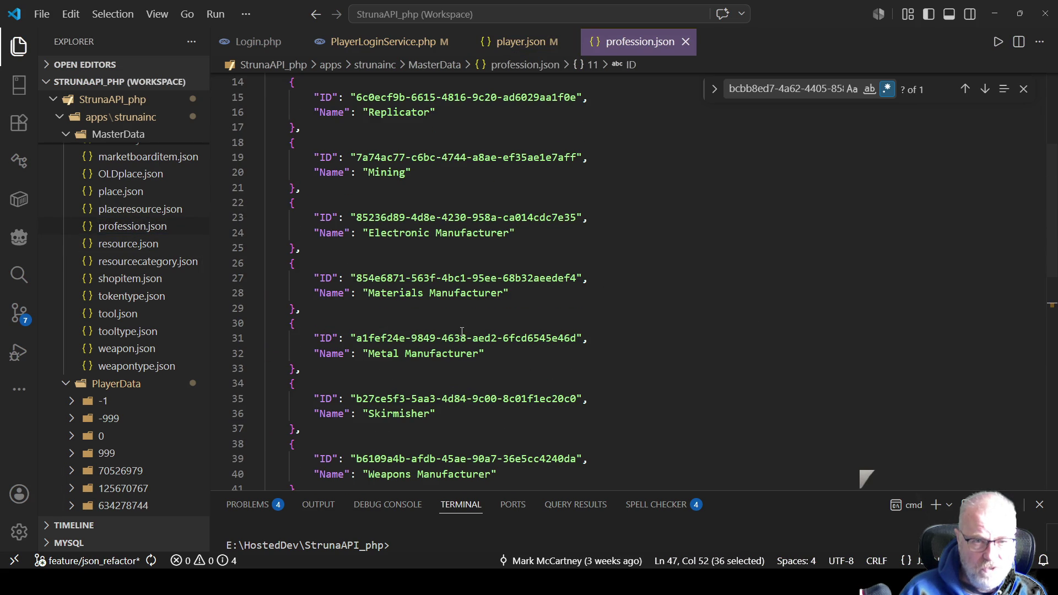
pyautogui.moveTo(358, 158)
pyautogui.mouseDown()
pyautogui.moveTo(504, 158)
pyautogui.moveTo(414, 173)
pyautogui.moveTo(579, 160)
pyautogui.moveTo(568, 166)
pyautogui.mouseUp()
pyautogui.hotkey('ctrl', 'c')
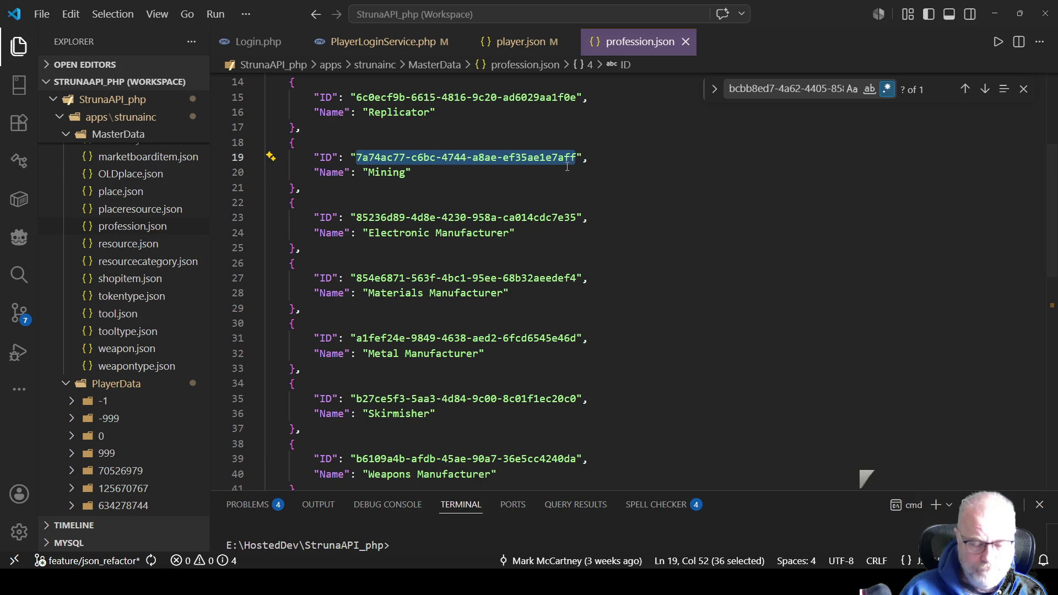
pyautogui.click(518, 42)
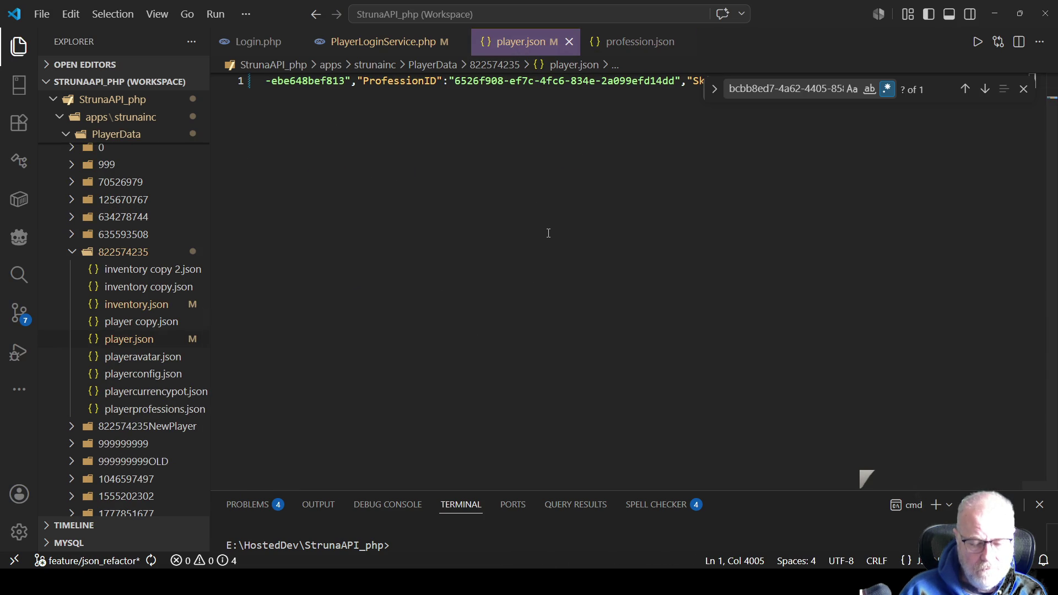
# Step: Reformat the one-line player.json into readable lines with Format Document
pyautogui.hotkey('ctrl', 'a')
pyautogui.rightClick(548, 135)
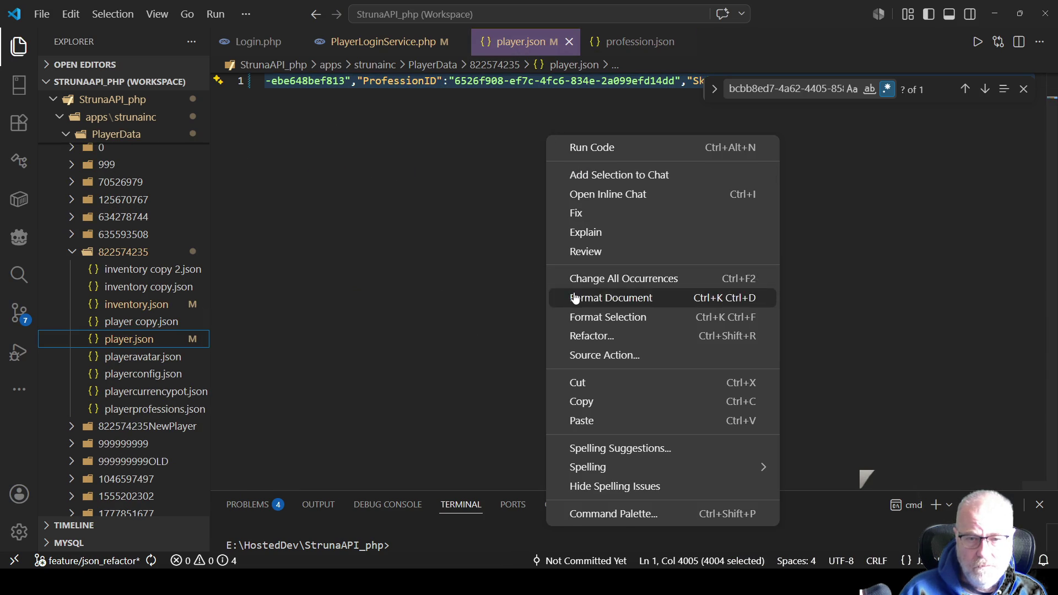
pyautogui.click(575, 298)
pyautogui.click(548, 272)
# Step: Search player.json for the Mining ID and confirm level 56 with 56703 SkillPoints
pyautogui.hotkey('ctrl', 'f')
pyautogui.hotkey('ctrl', 'v')
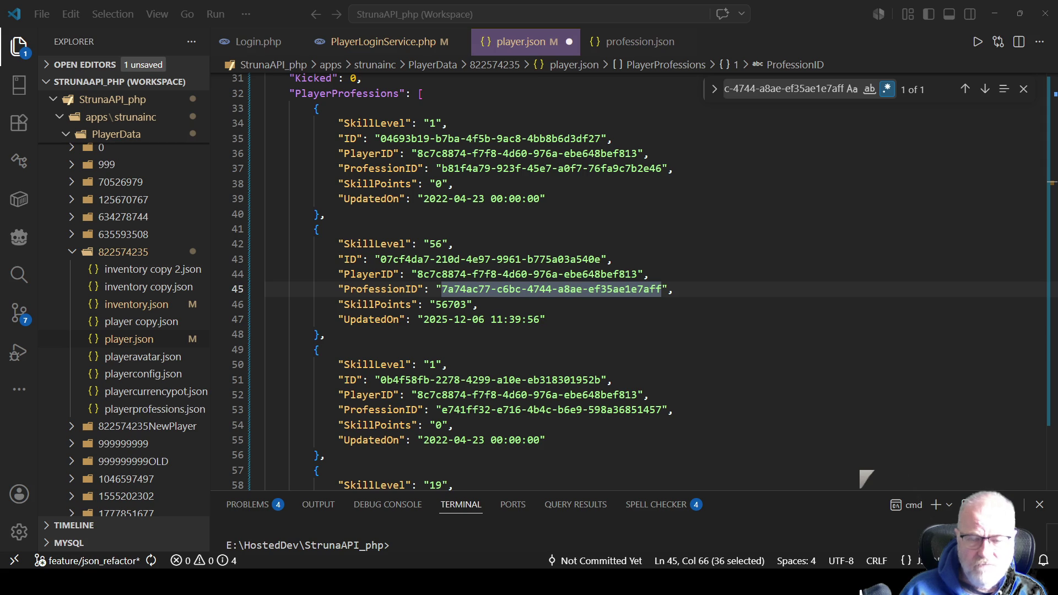
pyautogui.click(342, 335)
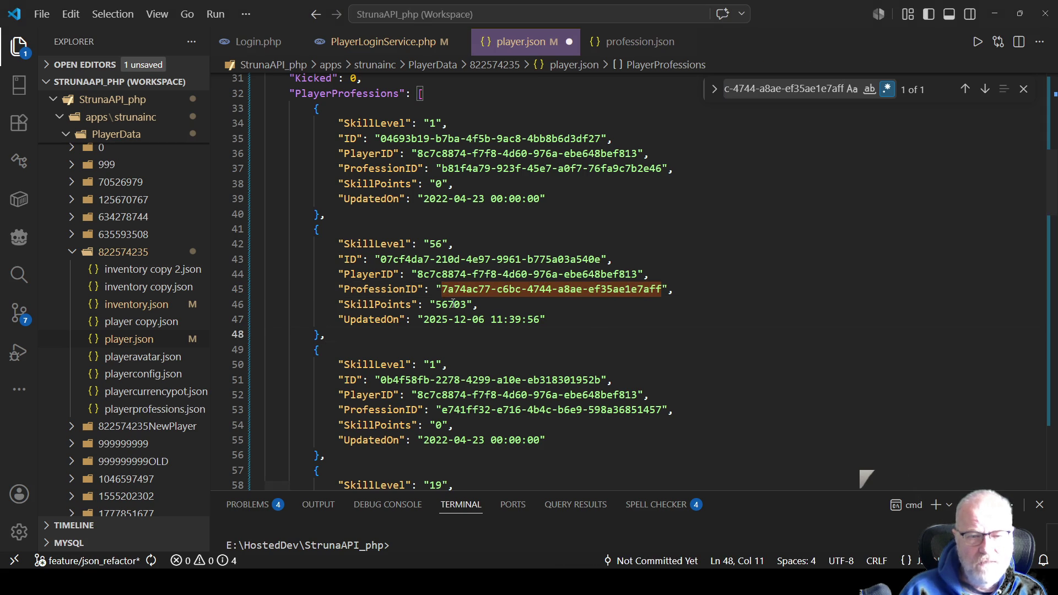
pyautogui.click(394, 43)
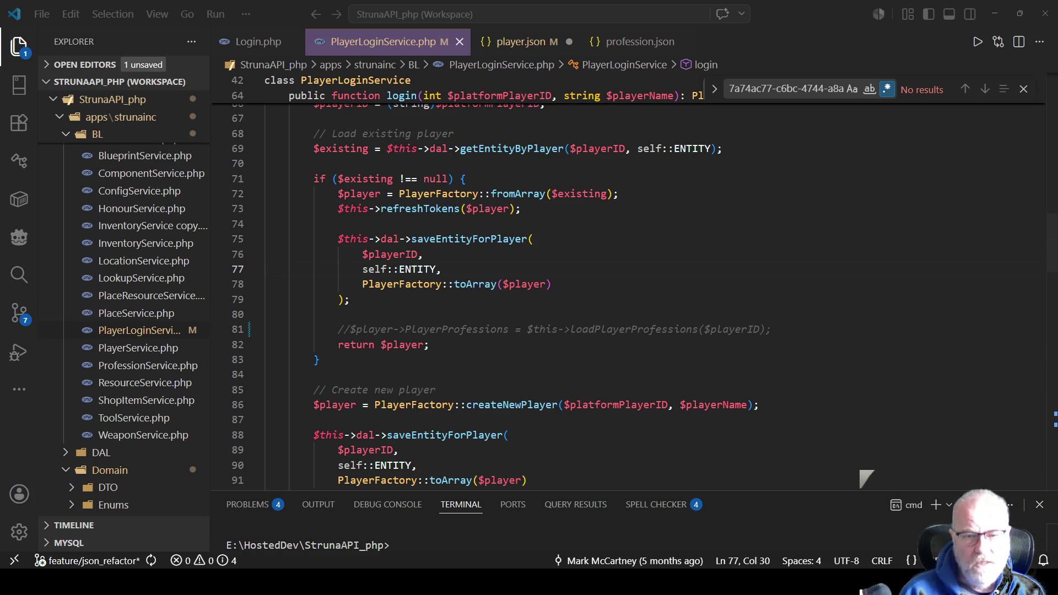
pyautogui.hotkey('alt', 'Tab')
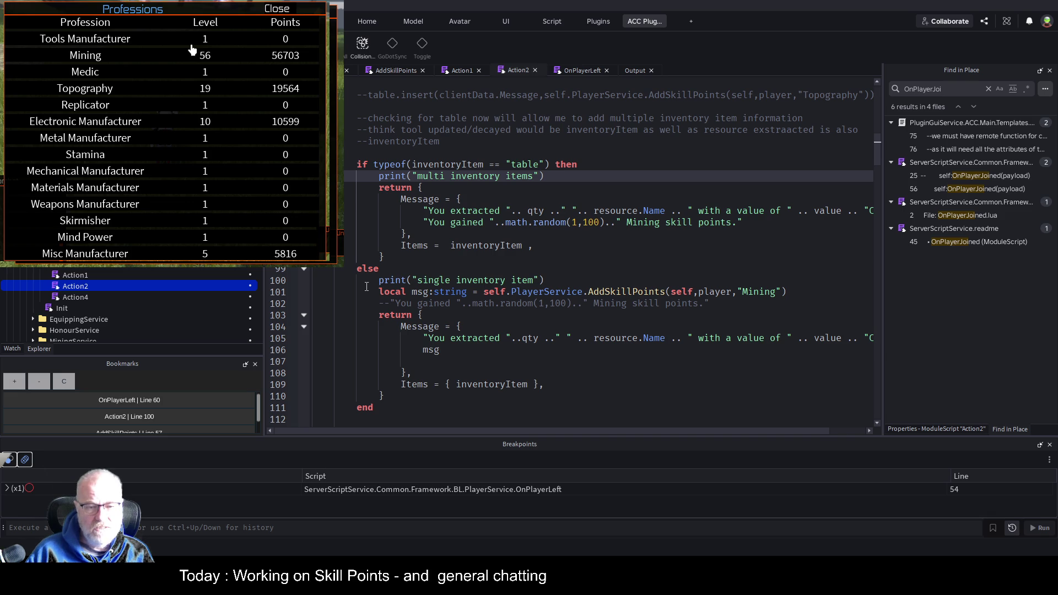
# Step: Copy the AddSkillPoints Mining call into the multi-item branch and comment out both debug prints
pyautogui.moveTo(370, 295); pyautogui.dragTo(788, 293)
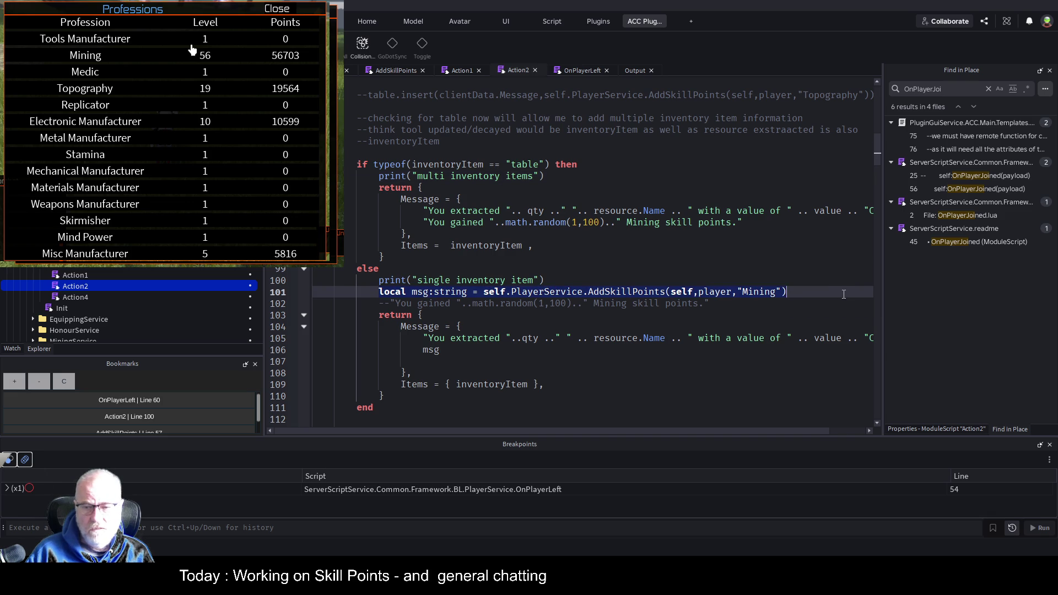
pyautogui.hotkey('ctrl', 'c')
pyautogui.click(575, 181)
pyautogui.press('Return')
pyautogui.hotkey('ctrl', 'v')
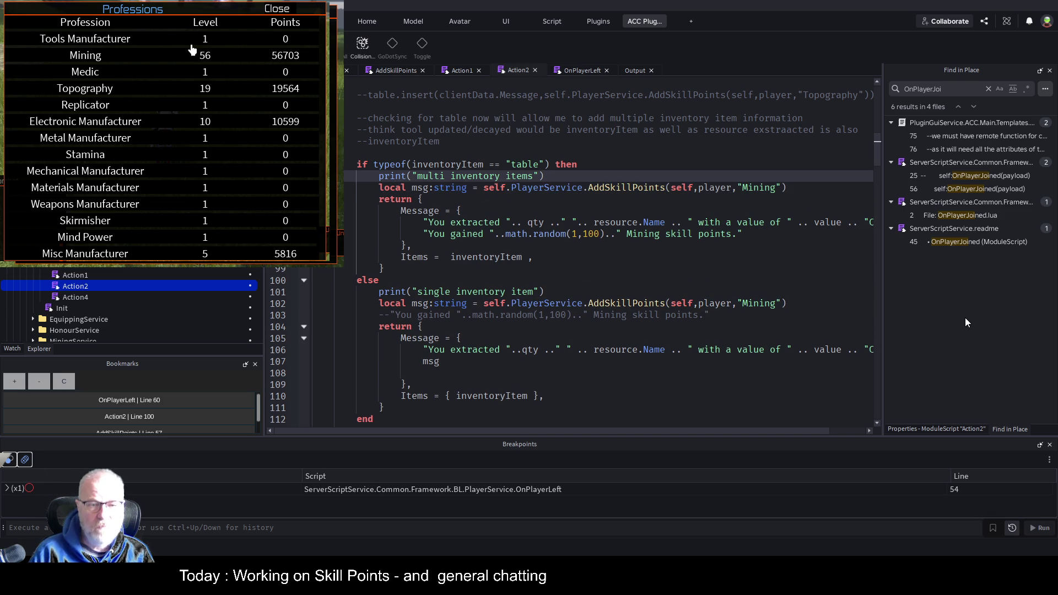
pyautogui.hotkey('ctrl', '/')
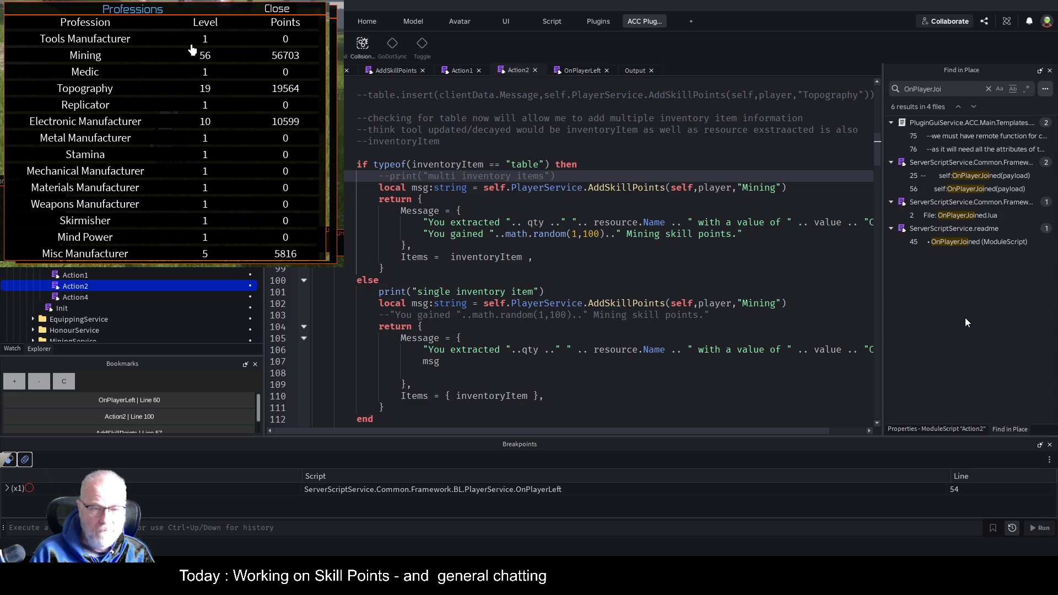
pyautogui.press('Down')
pyautogui.press('Down')
pyautogui.press('Down')
pyautogui.hotkey('ctrl', '/')
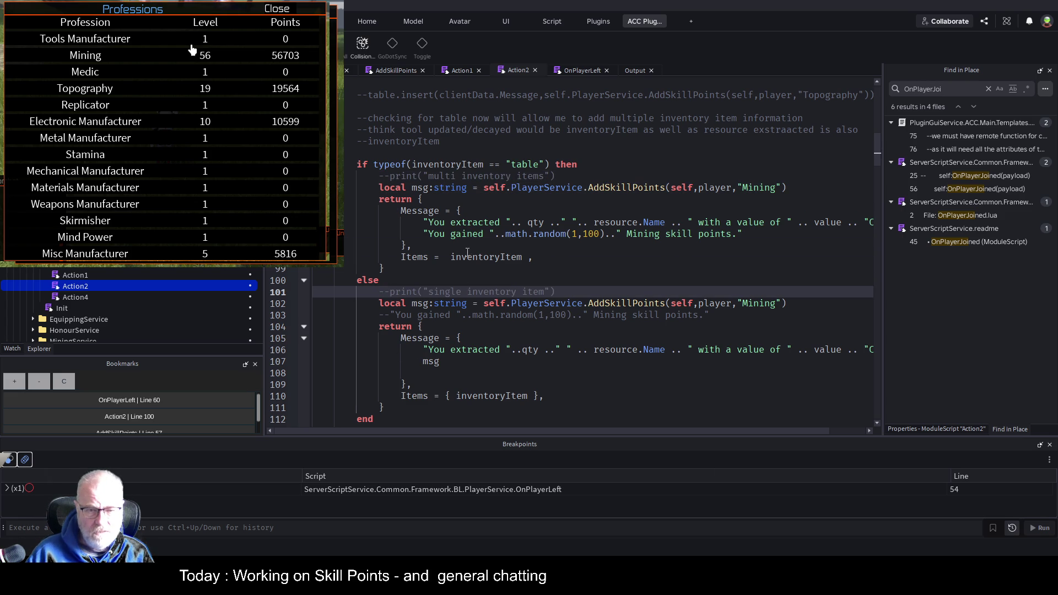
# Step: Replace the 'You gained' message string with msg, save the place, and start a play-test
pyautogui.click(423, 233)
pyautogui.hotkey('shift', 'End')
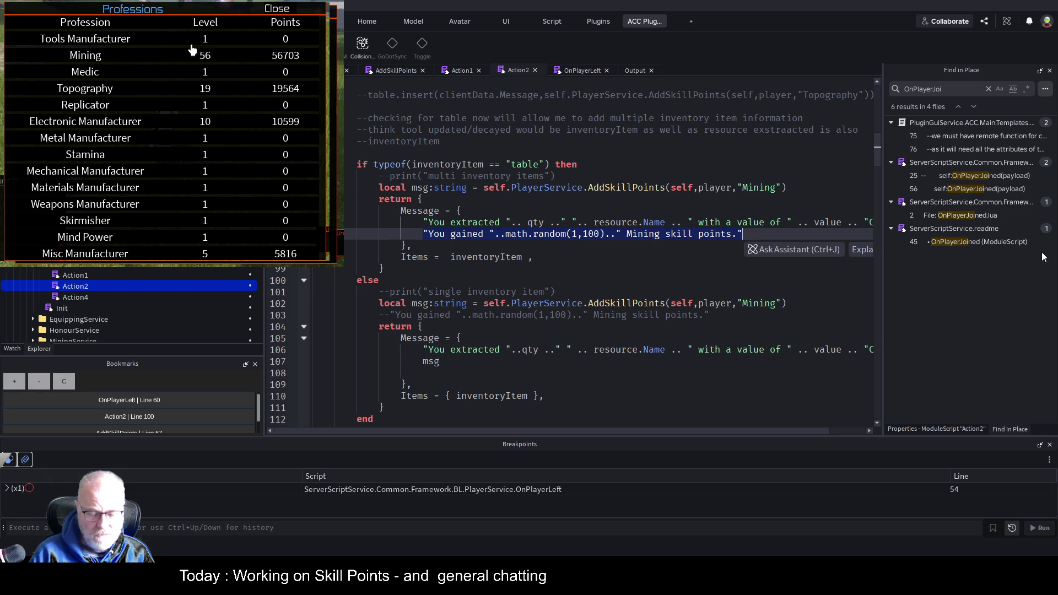
pyautogui.write('msg')
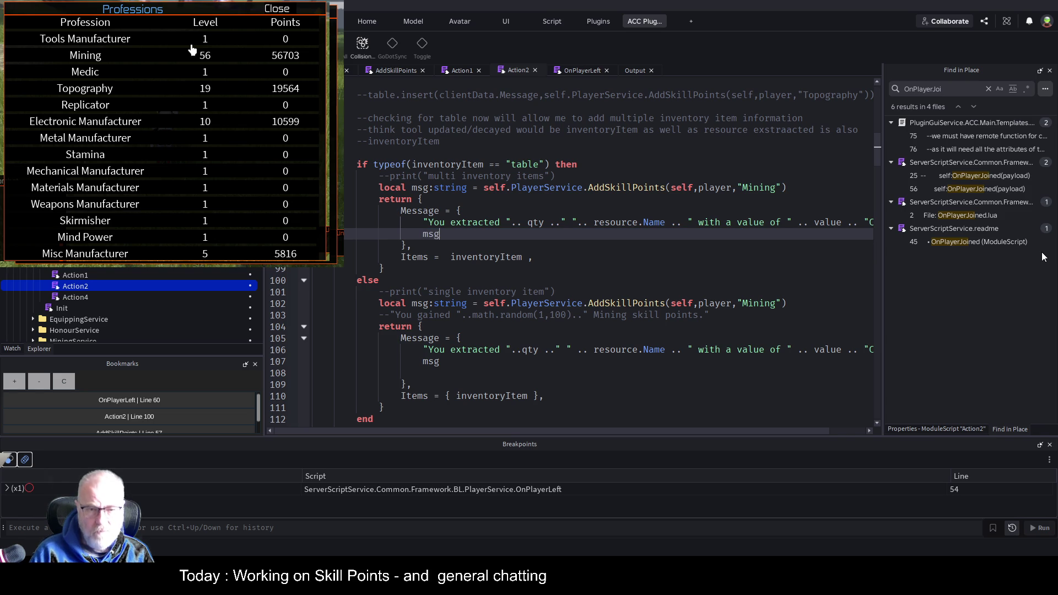
pyautogui.press('Up')
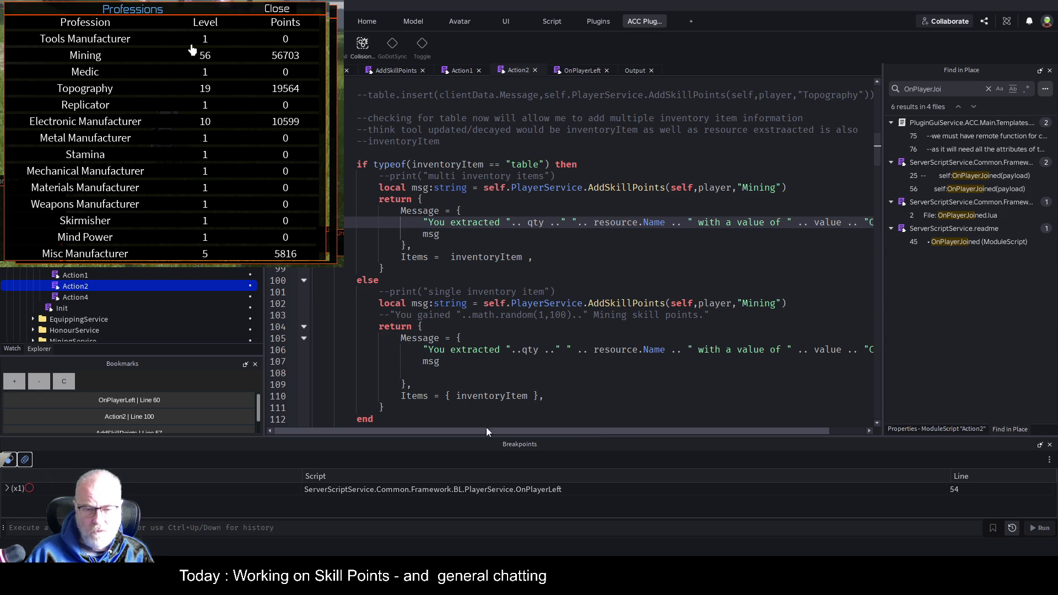
pyautogui.moveTo(591, 434)
pyautogui.mouseDown()
pyautogui.moveTo(697, 434)
pyautogui.moveTo(534, 421)
pyautogui.mouseUp()
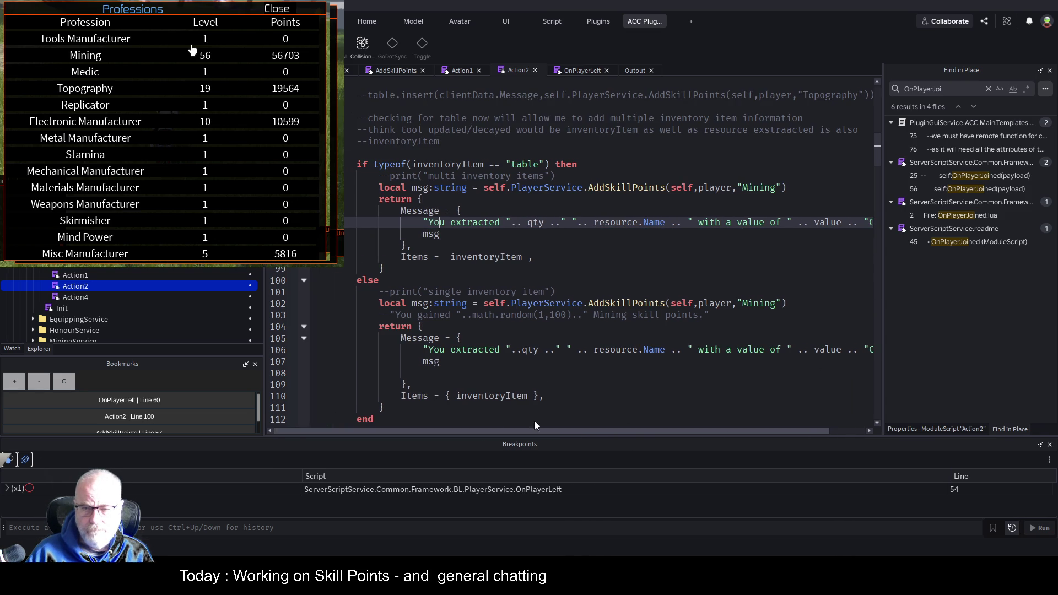
pyautogui.click(563, 292)
pyautogui.hotkey('ctrl', 's')
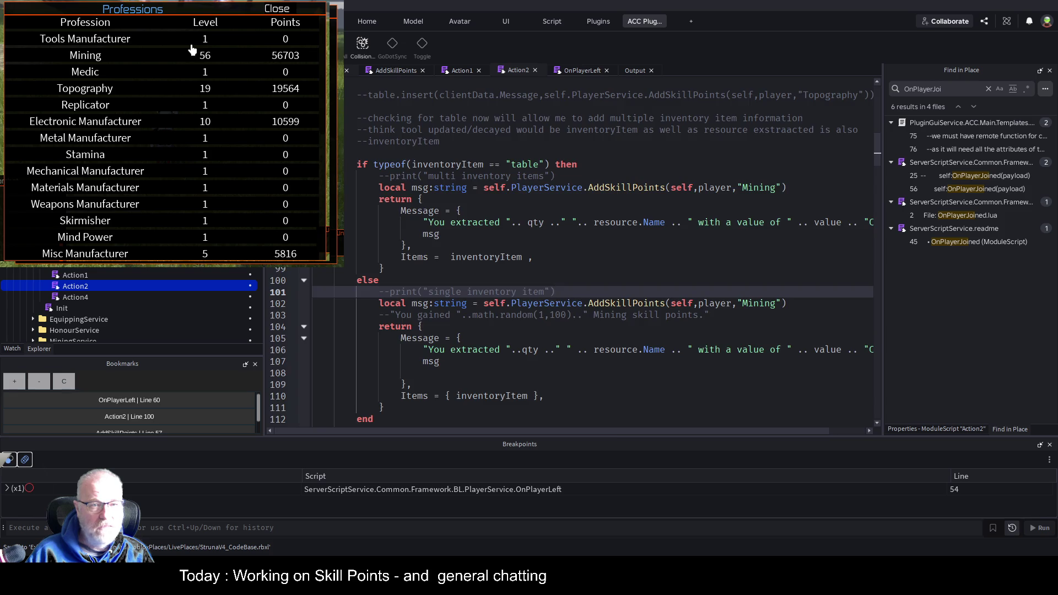
pyautogui.press('F5')
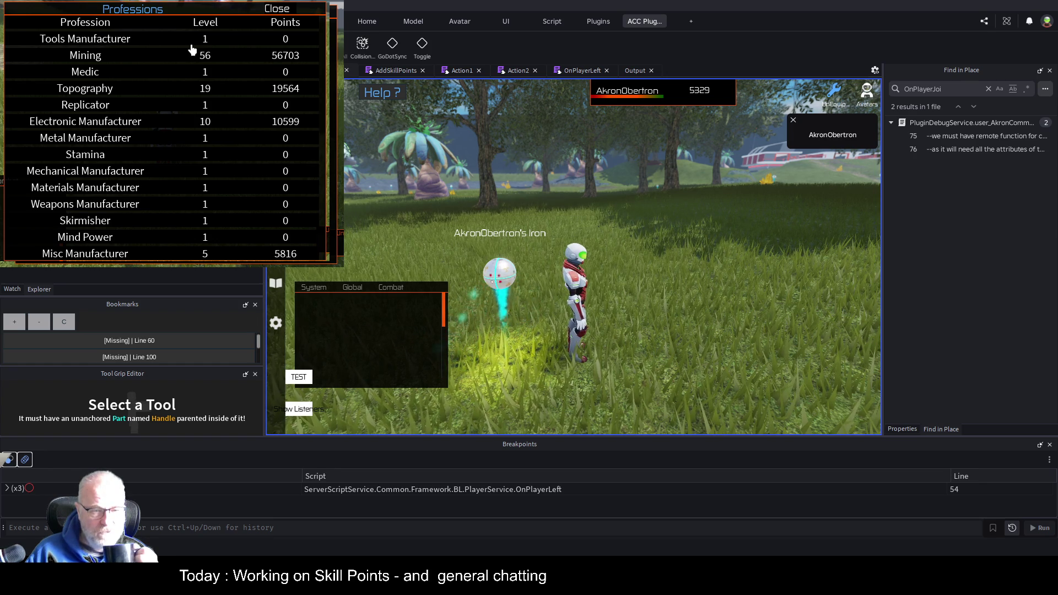
# Step: Close the Professions panel, equip OME001, mine the iron orb, and show the Output log's UserId error
pyautogui.press('p')
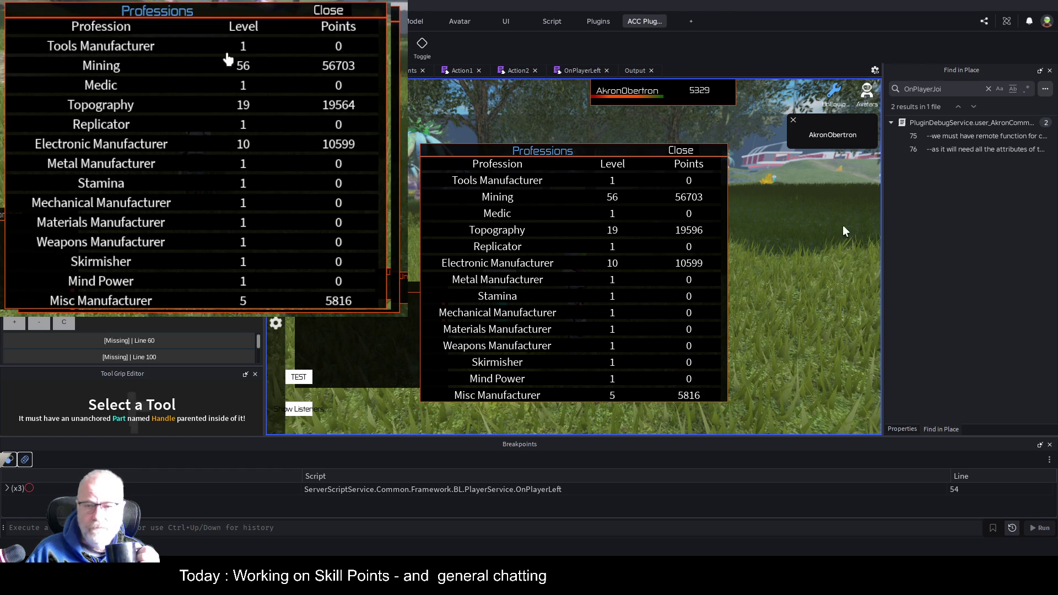
pyautogui.click(679, 151)
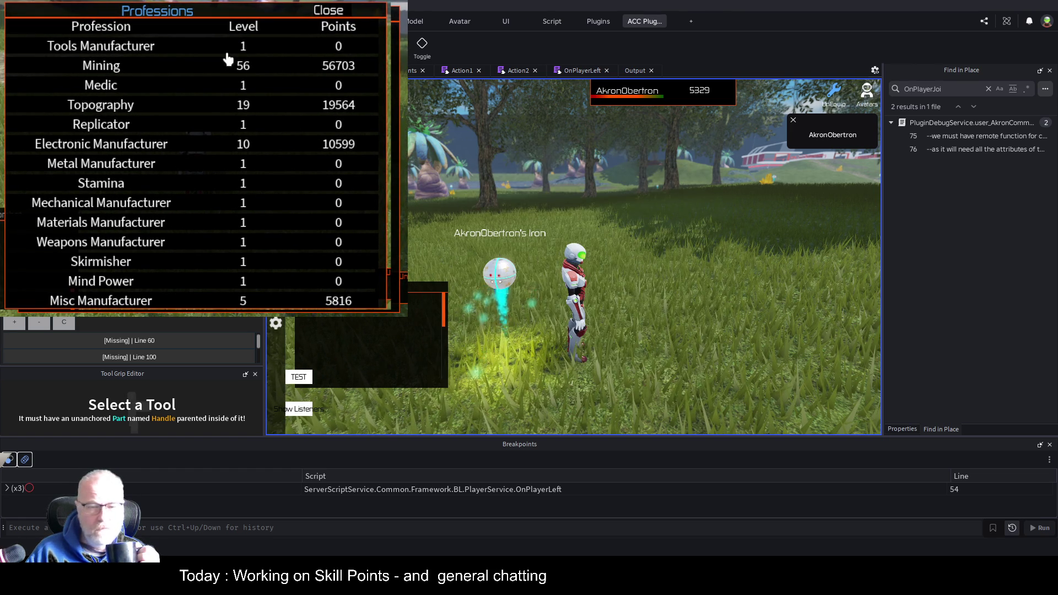
pyautogui.click(413, 419)
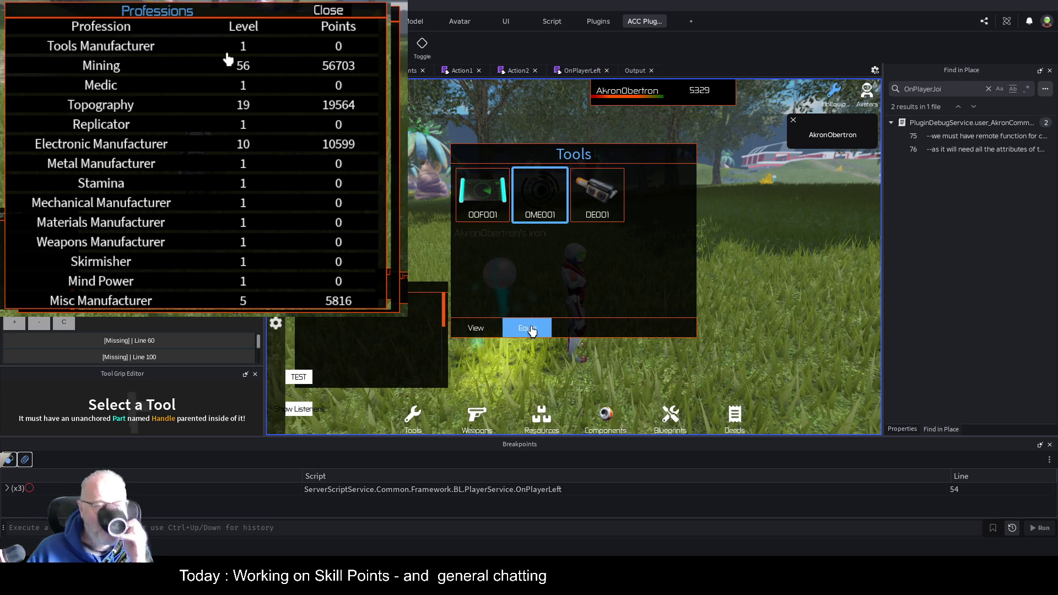
pyautogui.click(529, 328)
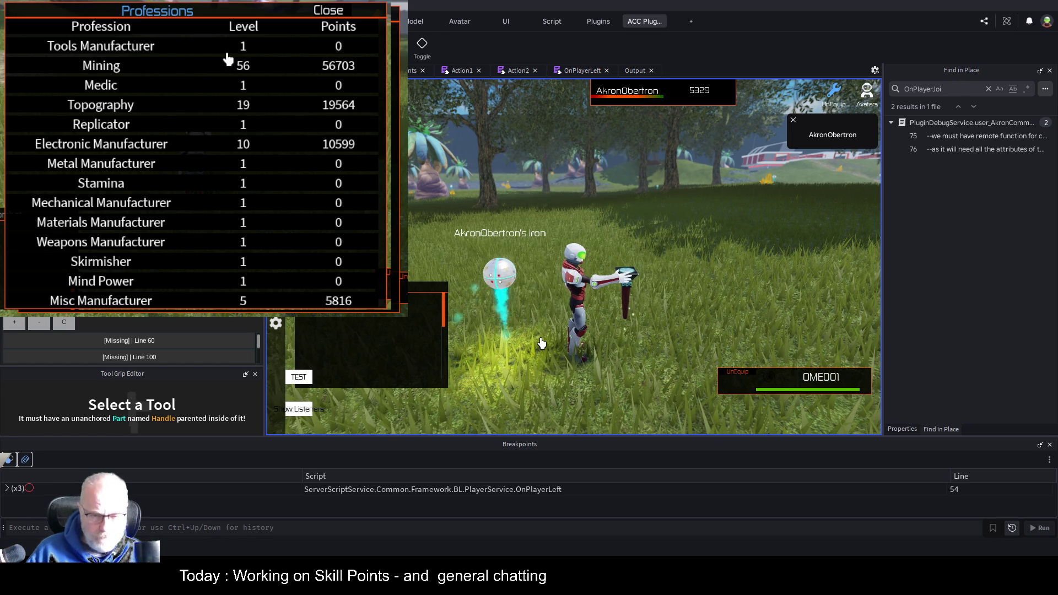
pyautogui.click(541, 343)
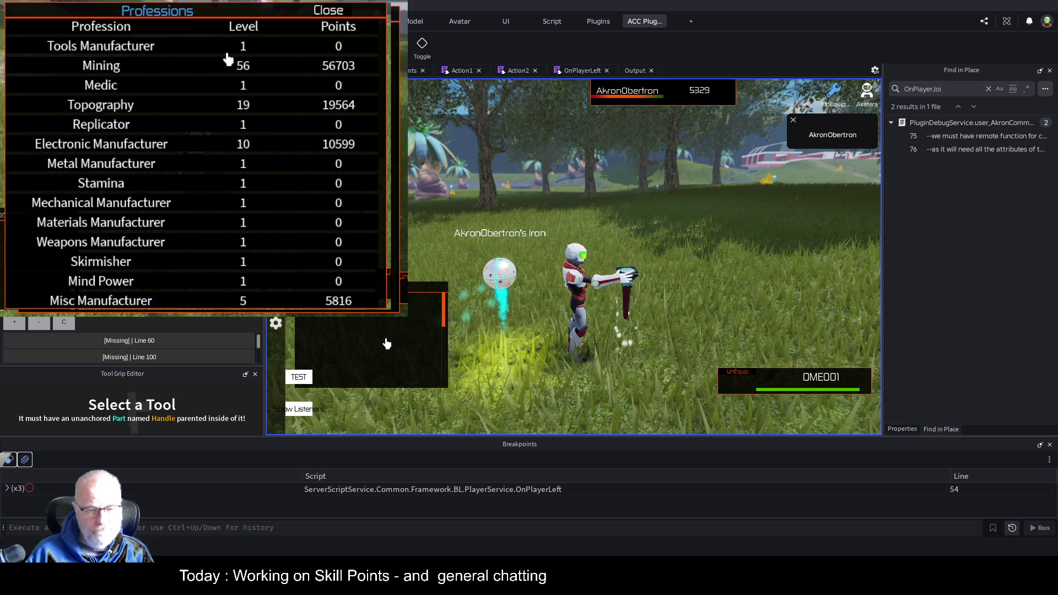
pyautogui.scroll(-3, 389, 340)
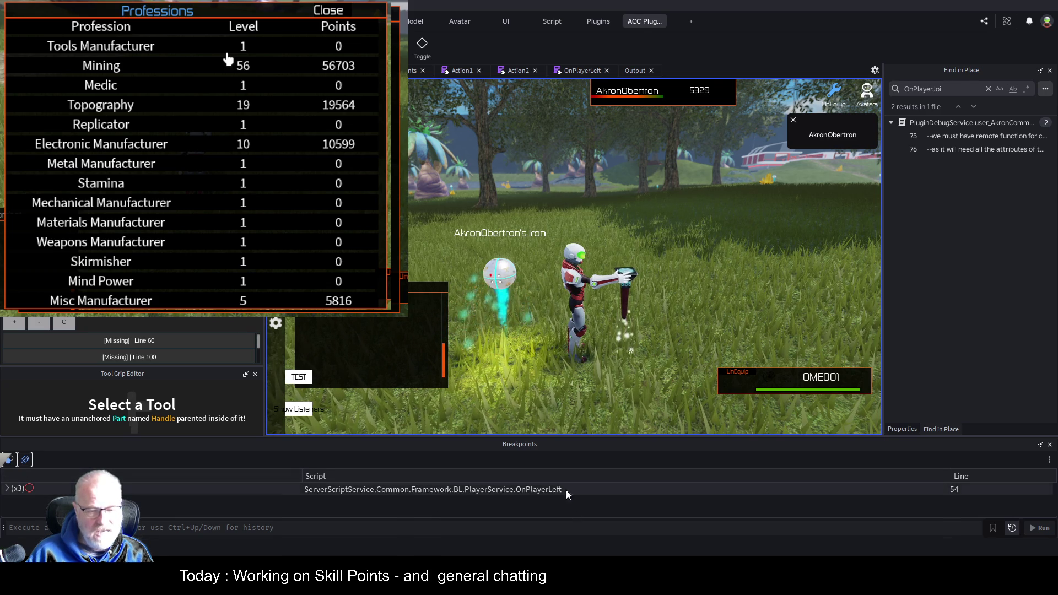
pyautogui.click(634, 71)
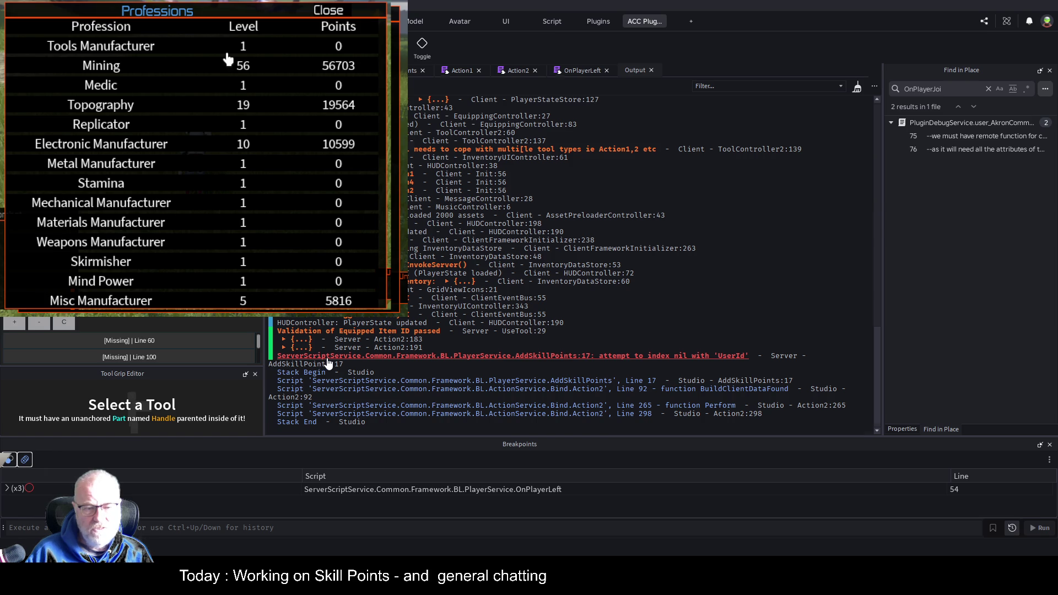
# Step: Open the erroring AddSkillPoints line and compare it with the player argument in Action2's call
pyautogui.click(328, 358)
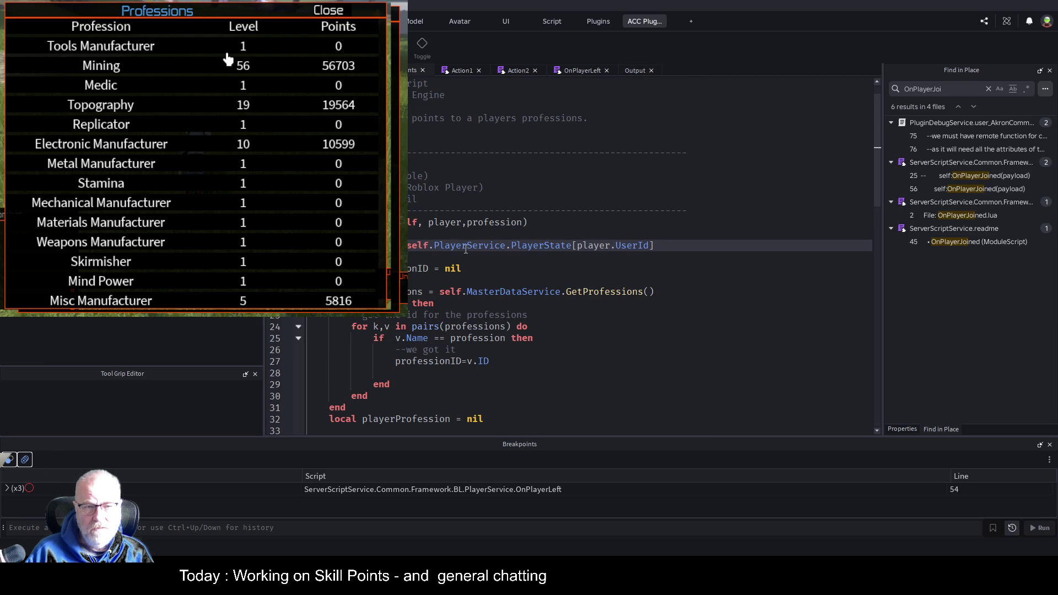
pyautogui.click(514, 72)
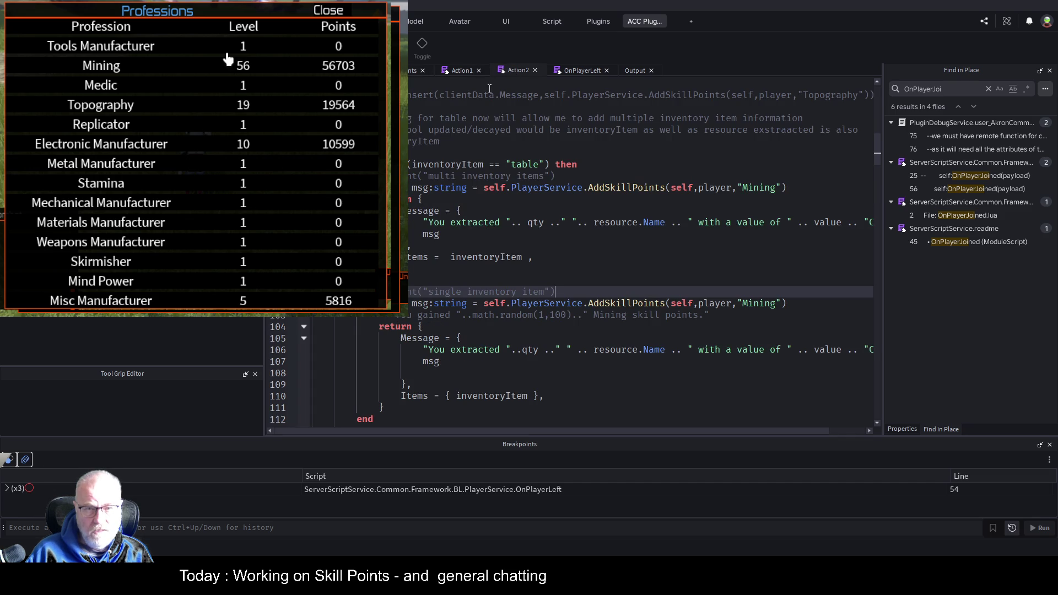
pyautogui.click(419, 71)
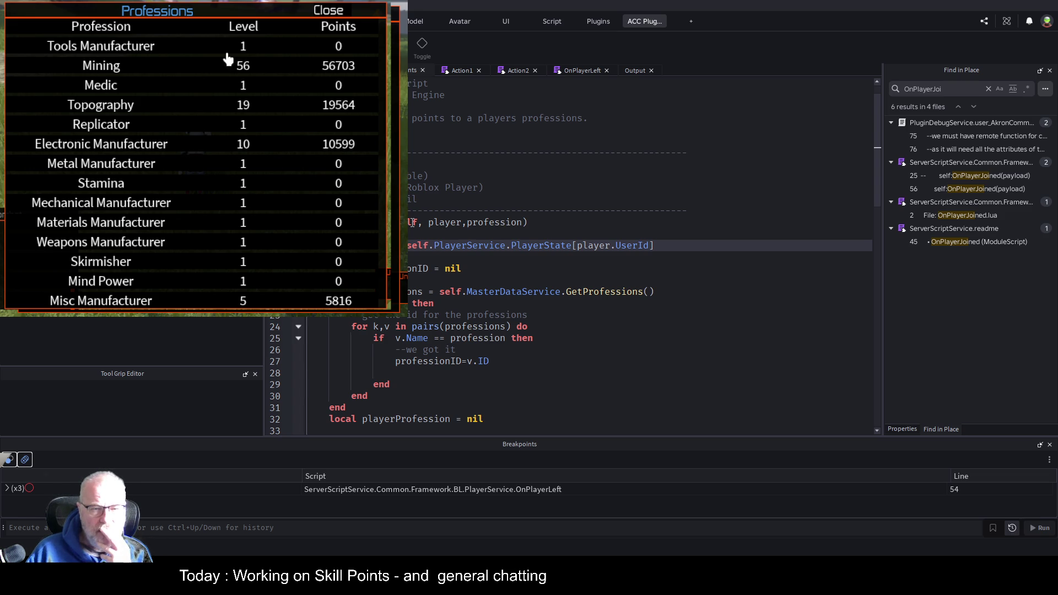
pyautogui.click(517, 72)
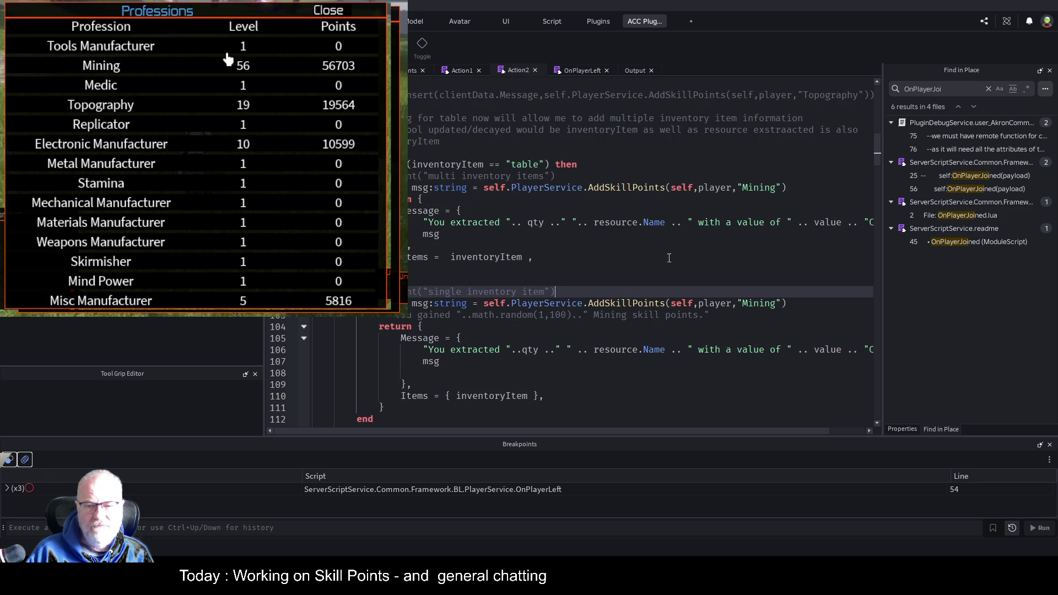
pyautogui.doubleClick(713, 188)
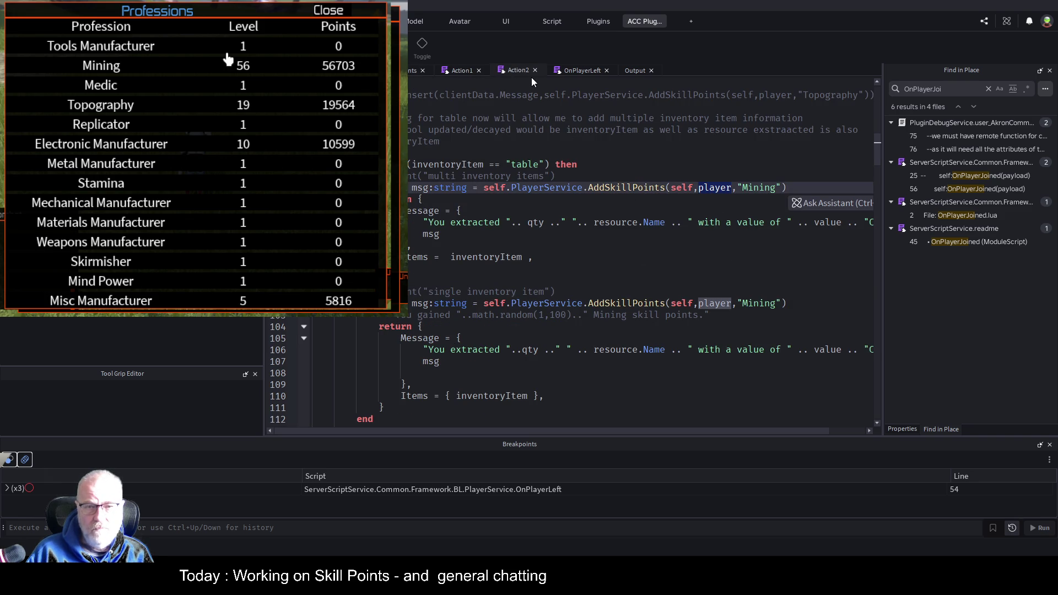
# Step: Fold the BuildClientDataFound function in Action2 and select its name
pyautogui.scroll(3, 552, 183)
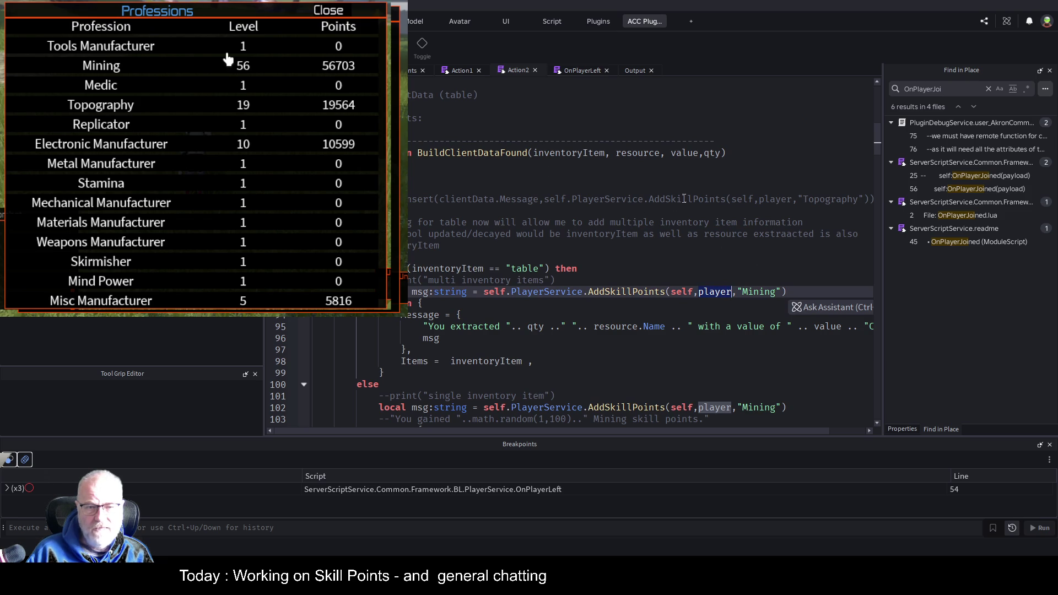
pyautogui.scroll(1, 683, 199)
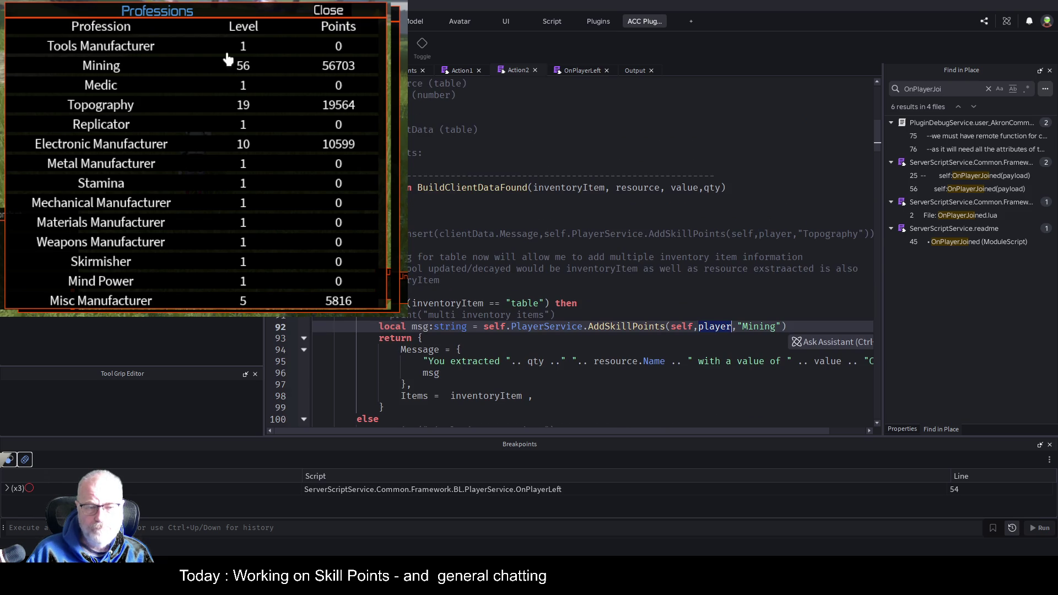
pyautogui.click(304, 187)
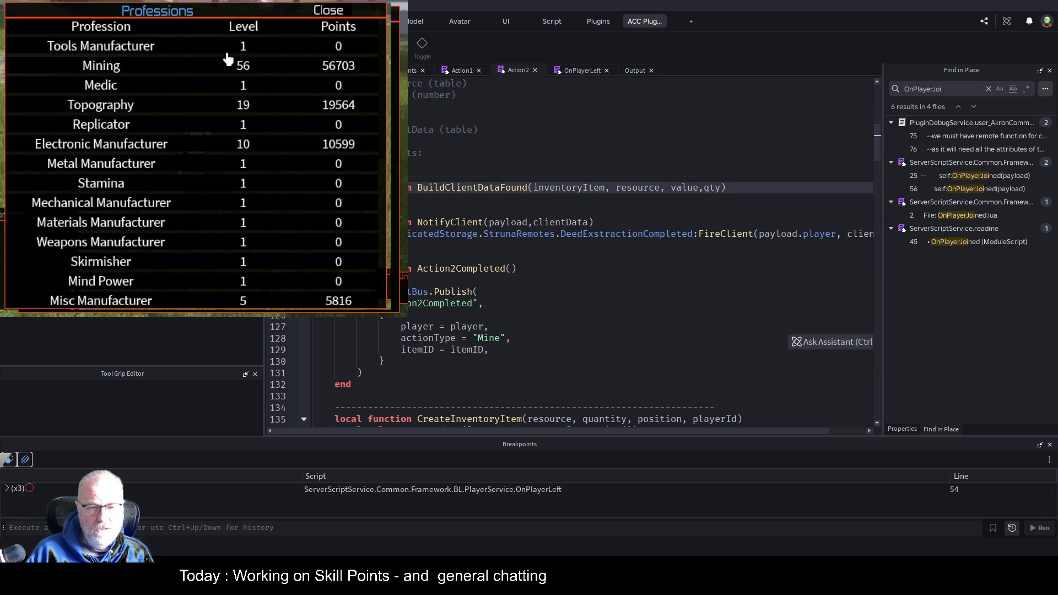
pyautogui.doubleClick(464, 188)
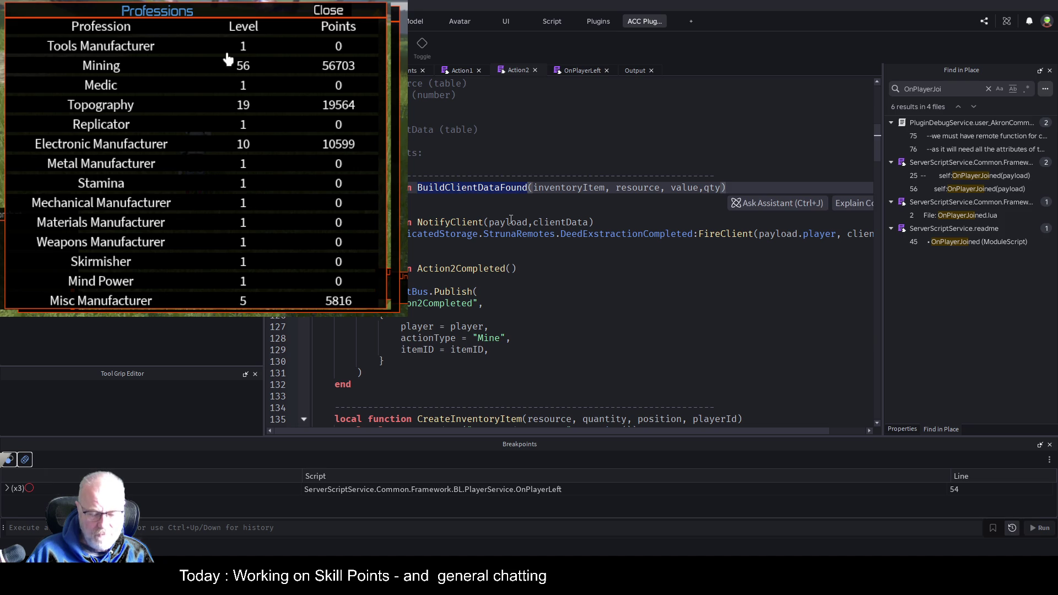
# Step: Search Action2 for BuildClientDataFound and place the caret at the end of its call near line 270
pyautogui.hotkey('ctrl', 'f')
pyautogui.press('Return')
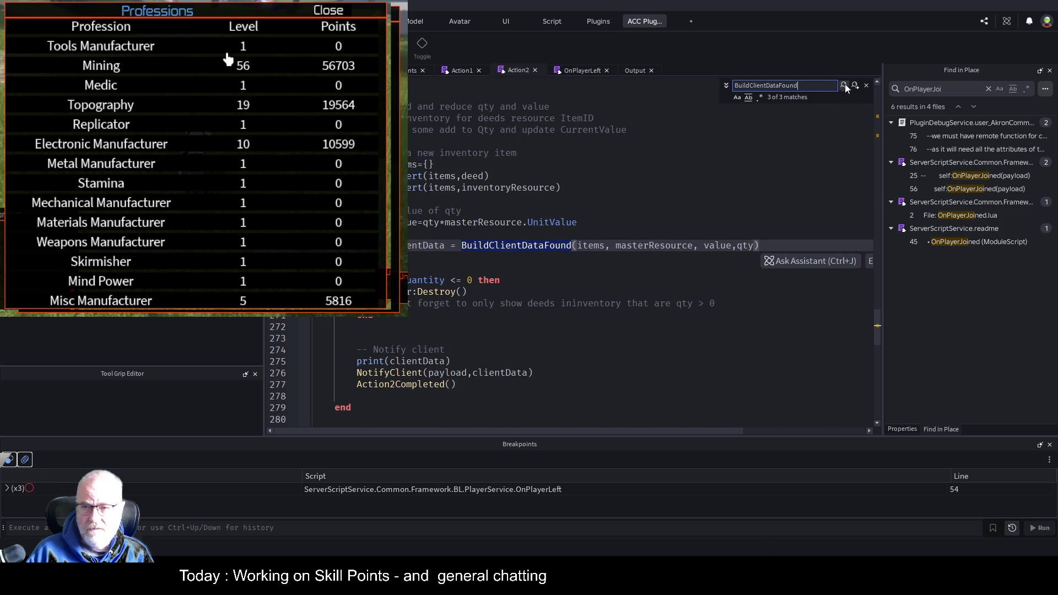
pyautogui.click(854, 87)
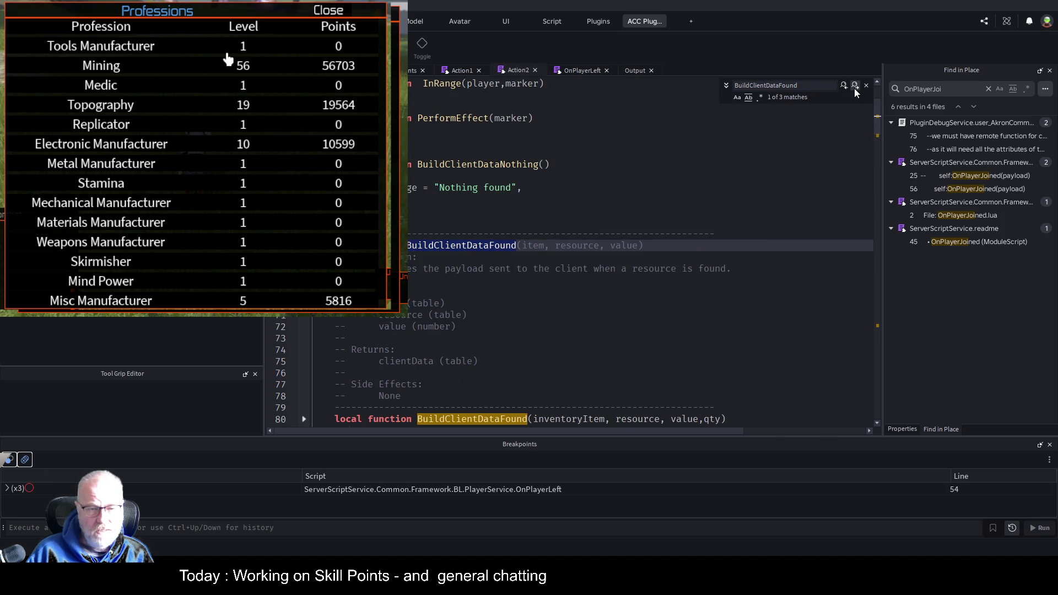
pyautogui.click(854, 88)
pyautogui.click(854, 88)
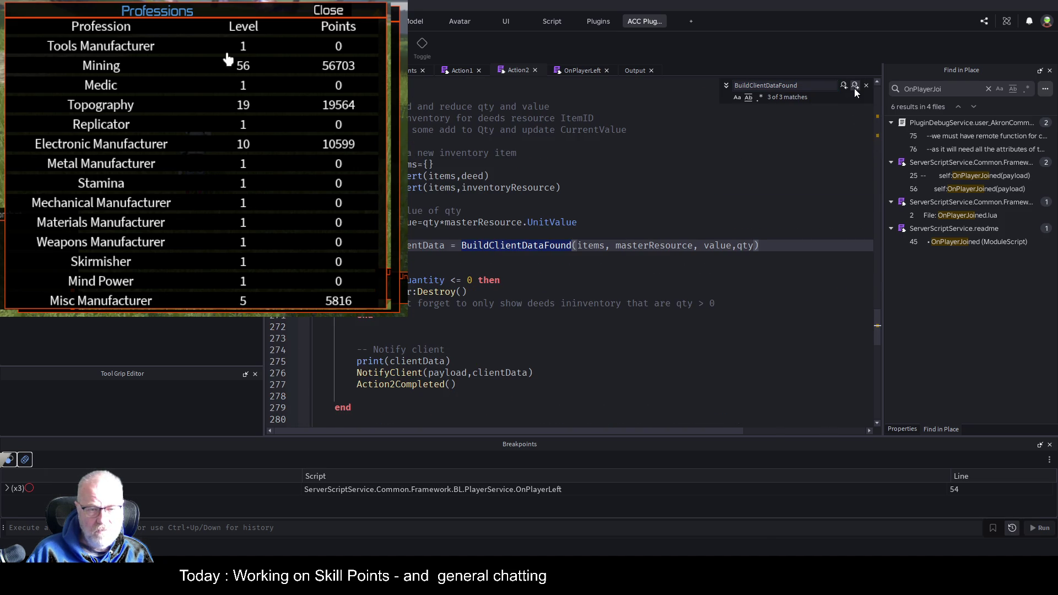
pyautogui.click(536, 257)
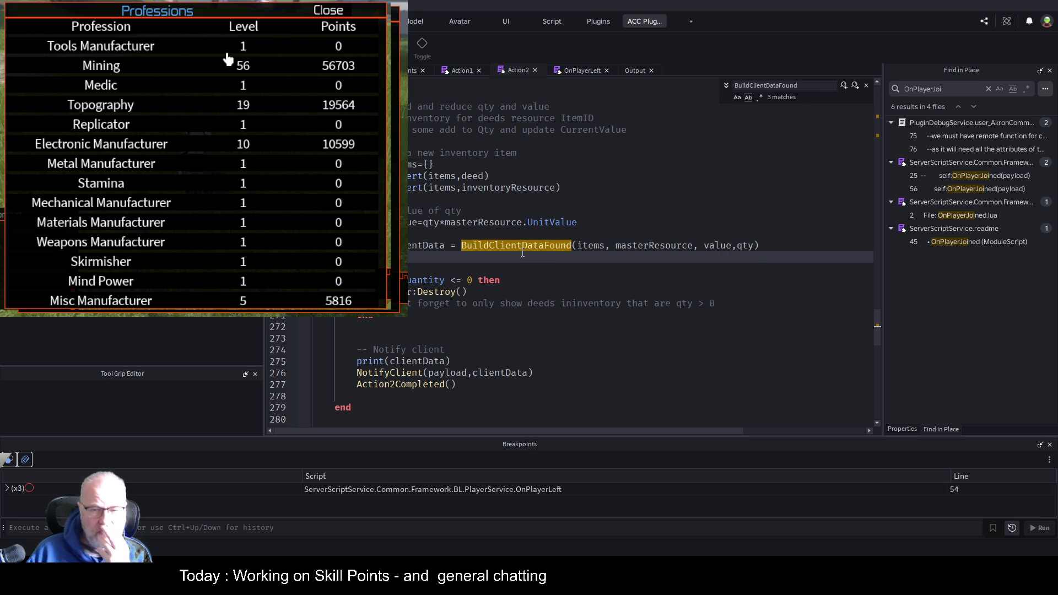
pyautogui.scroll(8, 522, 253)
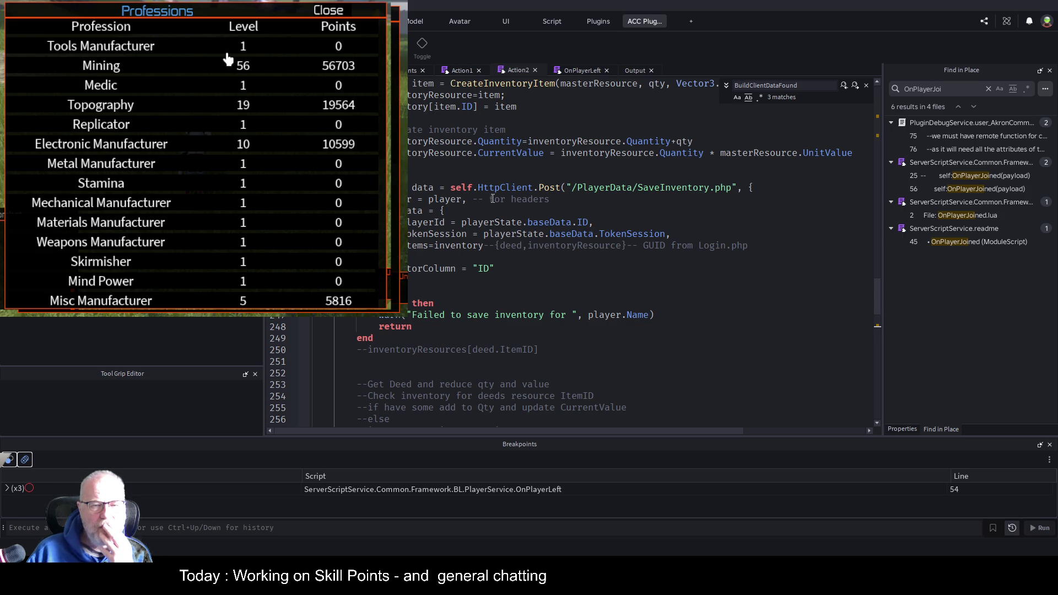
pyautogui.scroll(3, 740, 292)
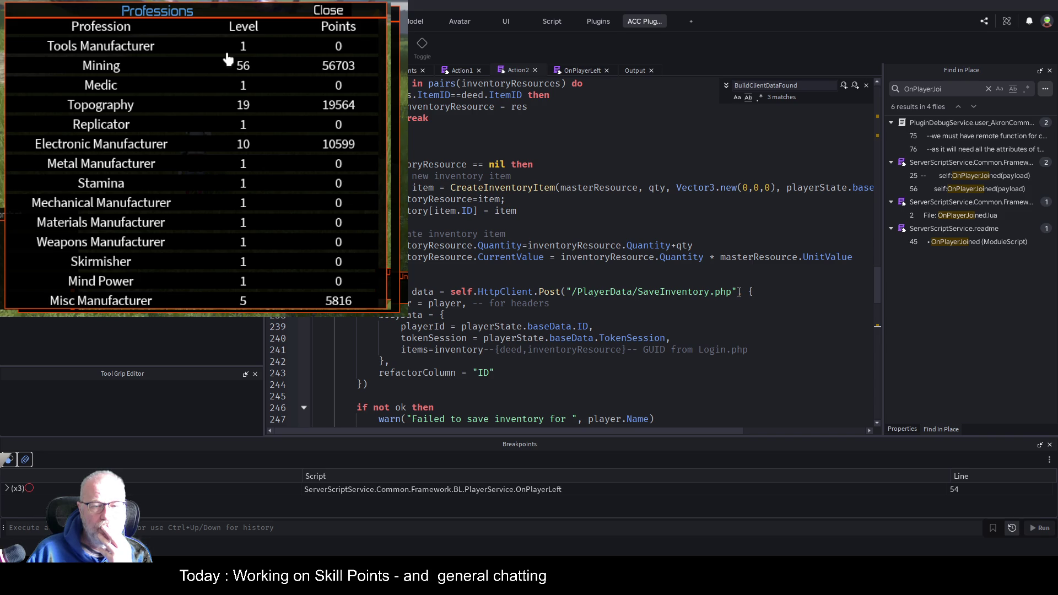
pyautogui.scroll(12, 739, 292)
pyautogui.scroll(11, 740, 291)
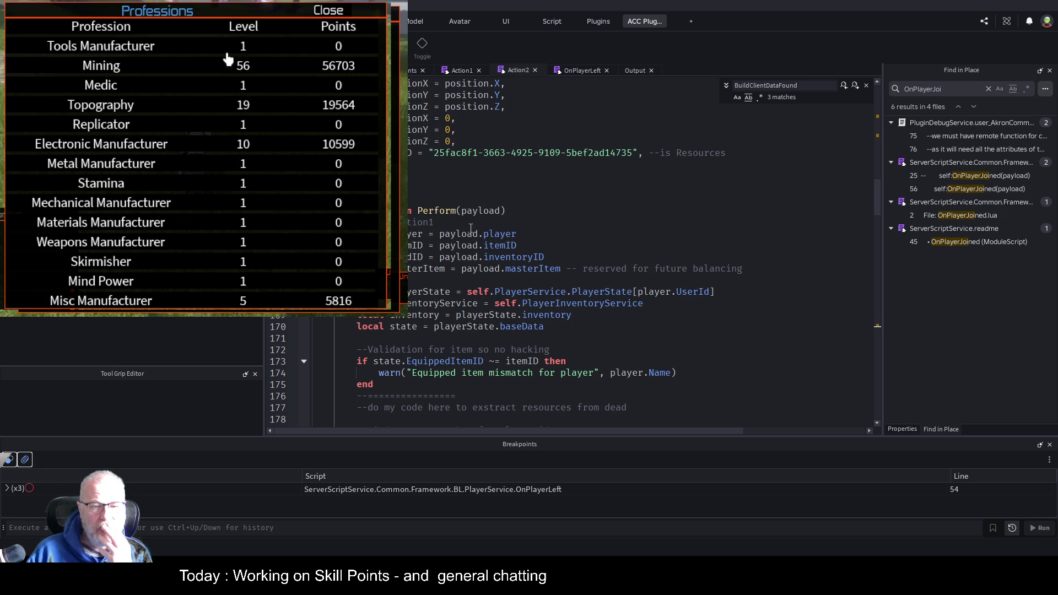
pyautogui.scroll(-20, 549, 232)
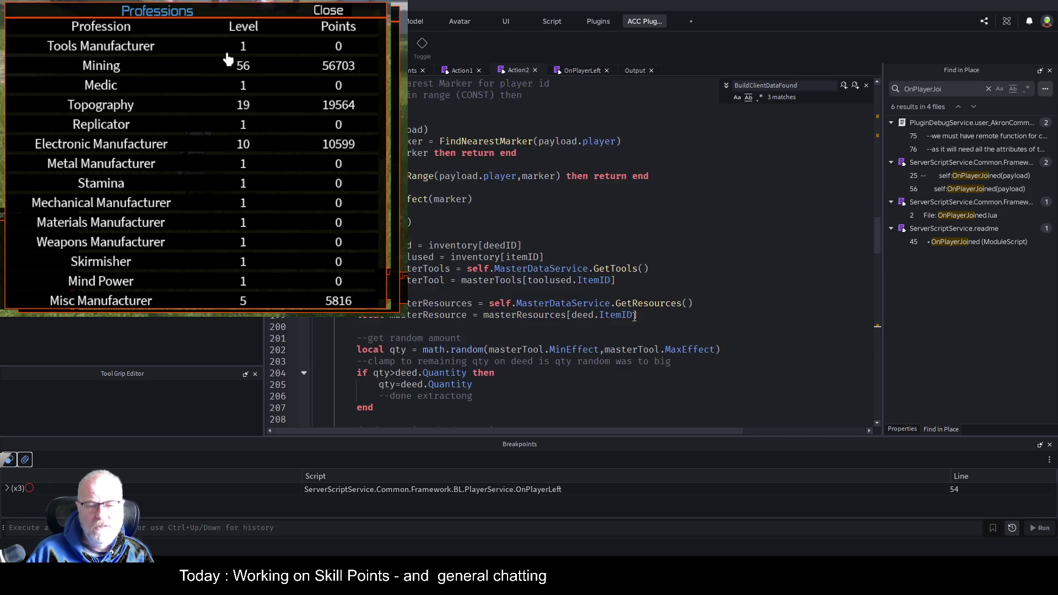
pyautogui.scroll(-9, 572, 346)
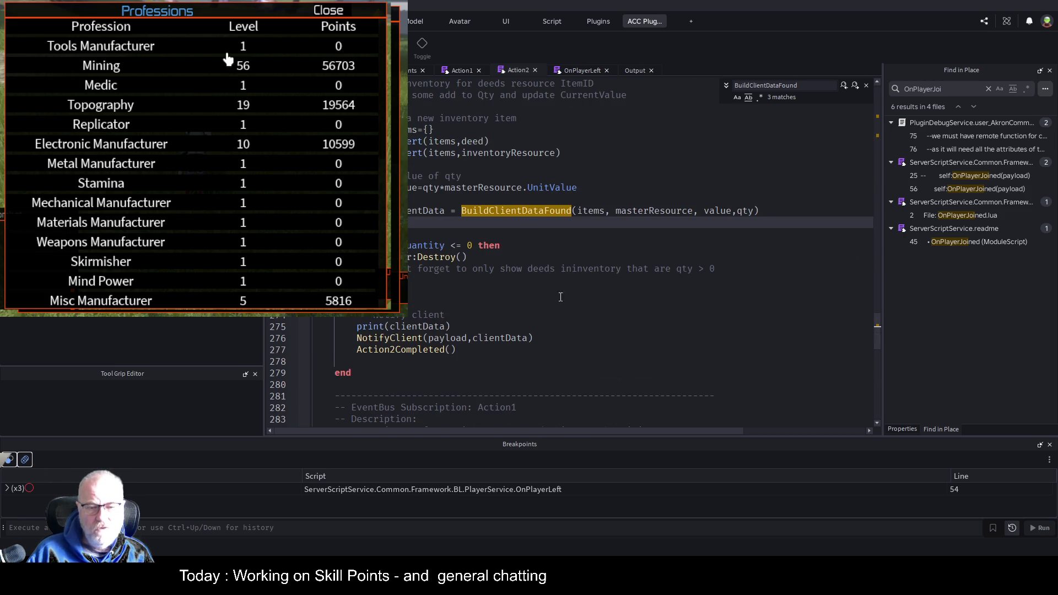
pyautogui.click(765, 208)
# Step: Pass player into the BuildClientDataFound call and add player as a fifth parameter in its definition
pyautogui.press('Left')
pyautogui.write(',player')
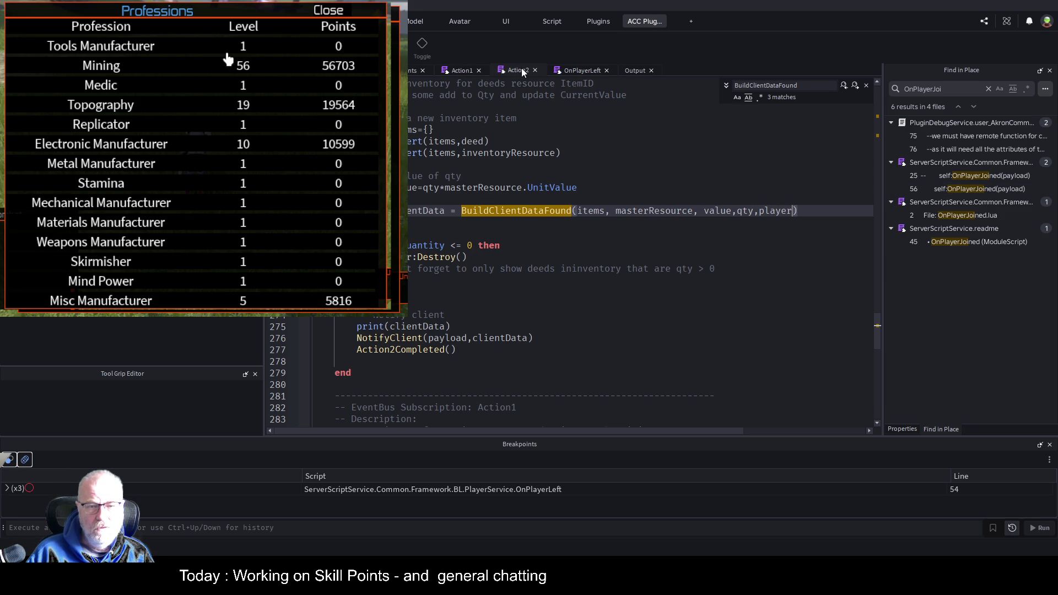
pyautogui.click(563, 205)
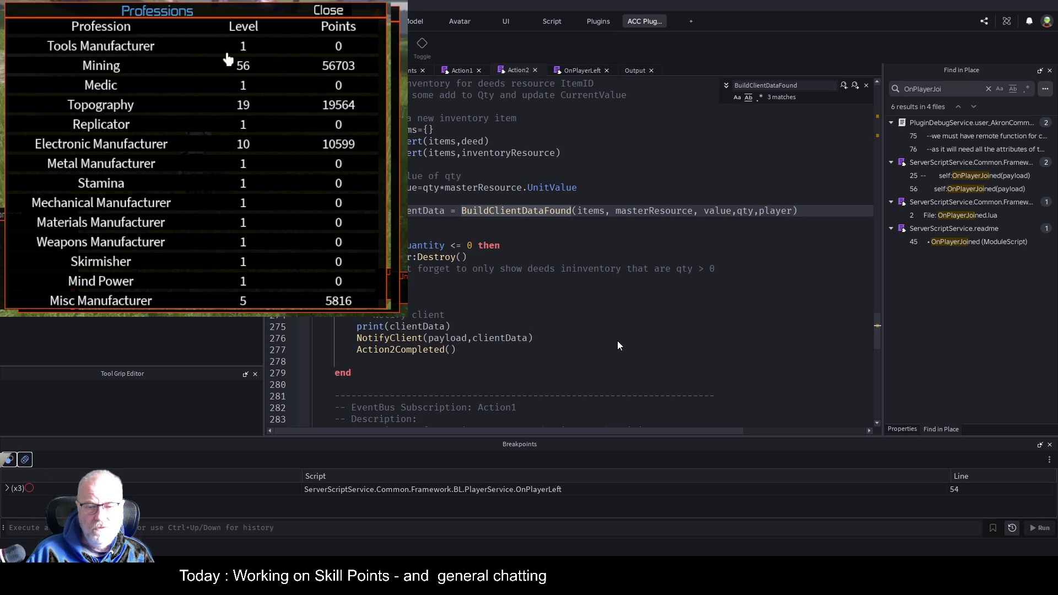
pyautogui.press('F3')
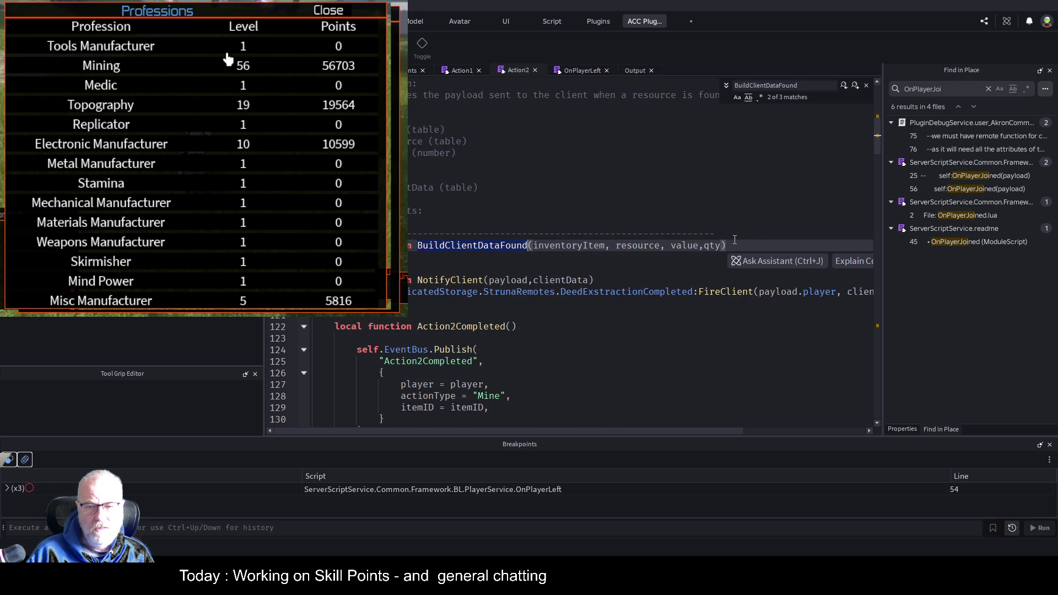
pyautogui.click(664, 281)
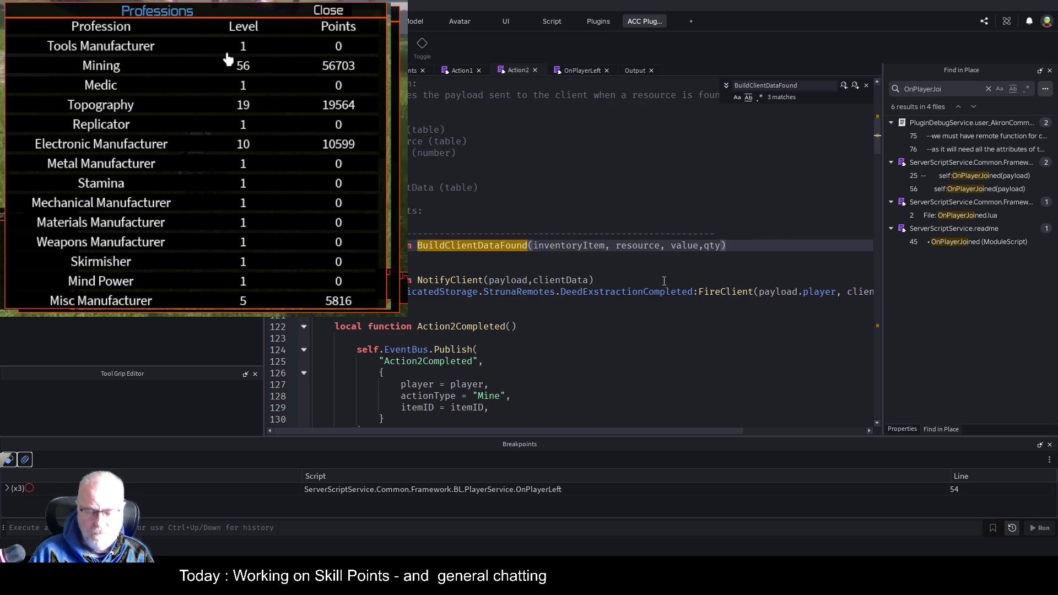
pyautogui.write(',player')
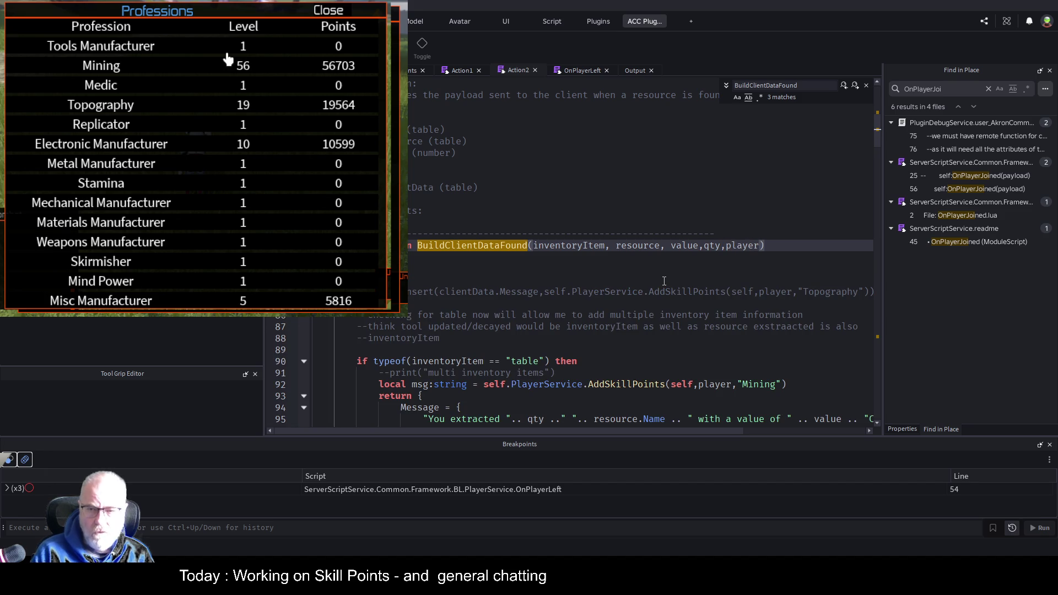
pyautogui.scroll(-7, 584, 353)
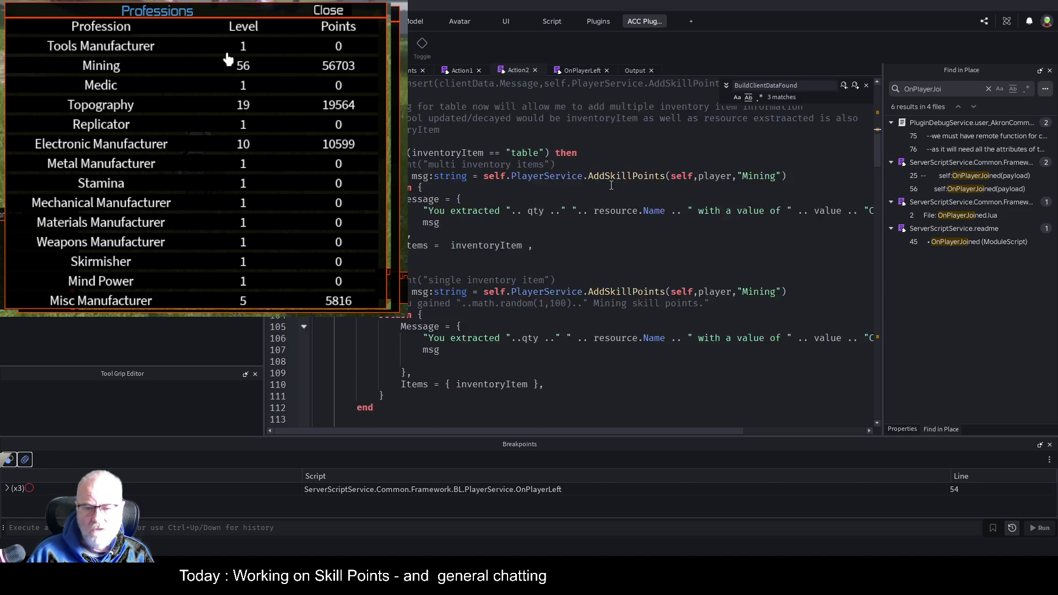
pyautogui.doubleClick(717, 257)
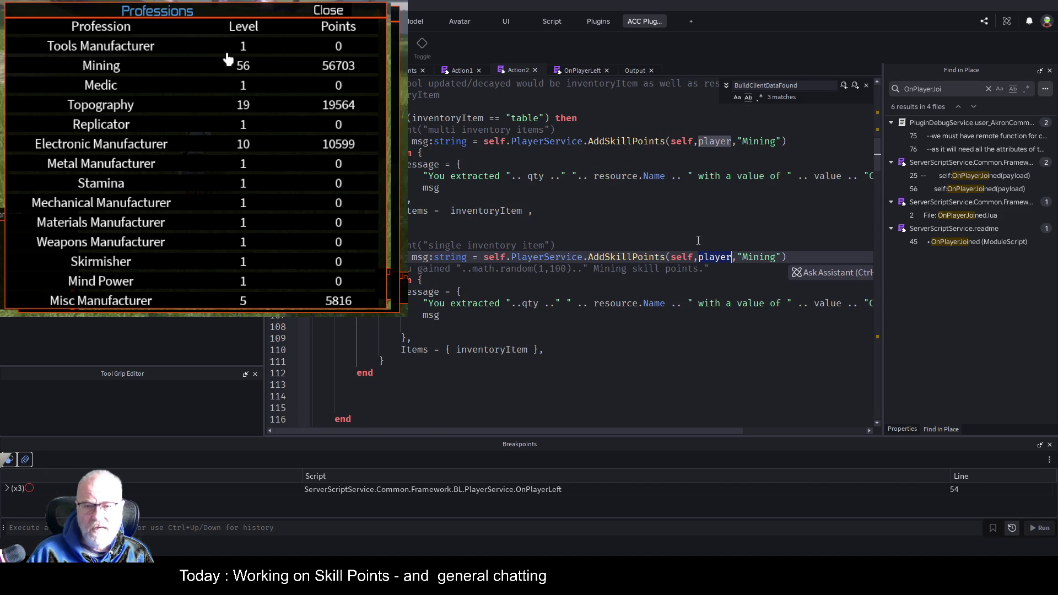
pyautogui.scroll(4, 668, 225)
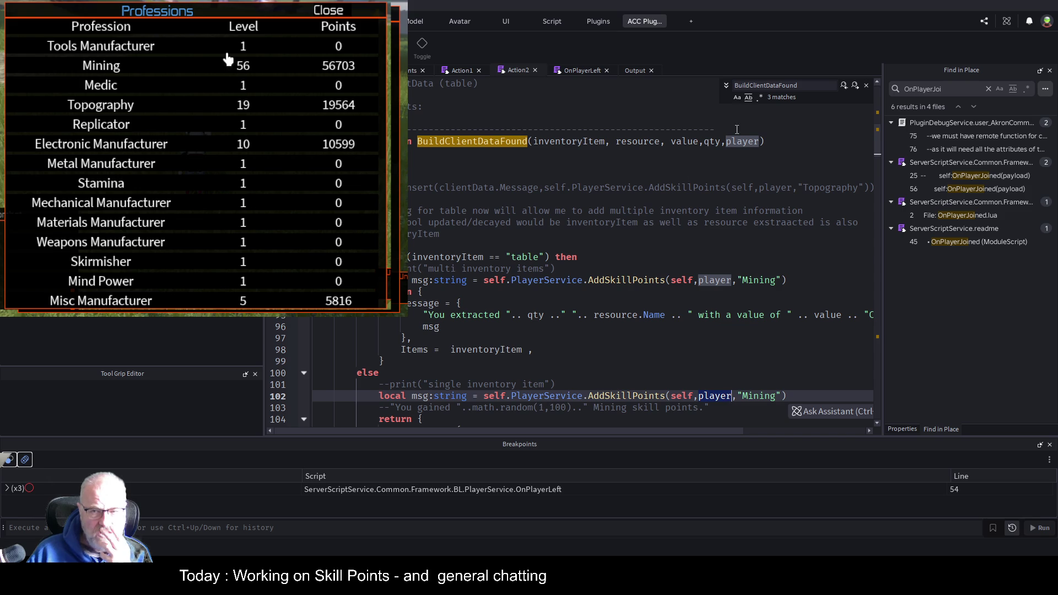
pyautogui.click(653, 171)
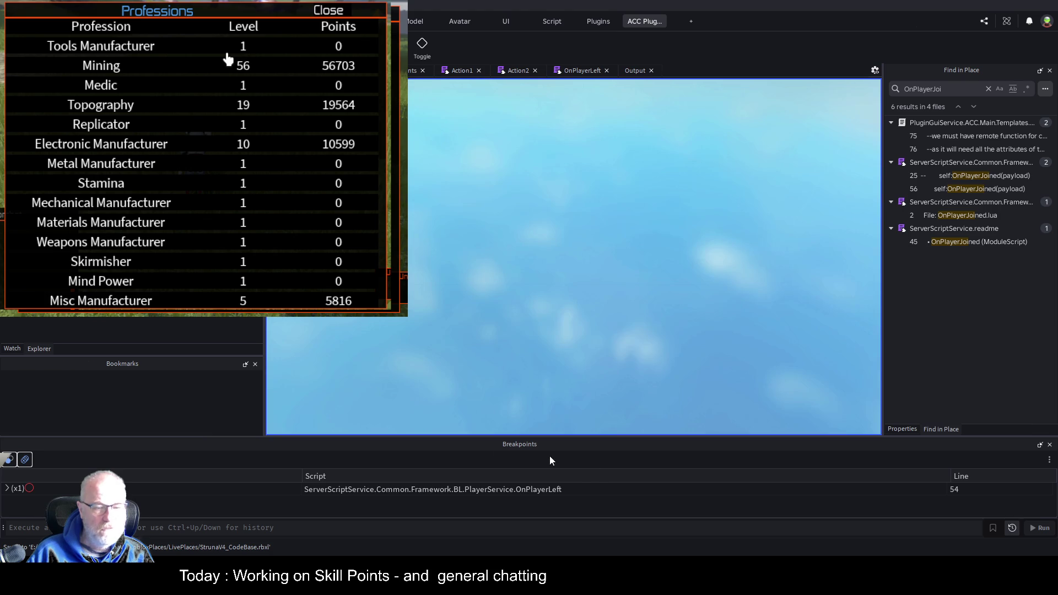
# Step: Show the Output log, equip the OME001 tool, mine a resource, then stop the play-test
pyautogui.click(635, 71)
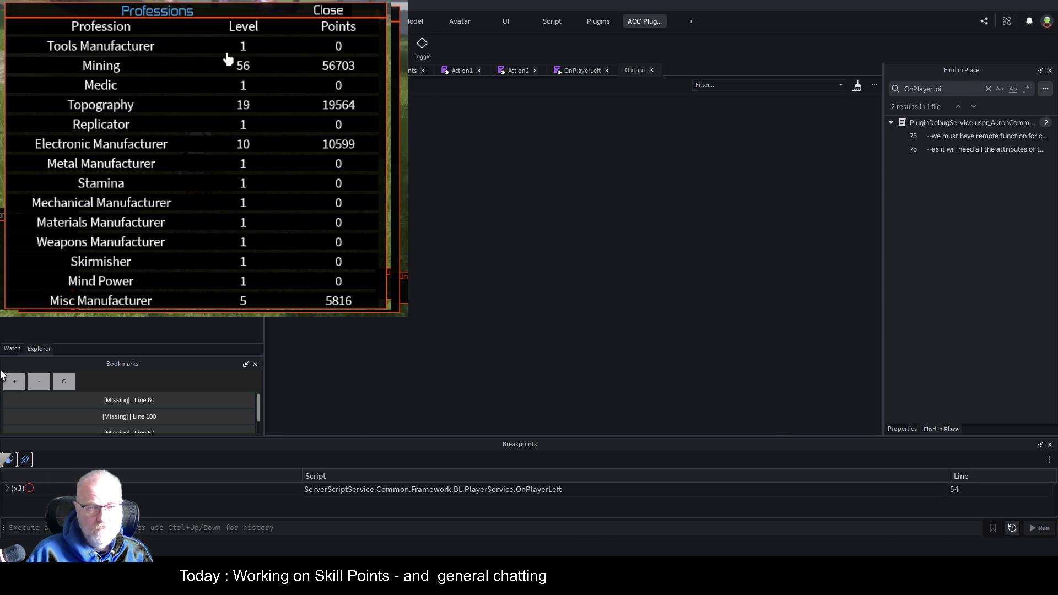
pyautogui.click(531, 206)
pyautogui.click(528, 328)
pyautogui.click(712, 263)
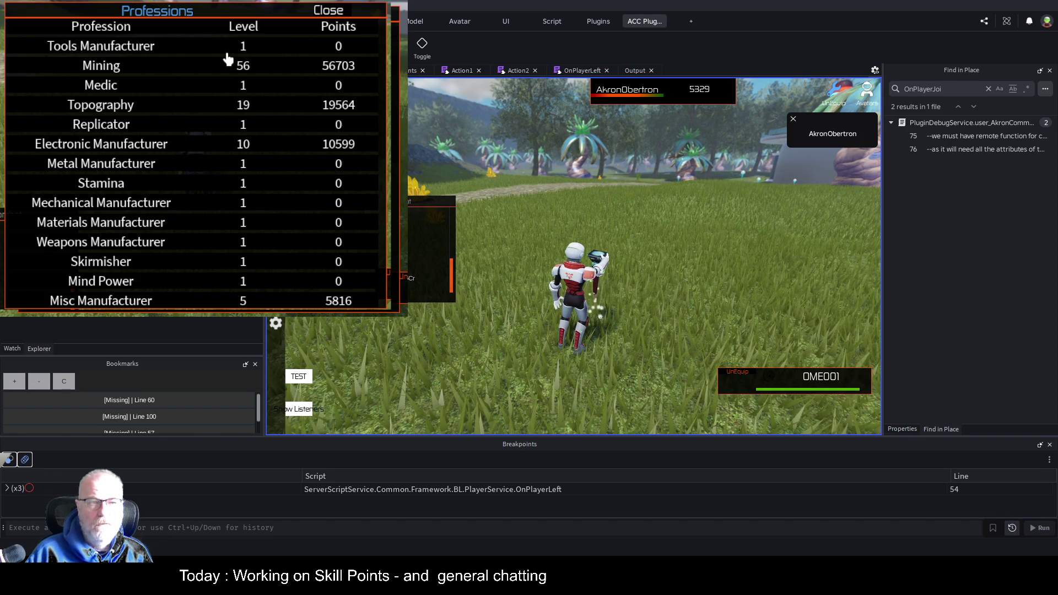
pyautogui.hotkey('shift', 'F5')
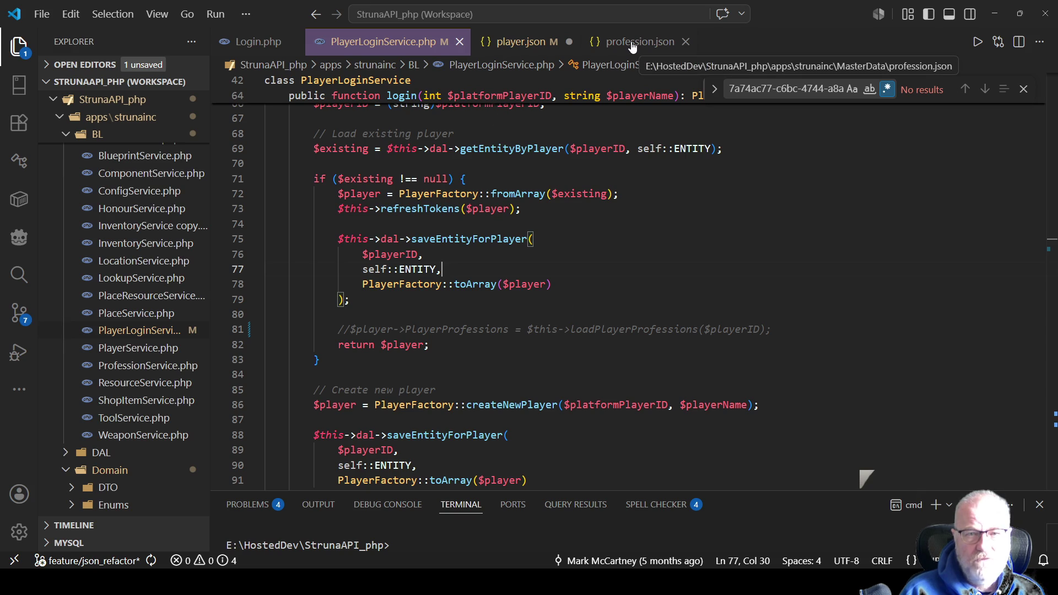
# Step: Close the stale player.json, reopen it from PlayerData and format it with Format Document
pyautogui.click(545, 43)
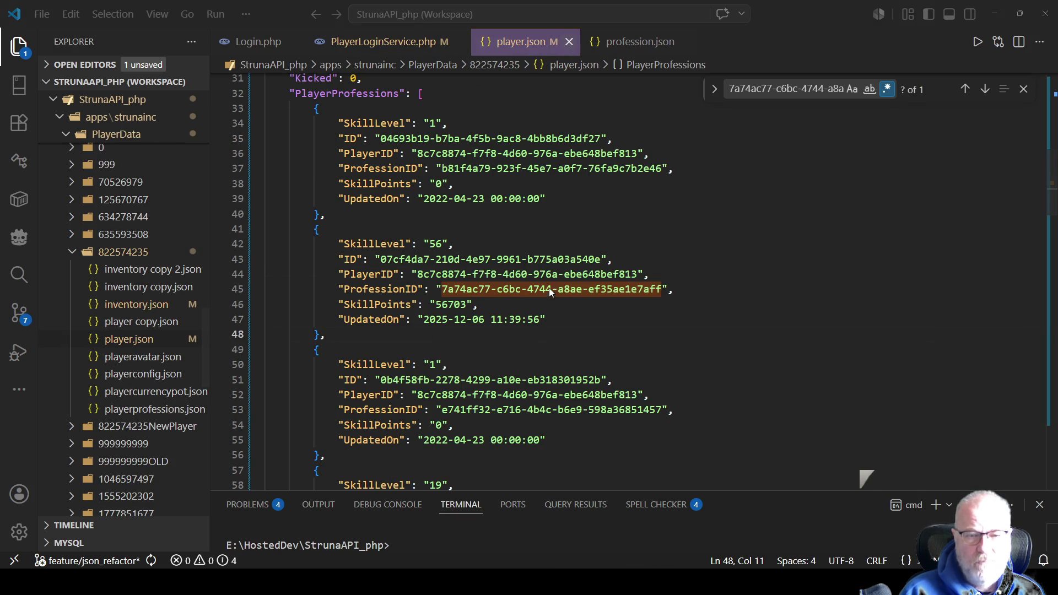
pyautogui.hotkey('ctrl', 'w')
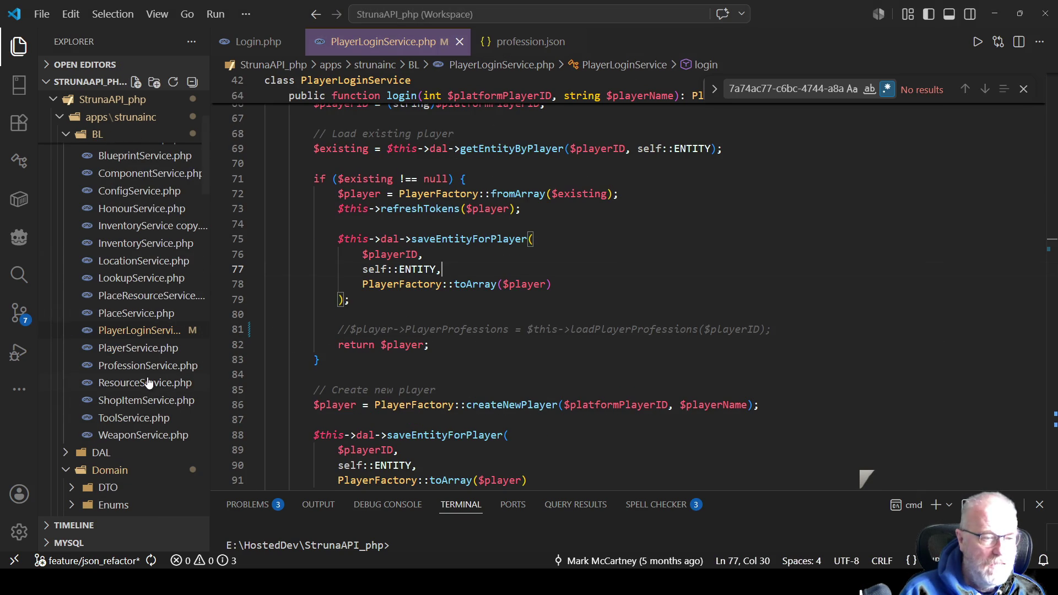
pyautogui.scroll(3, 142, 352)
pyautogui.scroll(-5, 106, 379)
pyautogui.scroll(-5, 107, 379)
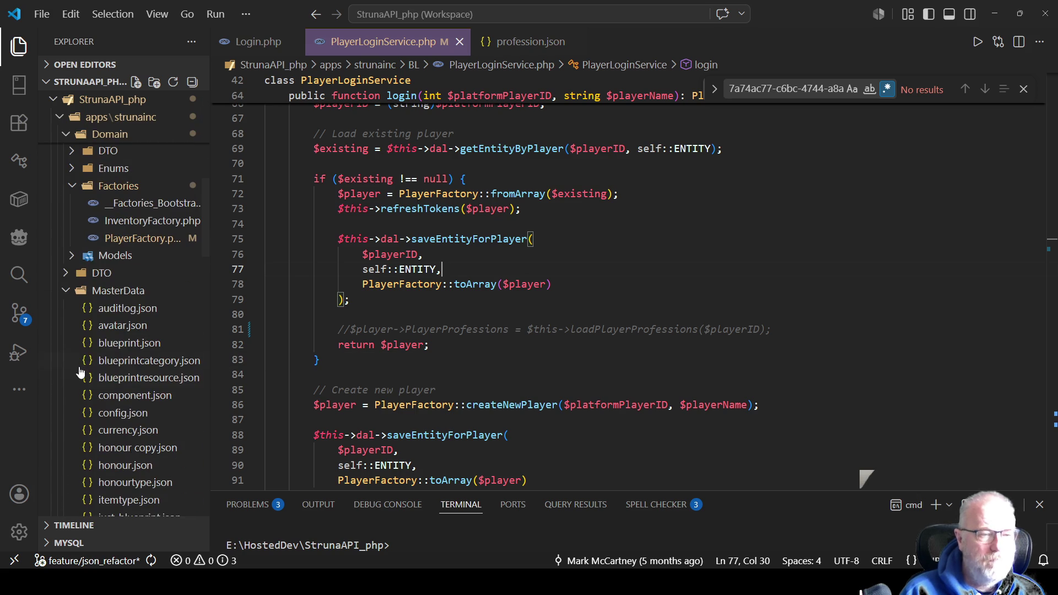
pyautogui.scroll(-2, 165, 303)
pyautogui.scroll(-3, 165, 302)
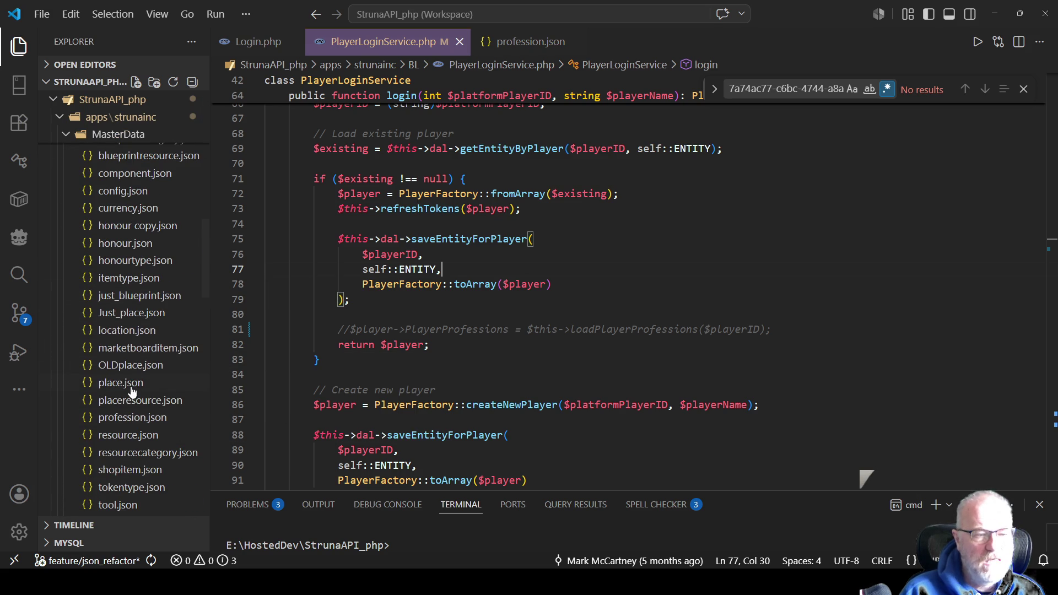
pyautogui.scroll(-4, 146, 394)
pyautogui.scroll(-10, 146, 394)
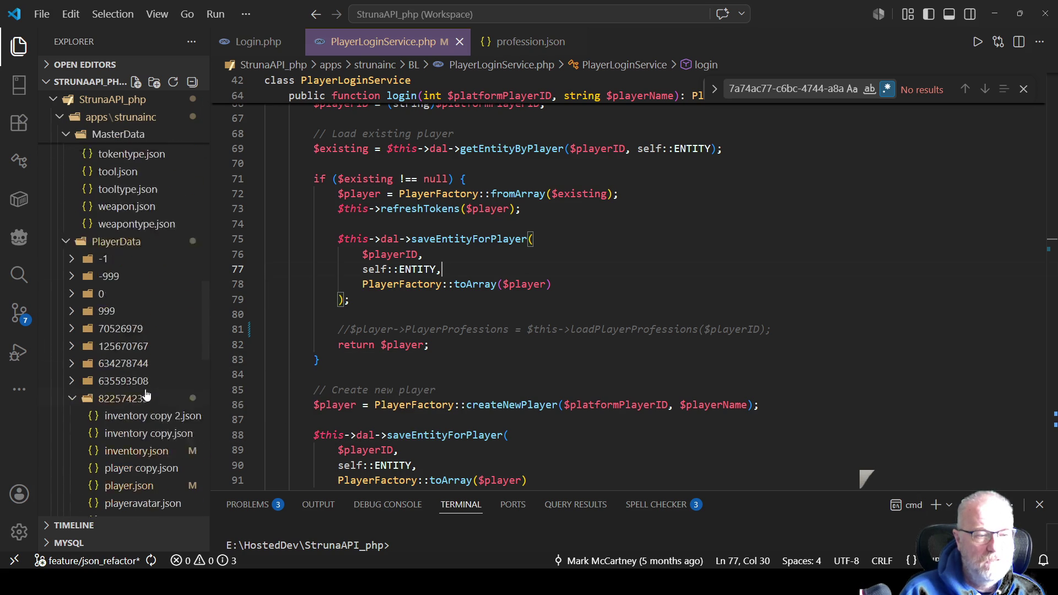
pyautogui.doubleClick(144, 328)
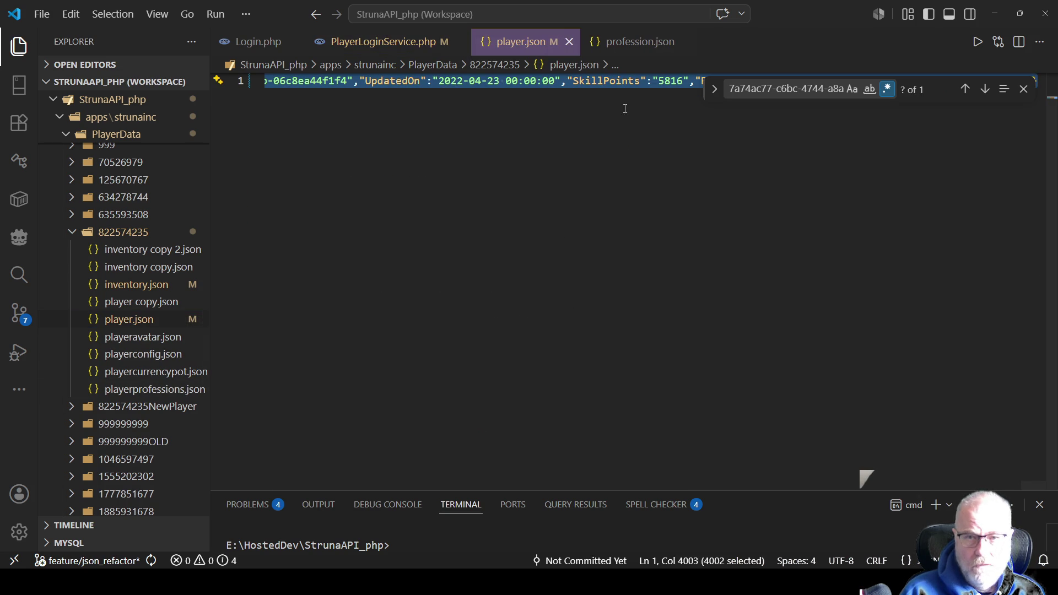
pyautogui.rightClick(626, 247)
pyautogui.click(679, 247)
pyautogui.click(505, 361)
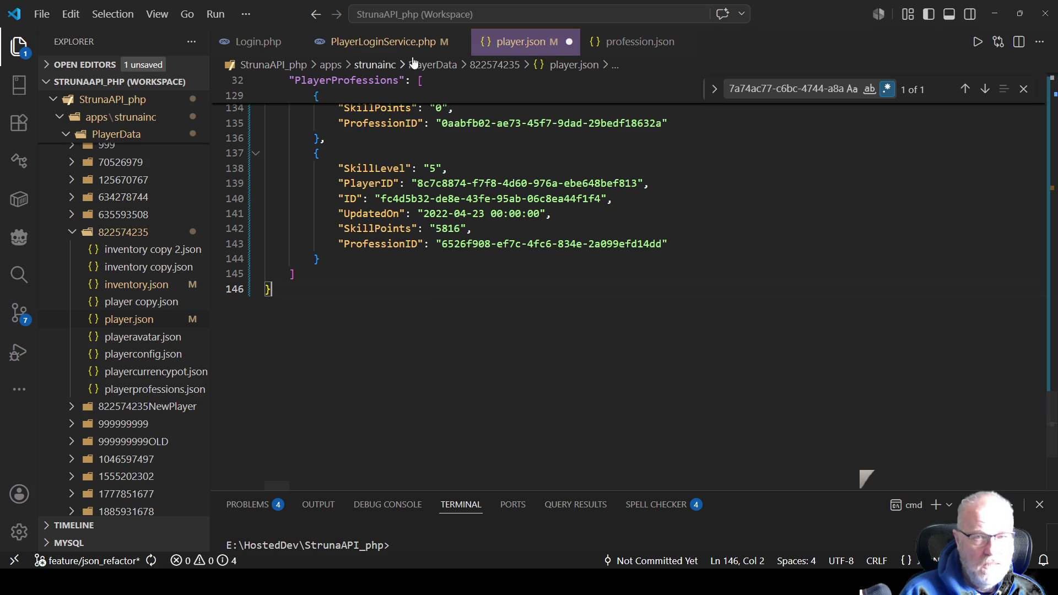
# Step: Look up Mining's ID in profession.json and find its entry in player.json showing 56734 SkillPoints
pyautogui.click(642, 47)
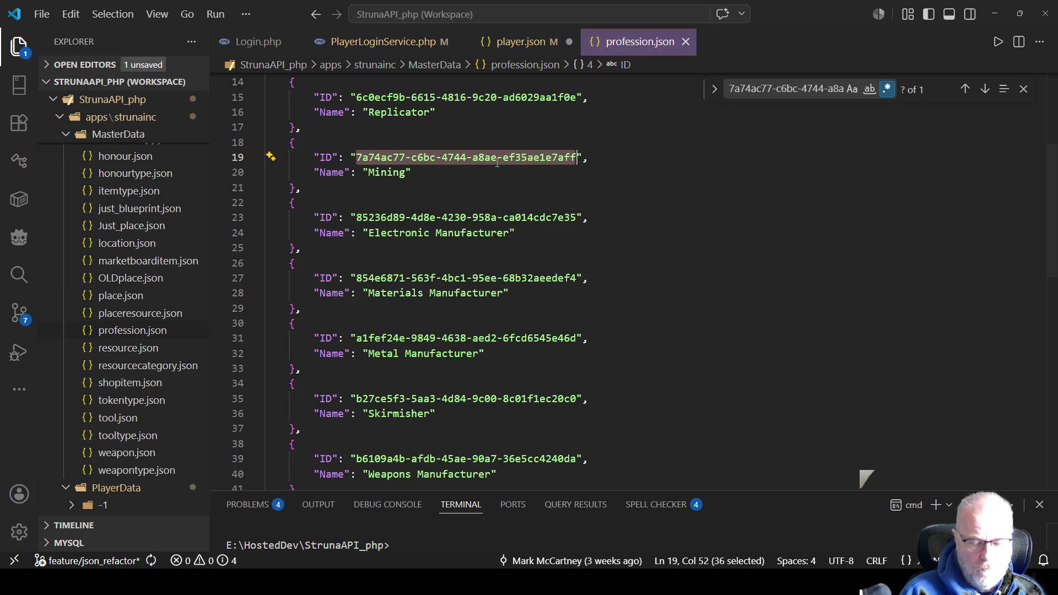
pyautogui.click(515, 41)
pyautogui.hotkey('ctrl', 'f')
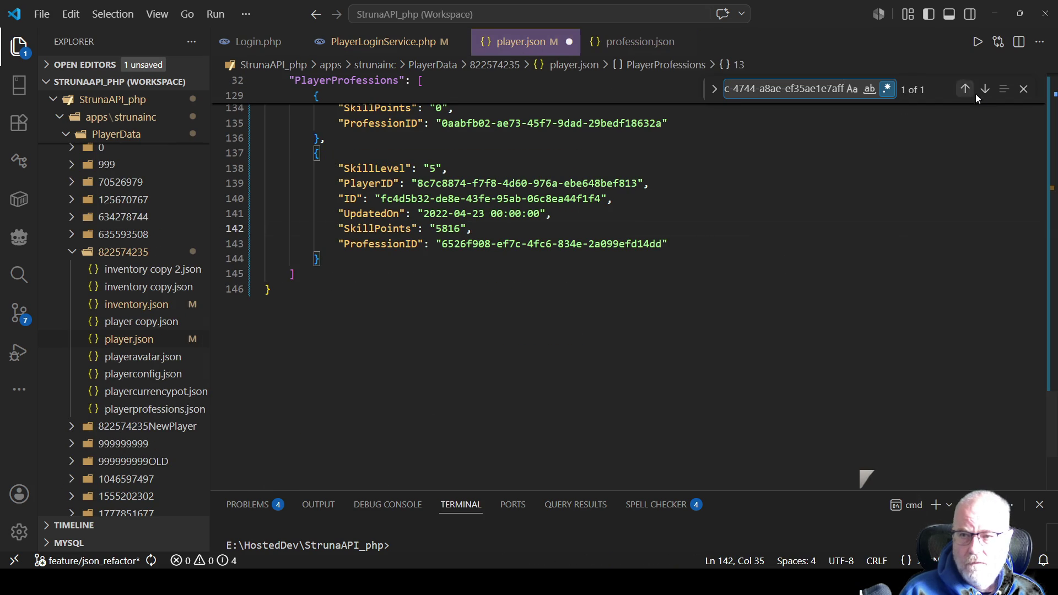
pyautogui.click(965, 89)
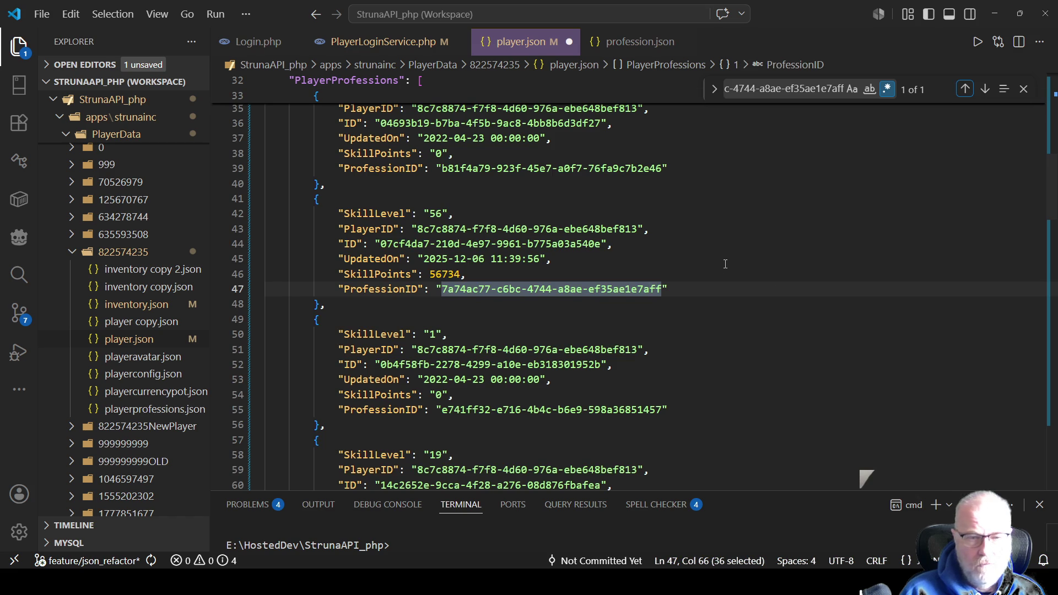
pyautogui.click(505, 273)
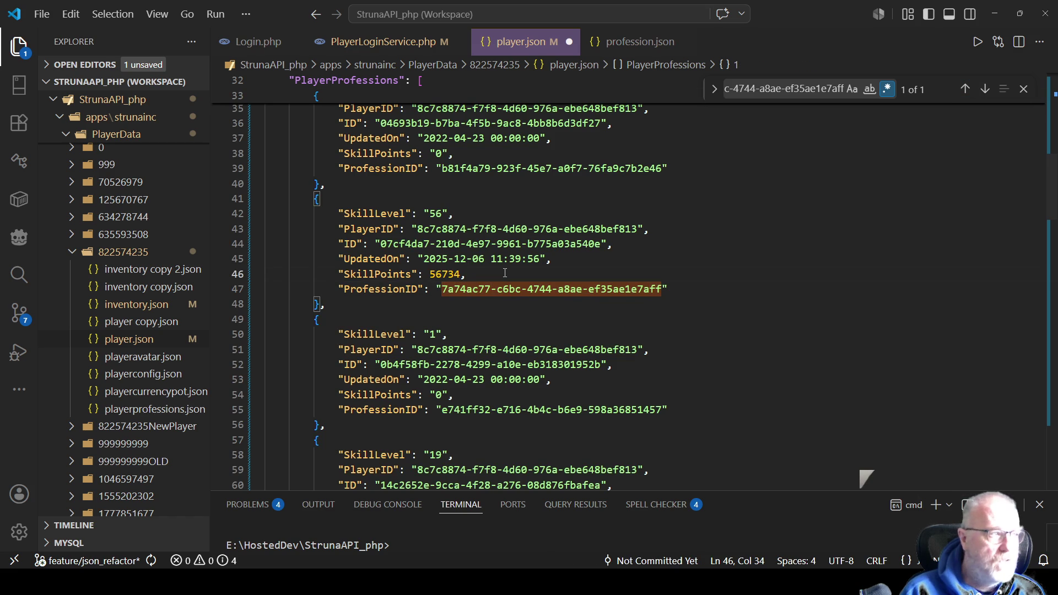
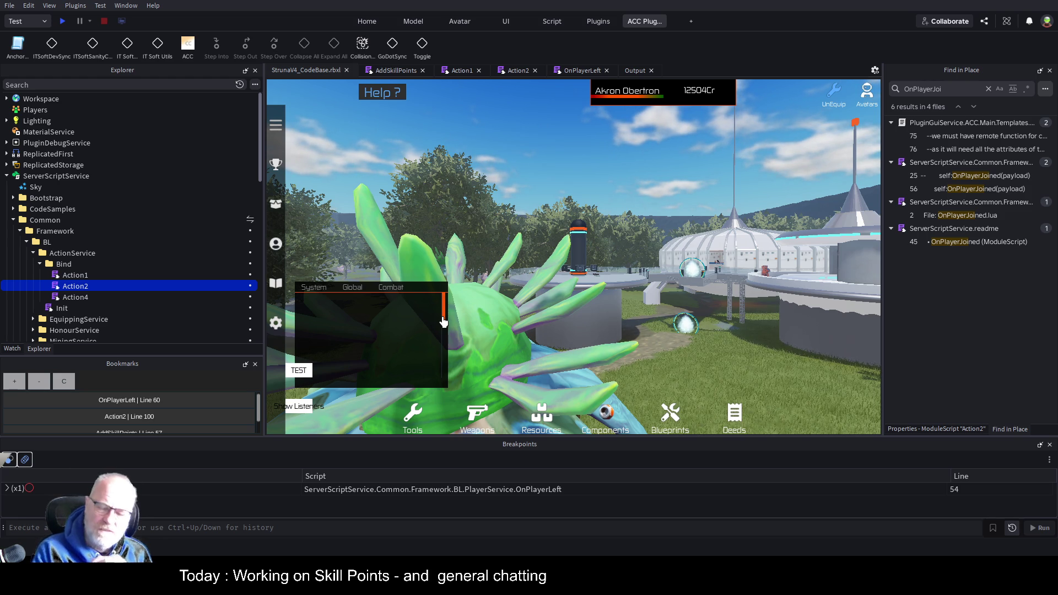
# Step: Open the Action2 script and scroll down through its handler code
pyautogui.click(517, 71)
pyautogui.scroll(5, 632, 269)
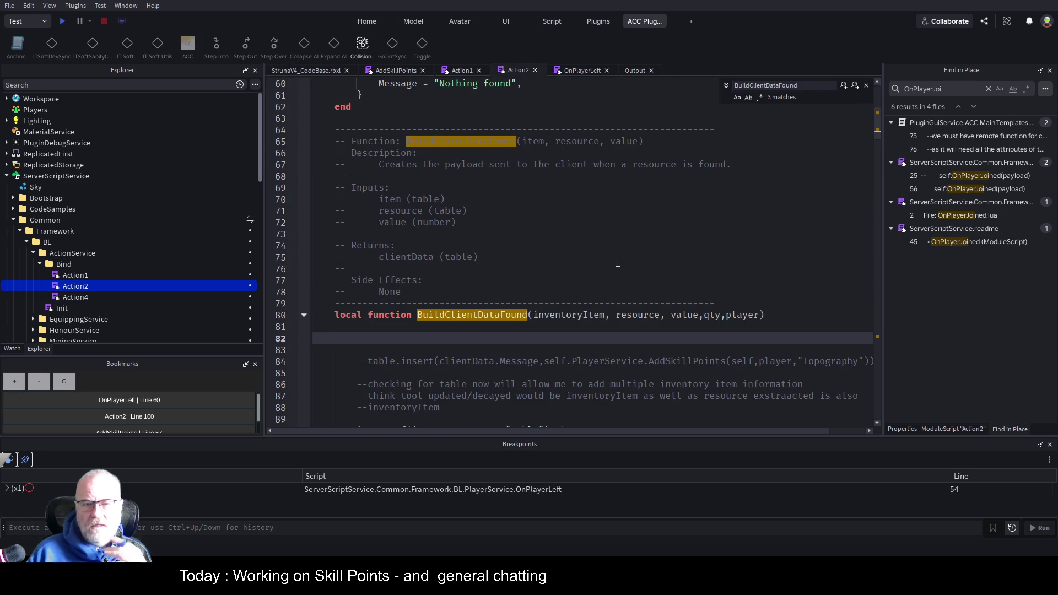
pyautogui.scroll(7, 618, 263)
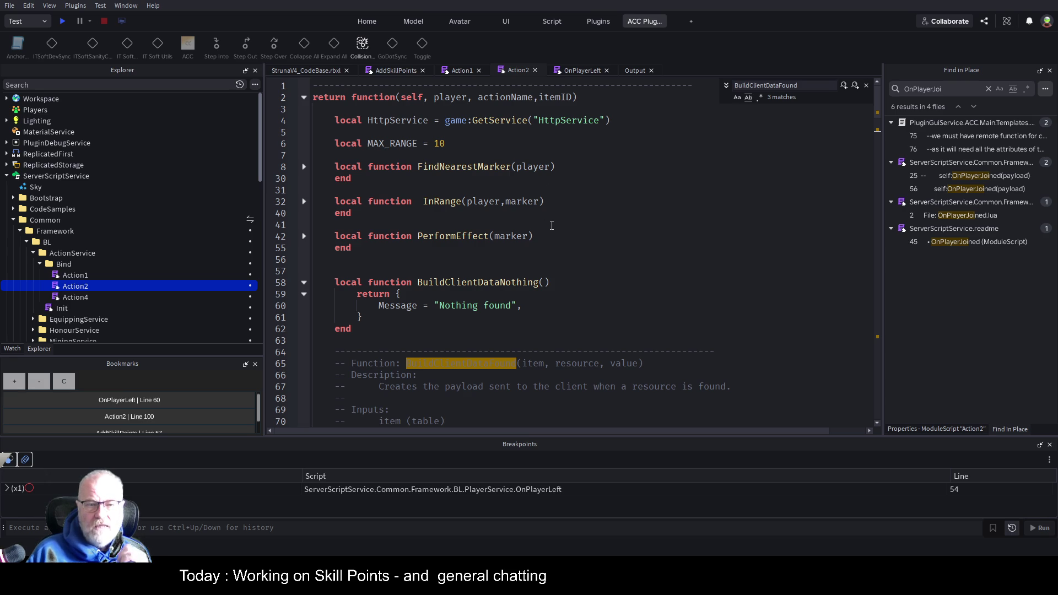
pyautogui.scroll(-9, 620, 226)
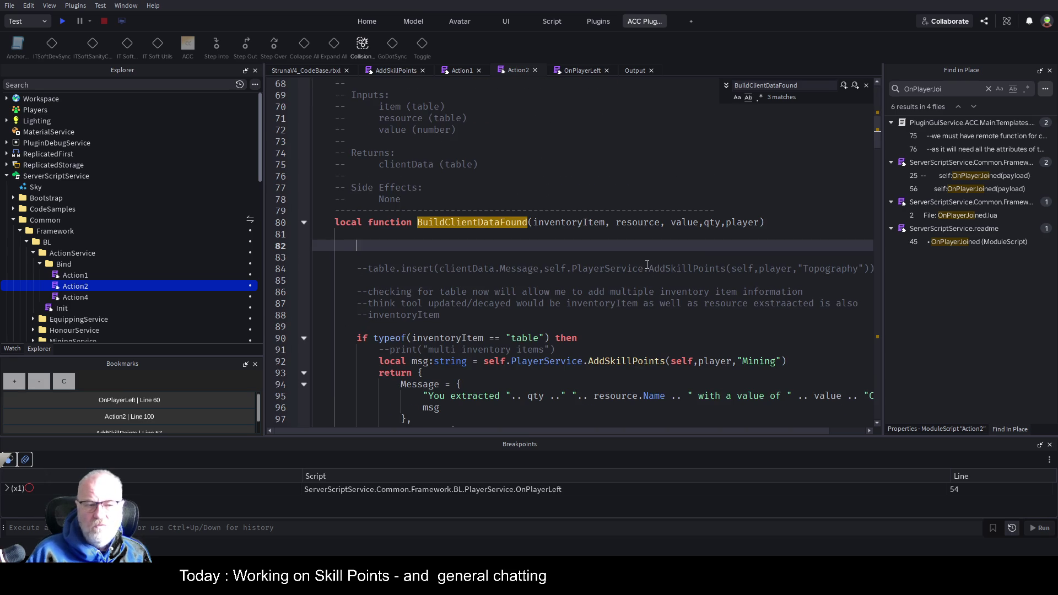
pyautogui.scroll(-3, 648, 265)
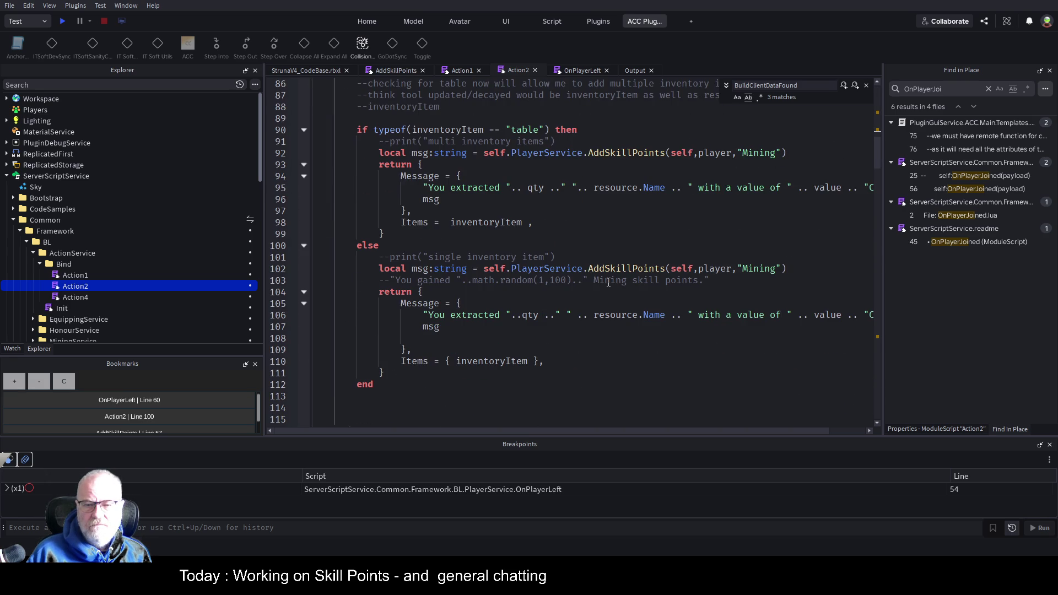
pyautogui.scroll(-3, 608, 282)
pyautogui.scroll(-3, 609, 282)
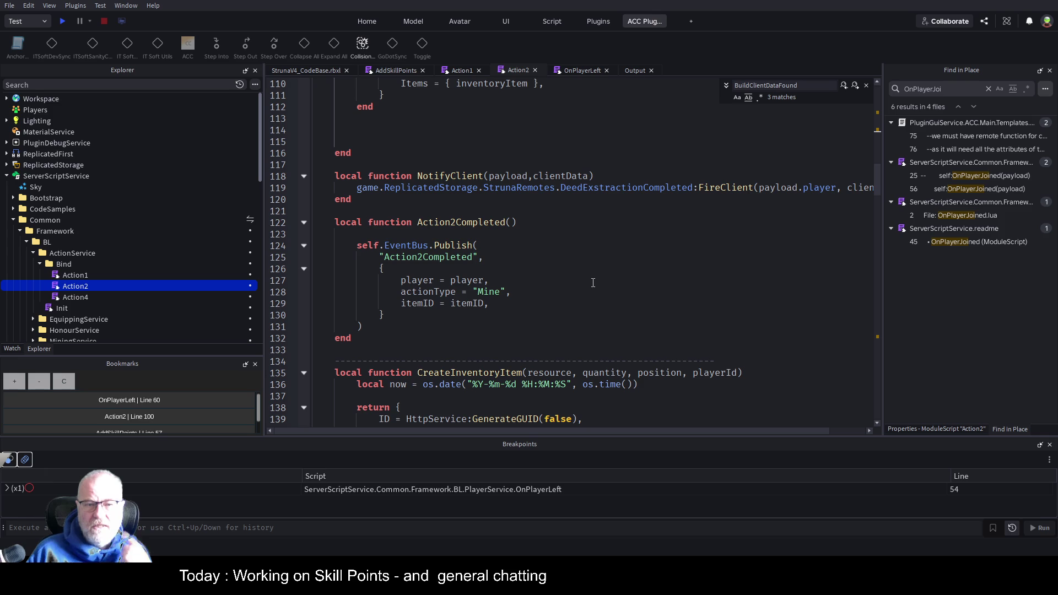
pyautogui.scroll(-4, 593, 283)
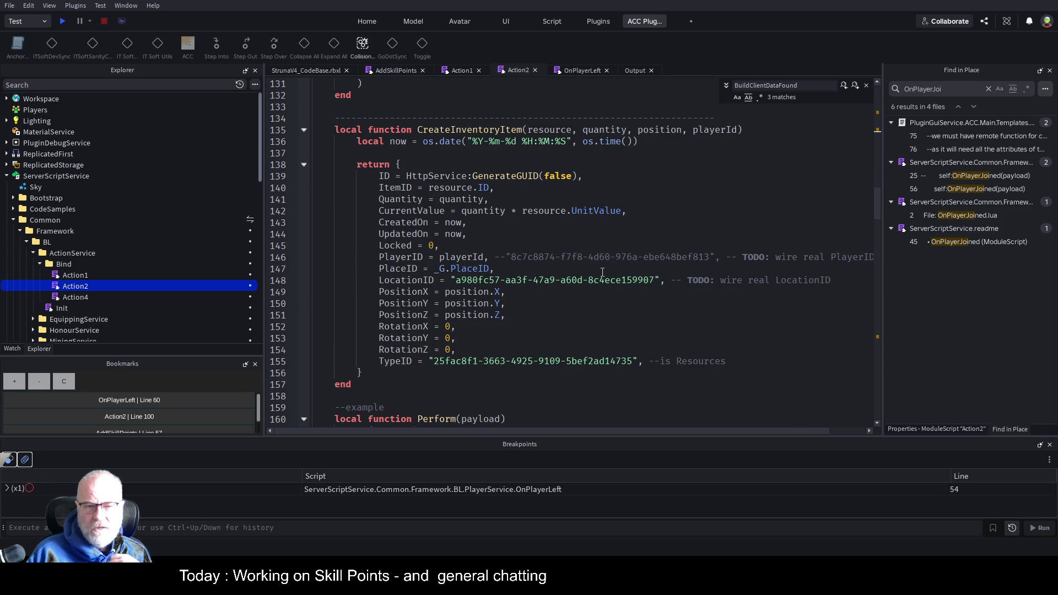
pyautogui.scroll(-8, 603, 272)
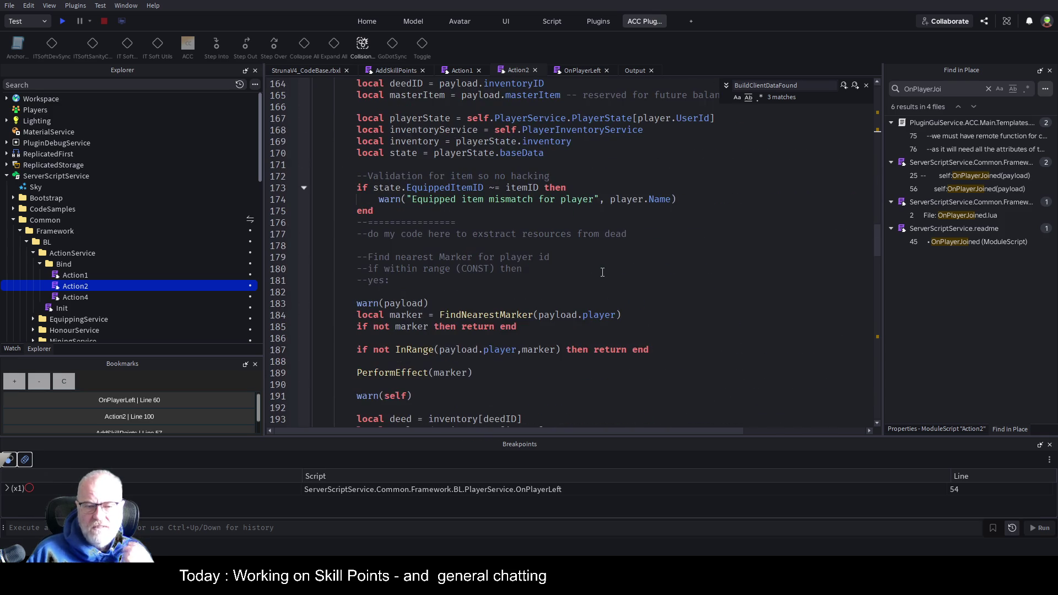
pyautogui.scroll(-7, 603, 272)
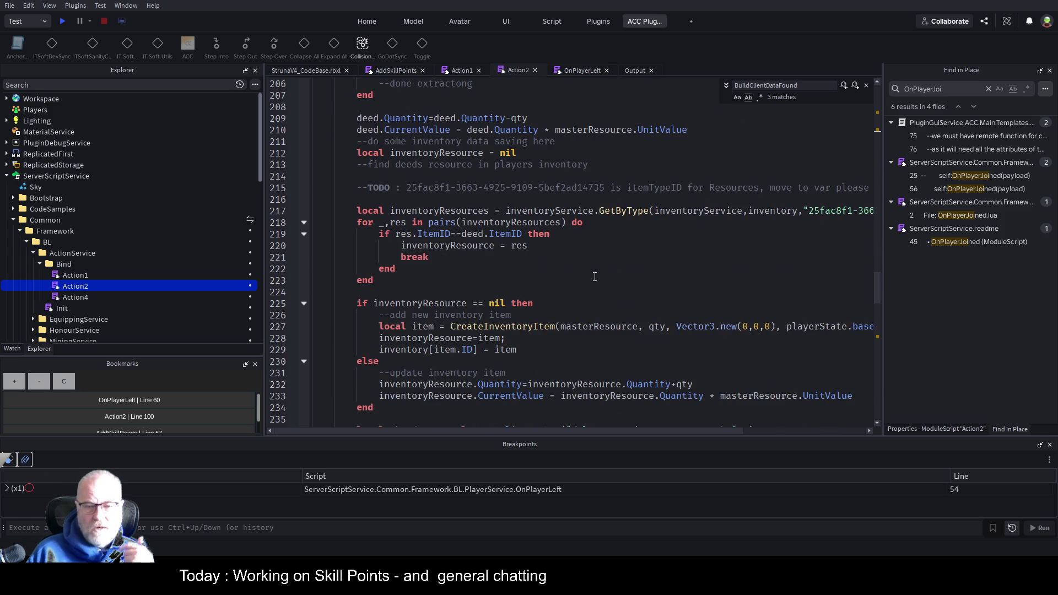
pyautogui.scroll(-8, 558, 254)
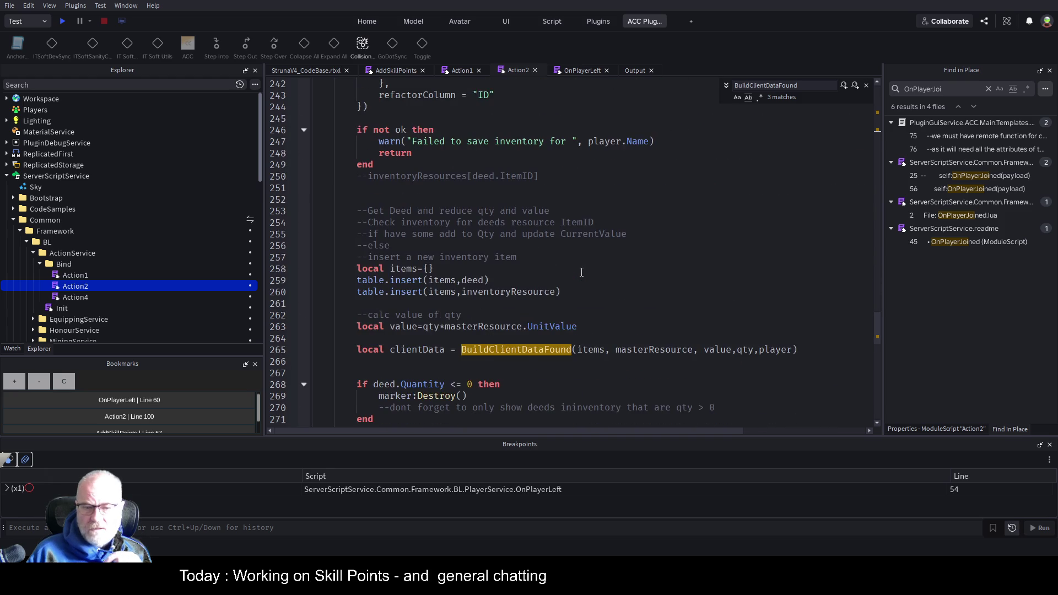
pyautogui.scroll(-3, 582, 273)
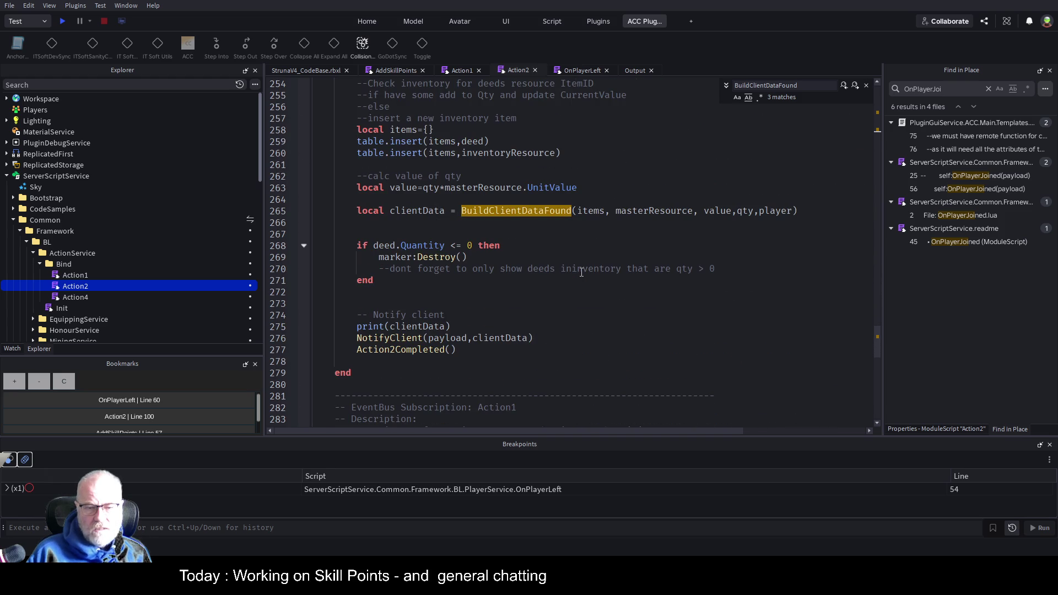
# Step: Jump from the Action2Completed() call on line 277 to its definition on line 125
pyautogui.click(600, 318)
pyautogui.scroll(-9, 593, 320)
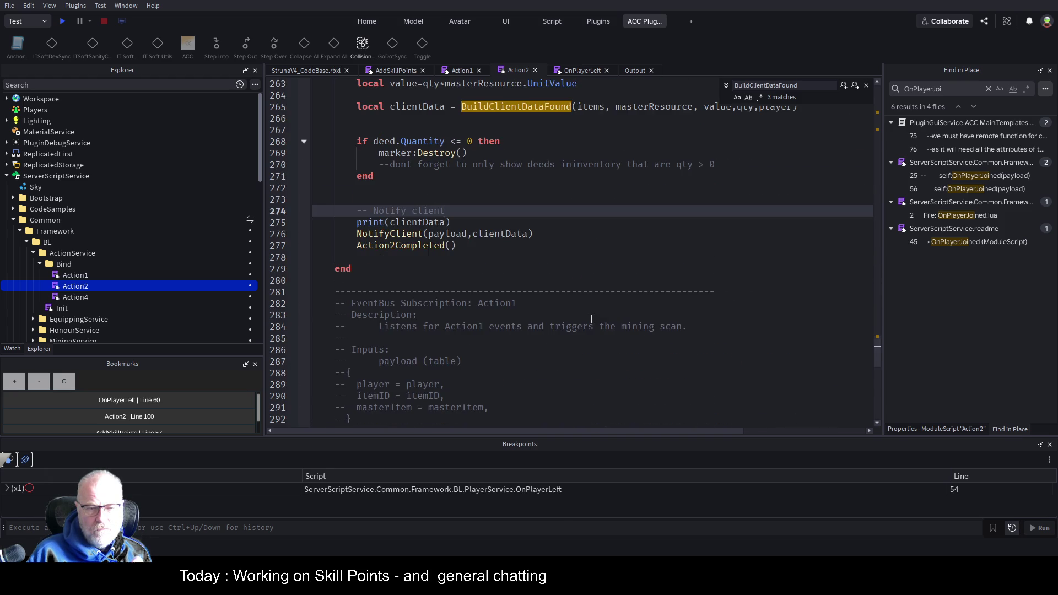
pyautogui.scroll(9, 583, 320)
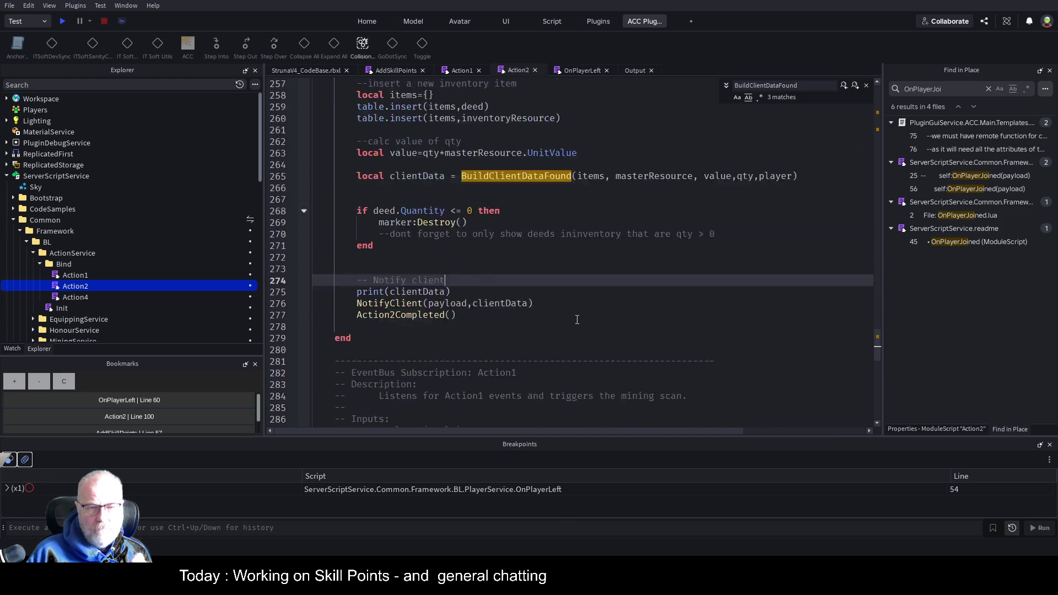
pyautogui.click(486, 354)
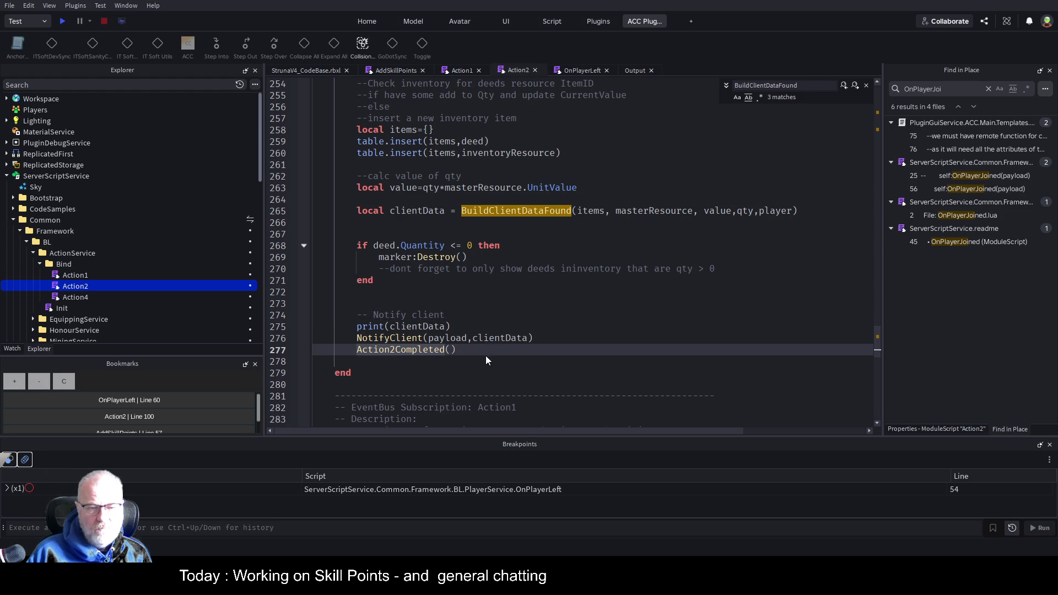
pyautogui.press('F12')
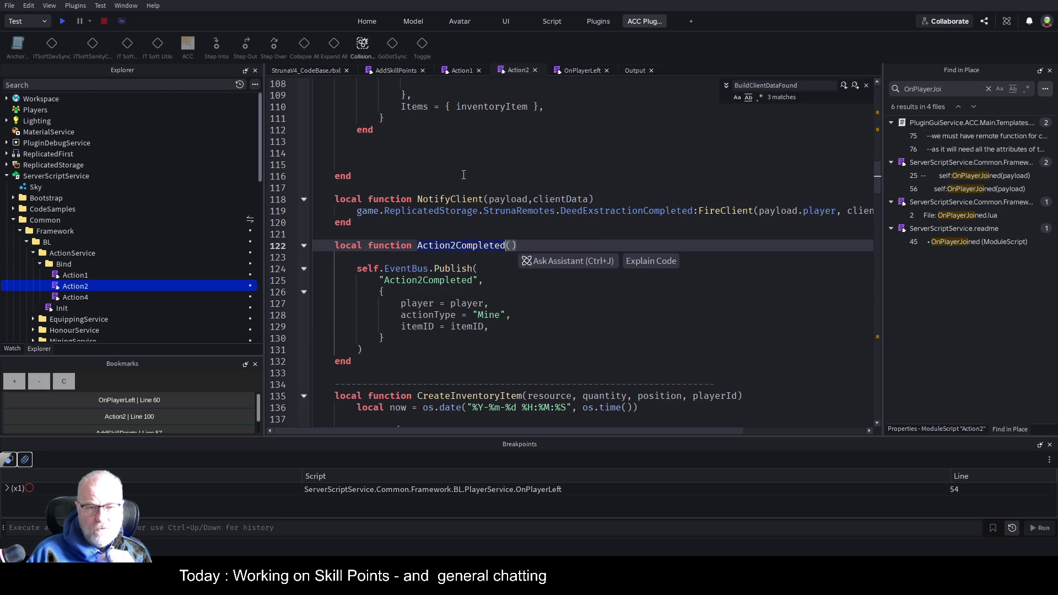
pyautogui.click(630, 384)
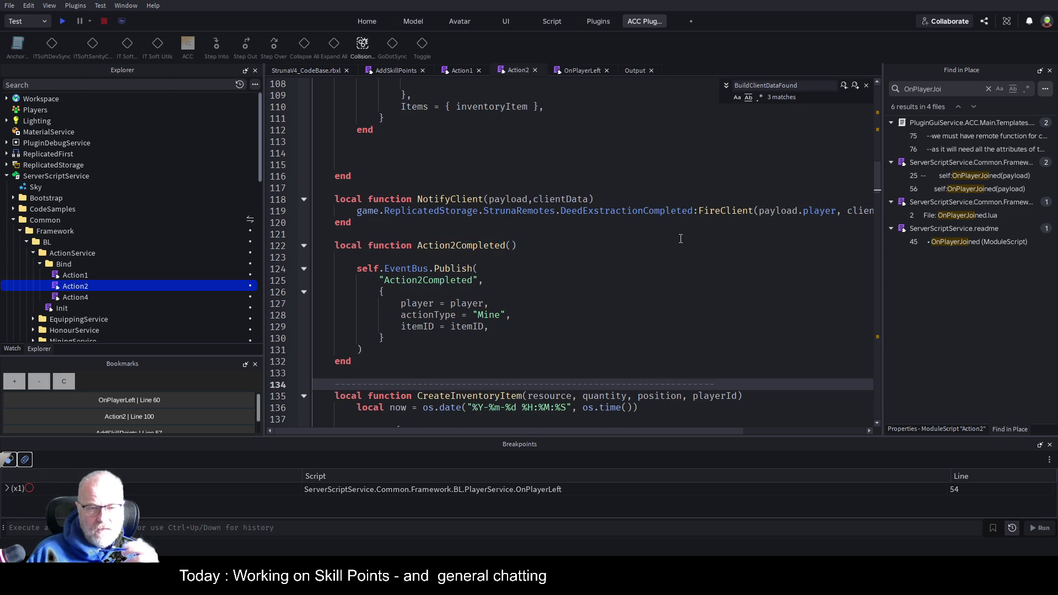
pyautogui.doubleClick(433, 280)
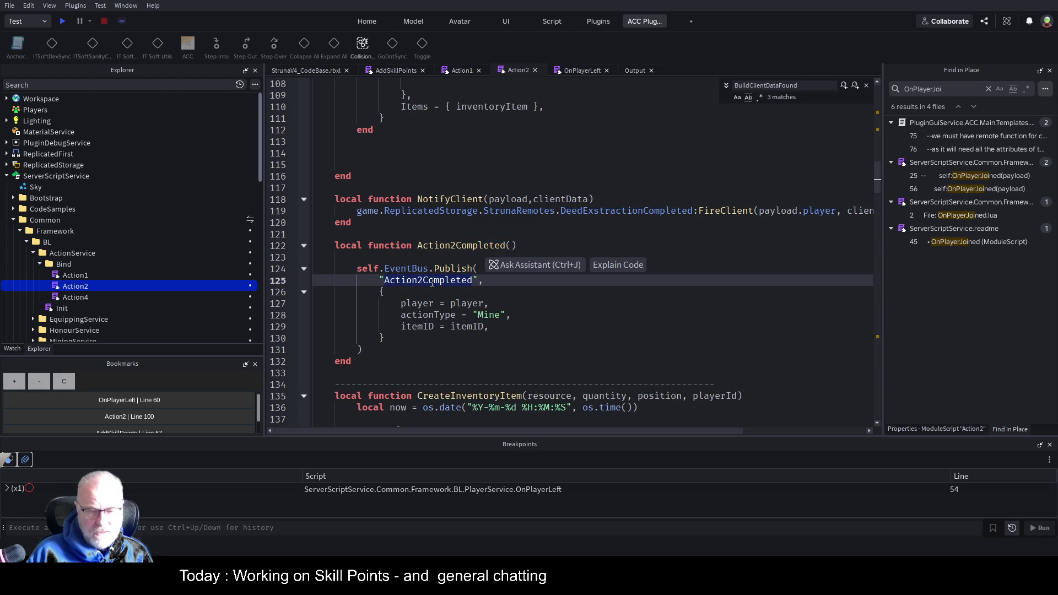
# Step: Search for Action2Completed and visit its results at lines 277 and 125
pyautogui.hotkey('ctrl', 'shift', 'f')
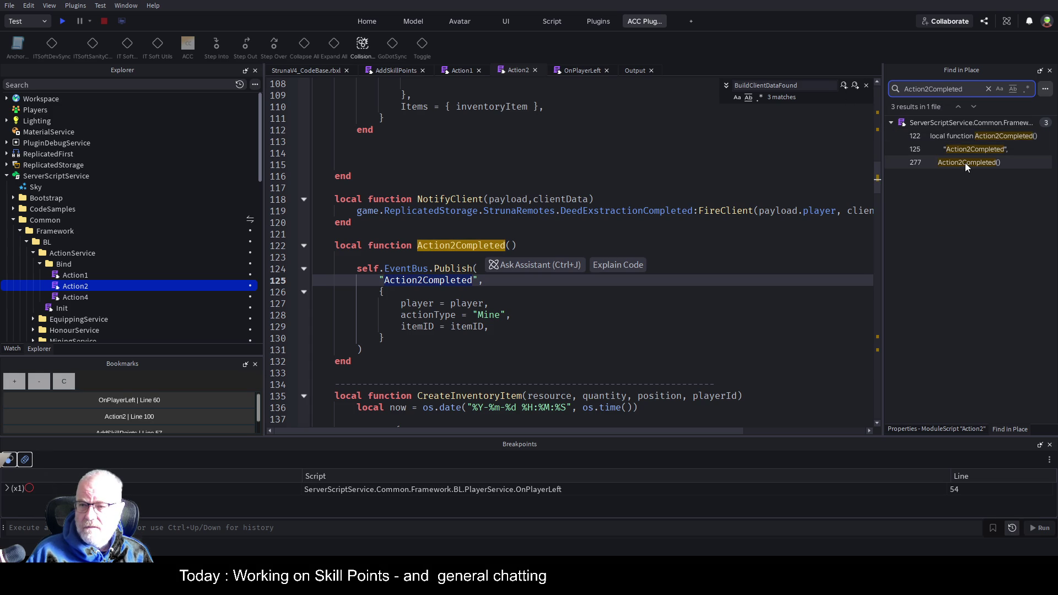
pyautogui.click(964, 163)
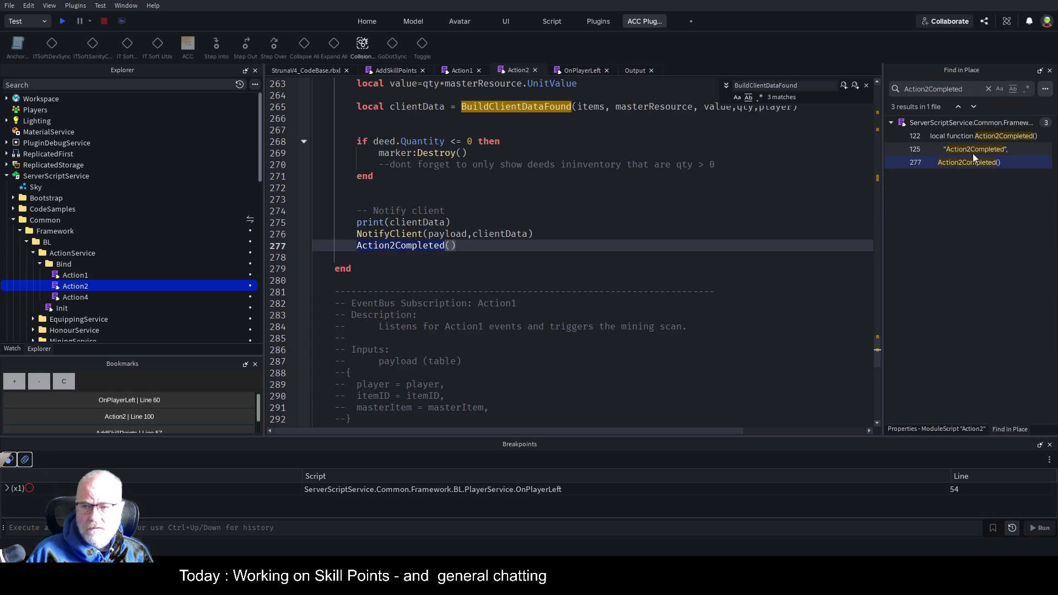
pyautogui.click(977, 151)
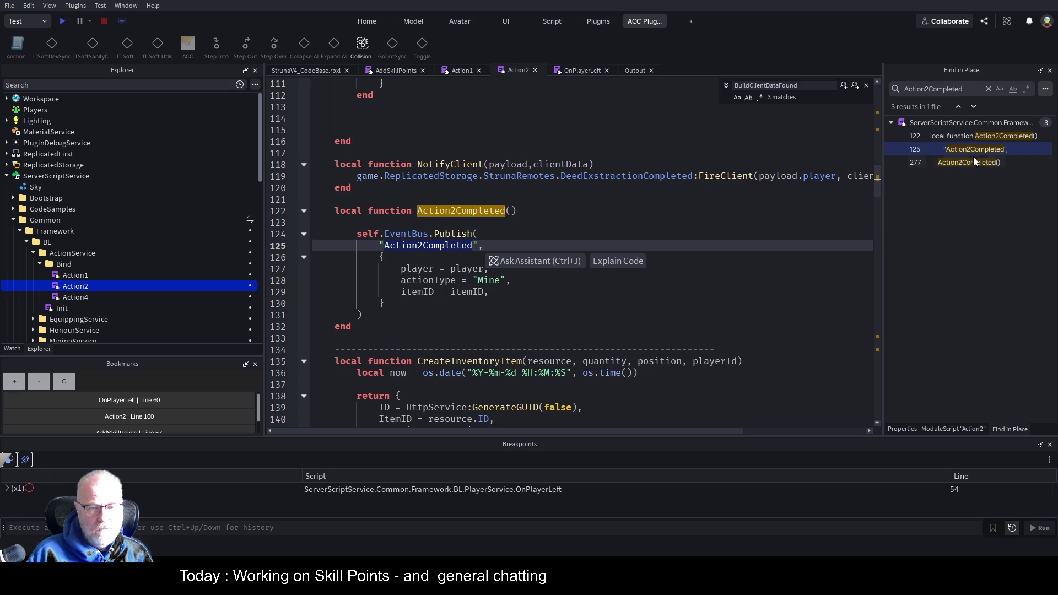
pyautogui.click(565, 307)
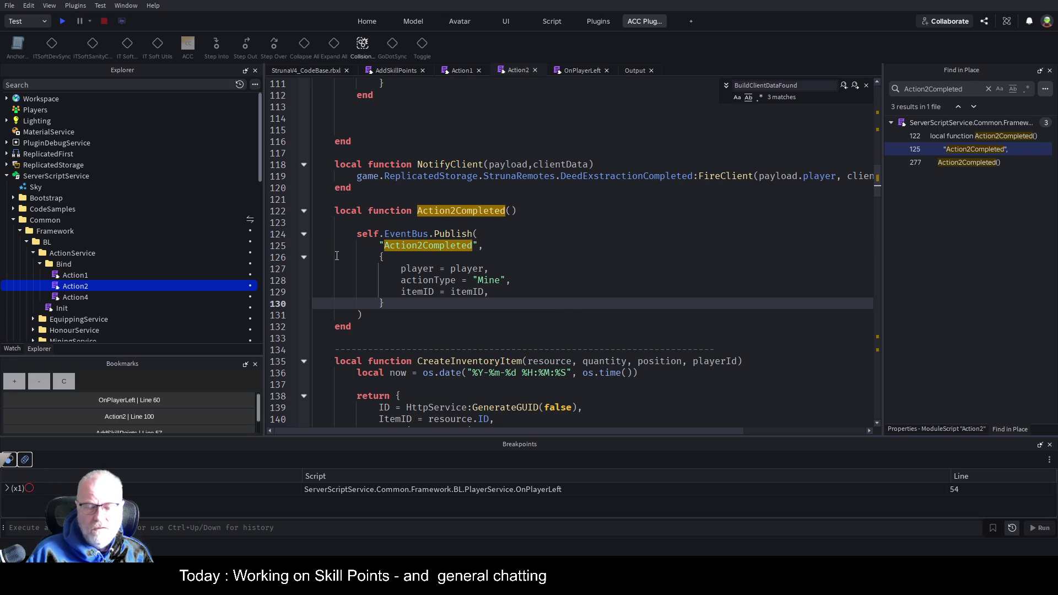
pyautogui.click(615, 219)
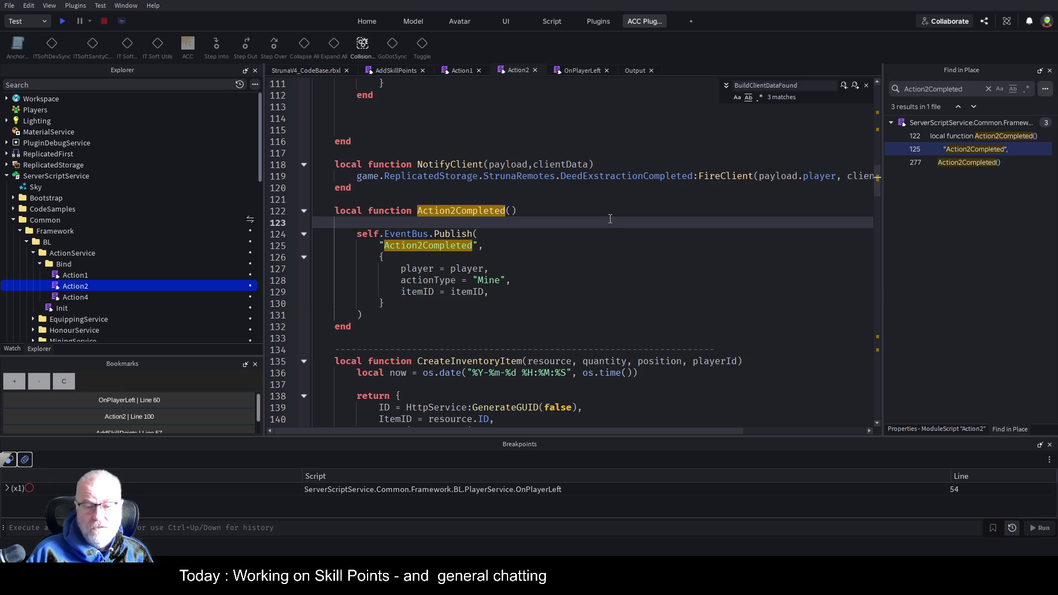
# Step: Scroll down to the warn(self) line 191 inside Perform
pyautogui.scroll(-2, 565, 255)
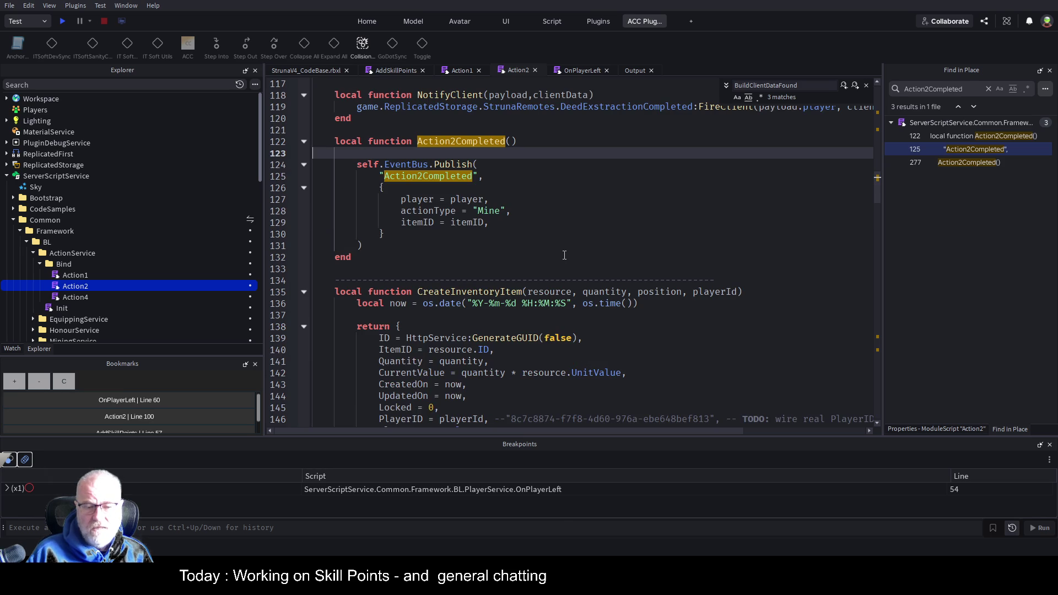
pyautogui.scroll(-3, 564, 256)
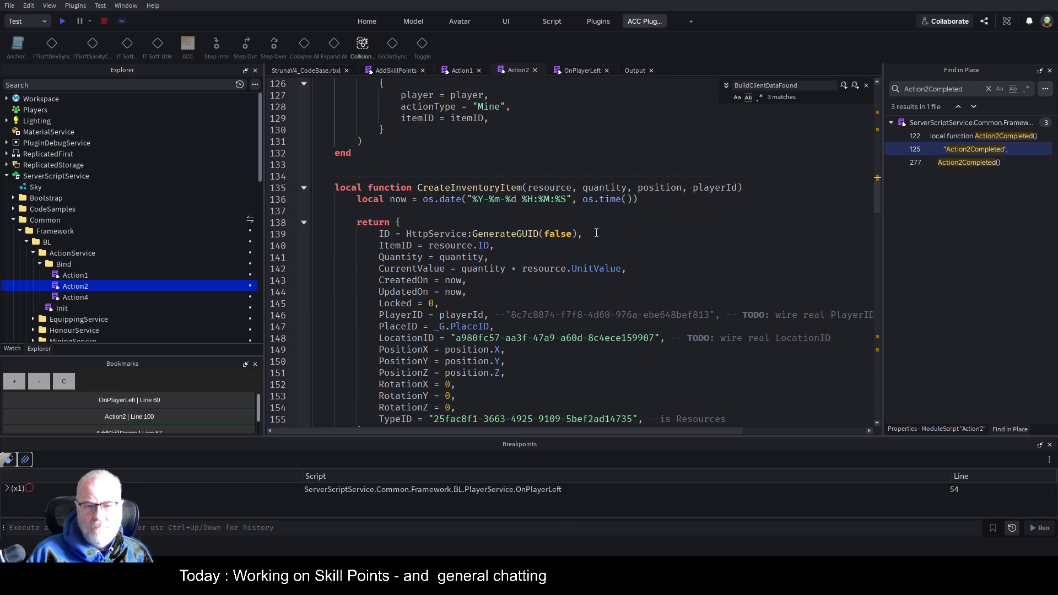
pyautogui.scroll(-4, 571, 265)
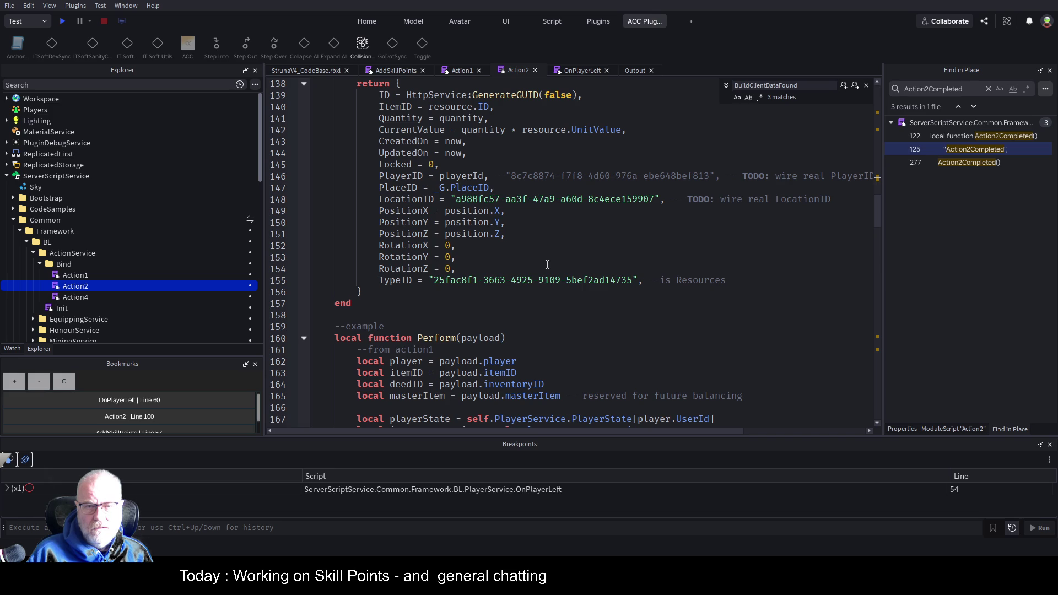
pyautogui.scroll(-9, 455, 298)
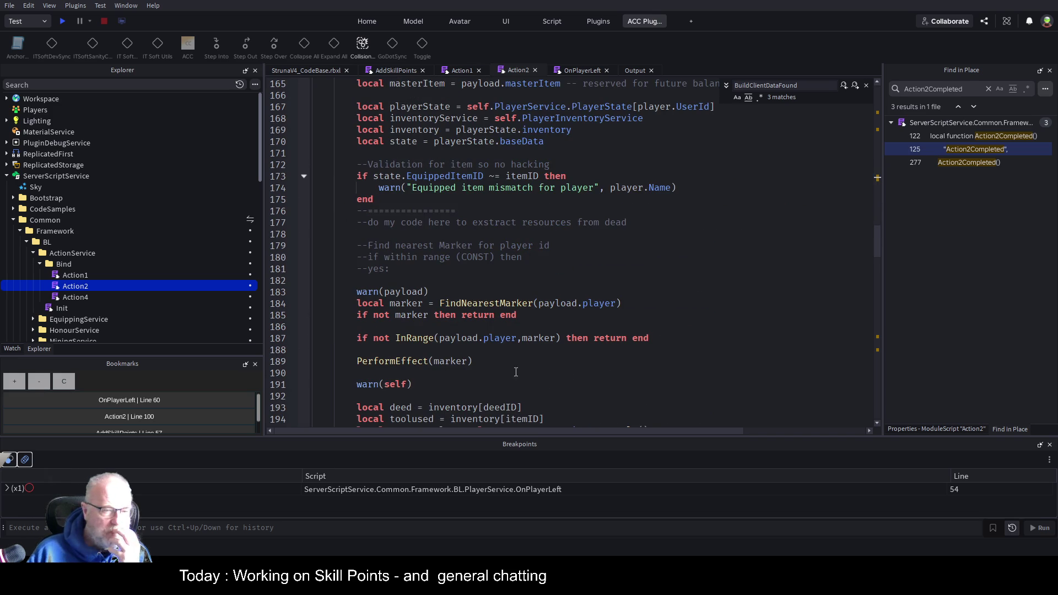
pyautogui.scroll(-3, 545, 364)
pyautogui.scroll(-2, 531, 308)
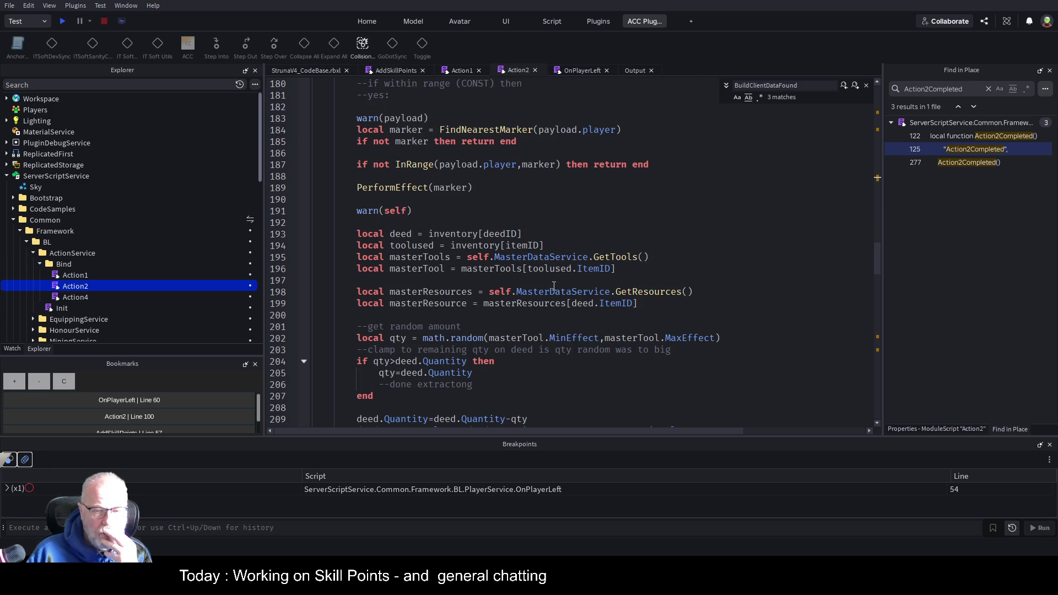
pyautogui.click(357, 211)
# Step: Comment out warn(self) on line 191 and select SaveInventory on line 236
pyautogui.write('--')
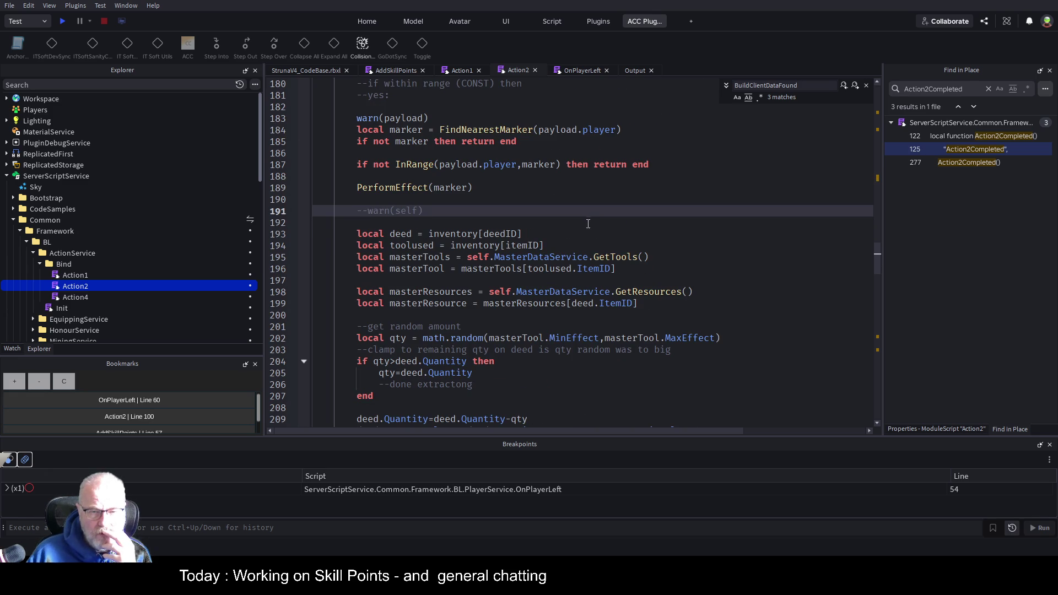
pyautogui.click(583, 226)
pyautogui.scroll(-7, 623, 279)
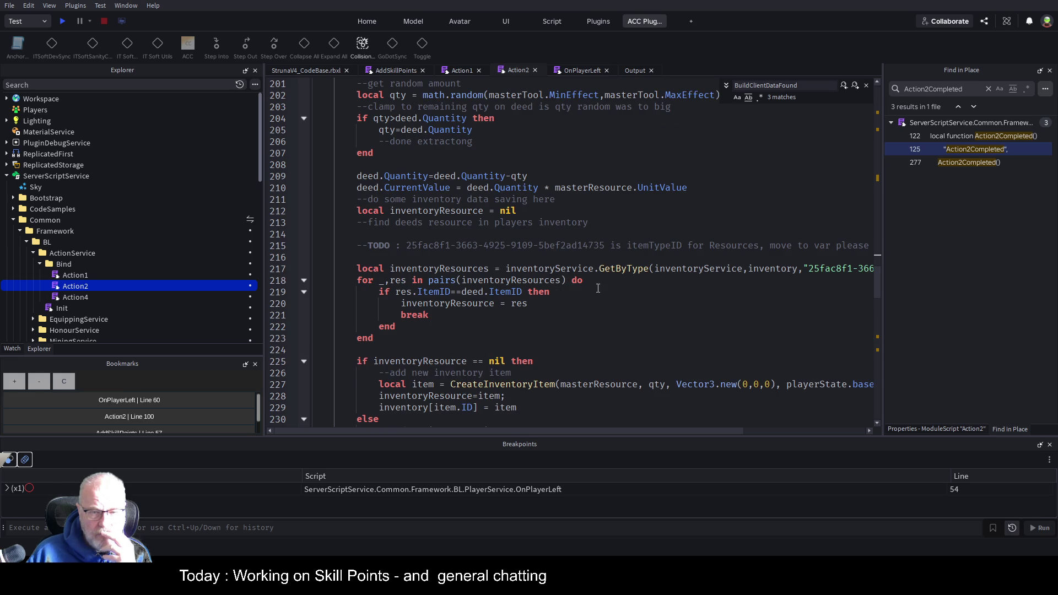
pyautogui.scroll(-3, 599, 288)
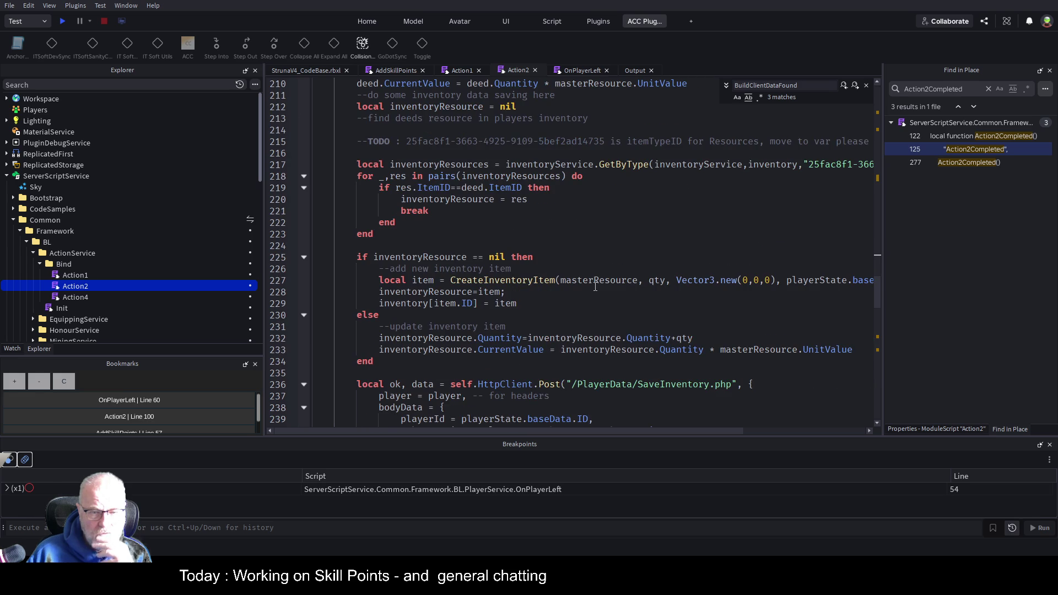
pyautogui.click(529, 281)
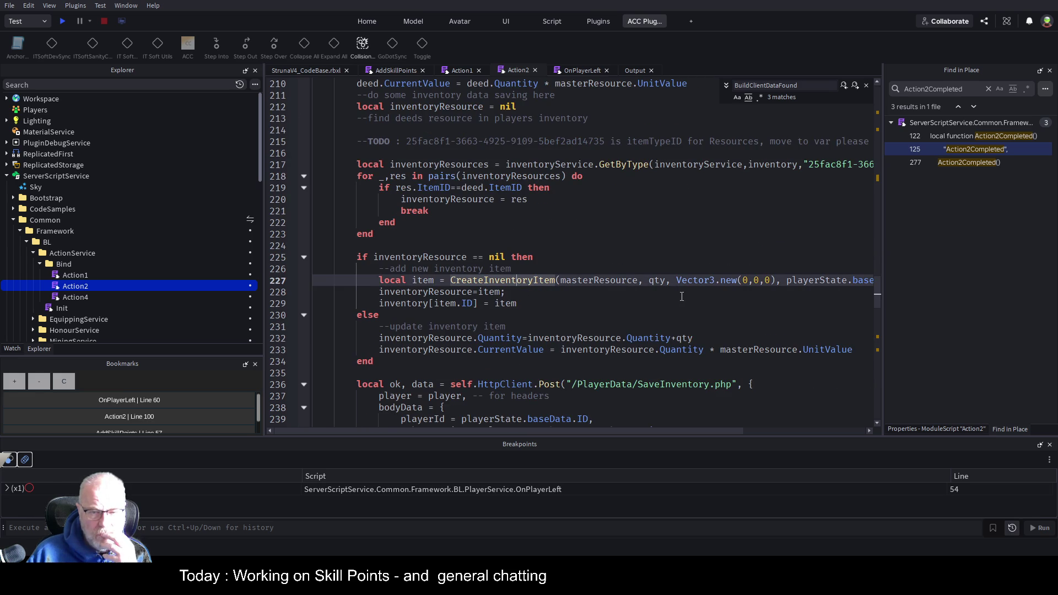
pyautogui.scroll(-2, 682, 297)
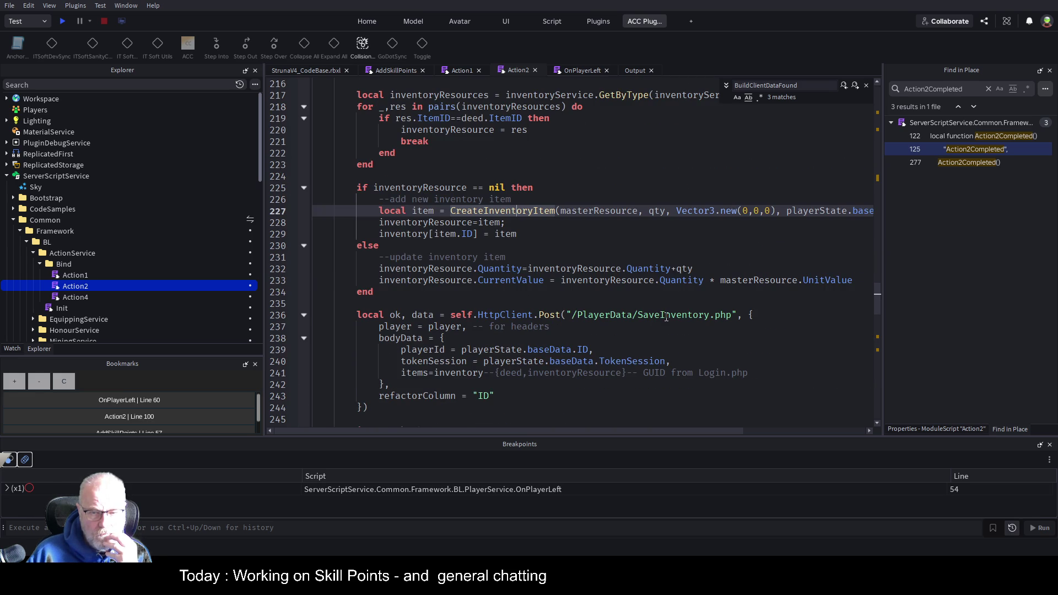
pyautogui.doubleClick(666, 316)
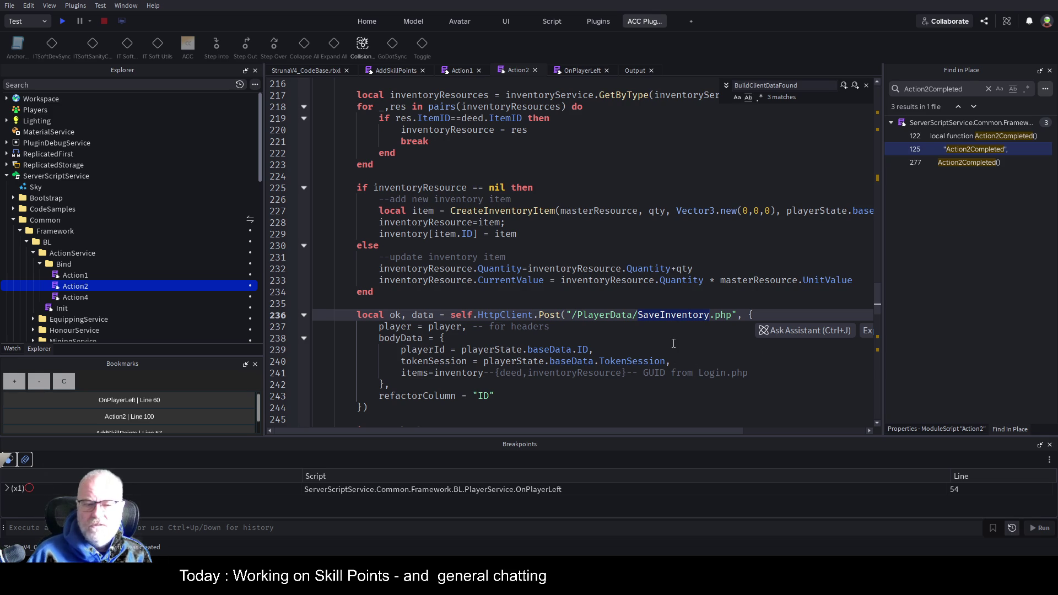
# Step: Review the SaveInventory request lines 238–250, then switch to the Action1 script
pyautogui.scroll(-3, 555, 282)
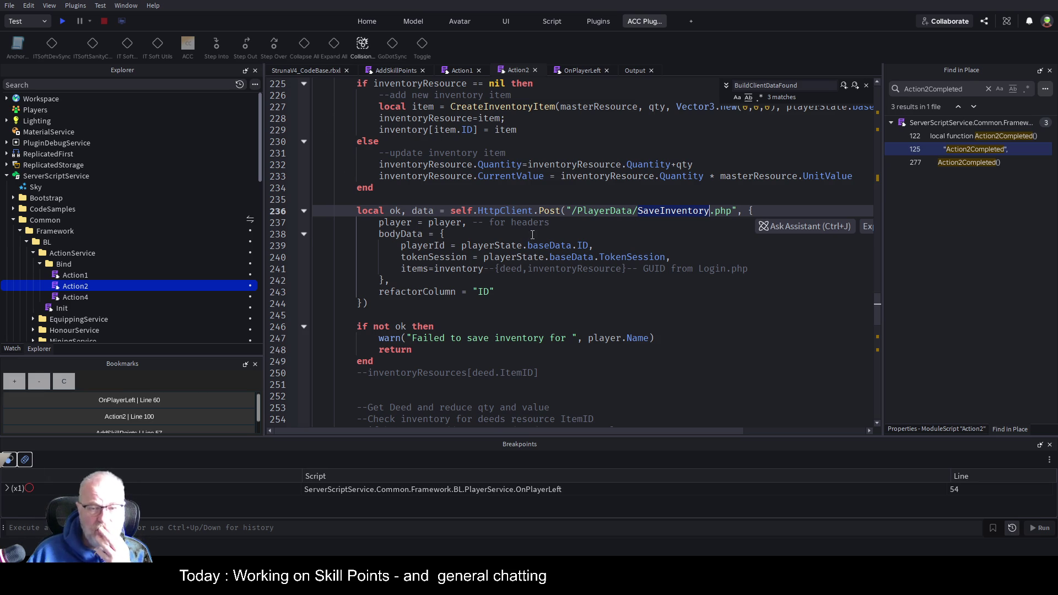
pyautogui.click(531, 235)
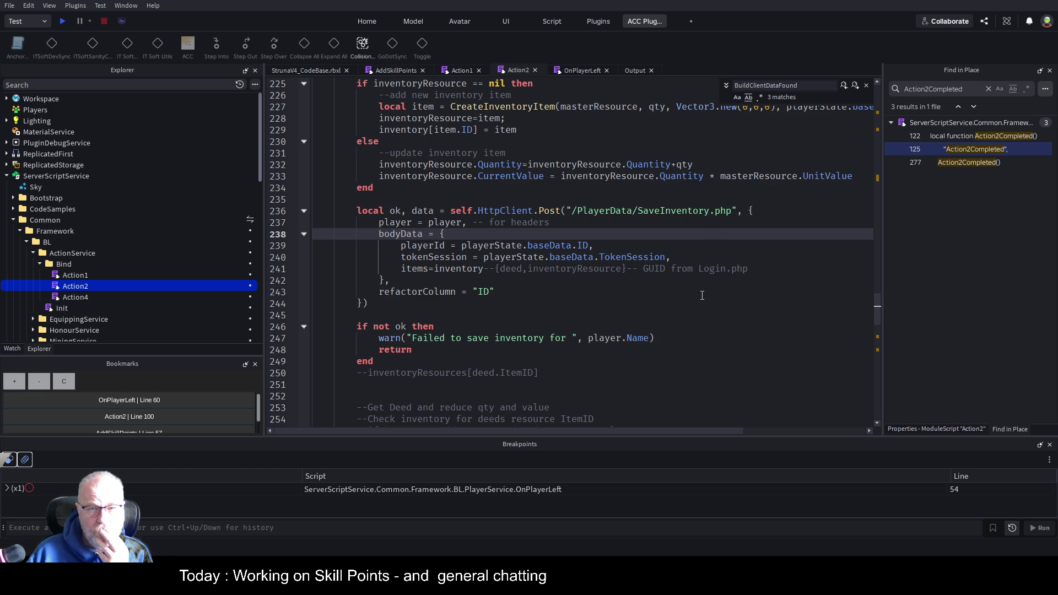
pyautogui.click(653, 292)
pyautogui.click(737, 377)
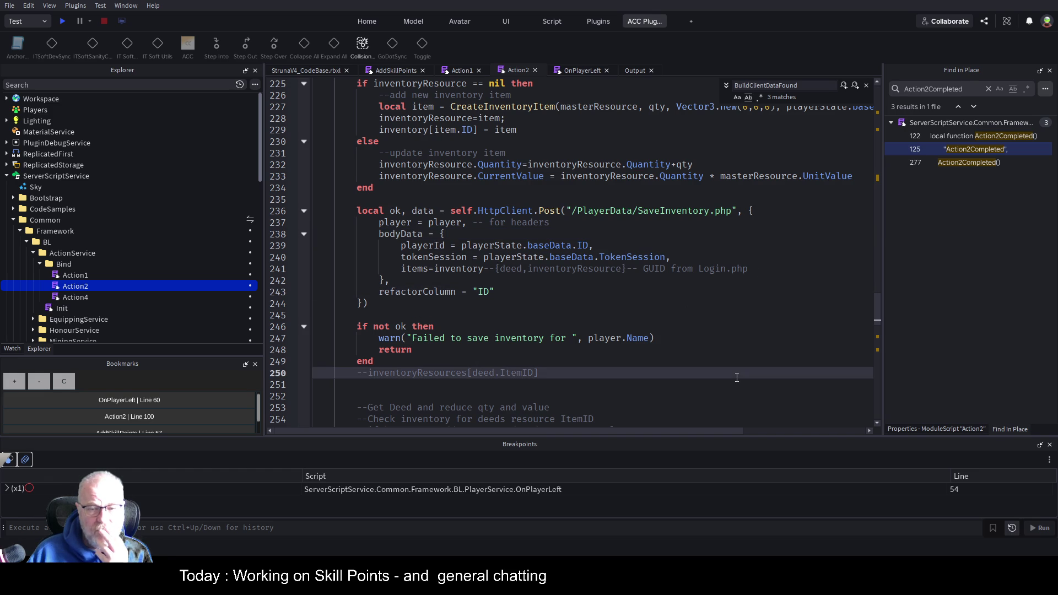
pyautogui.click(772, 316)
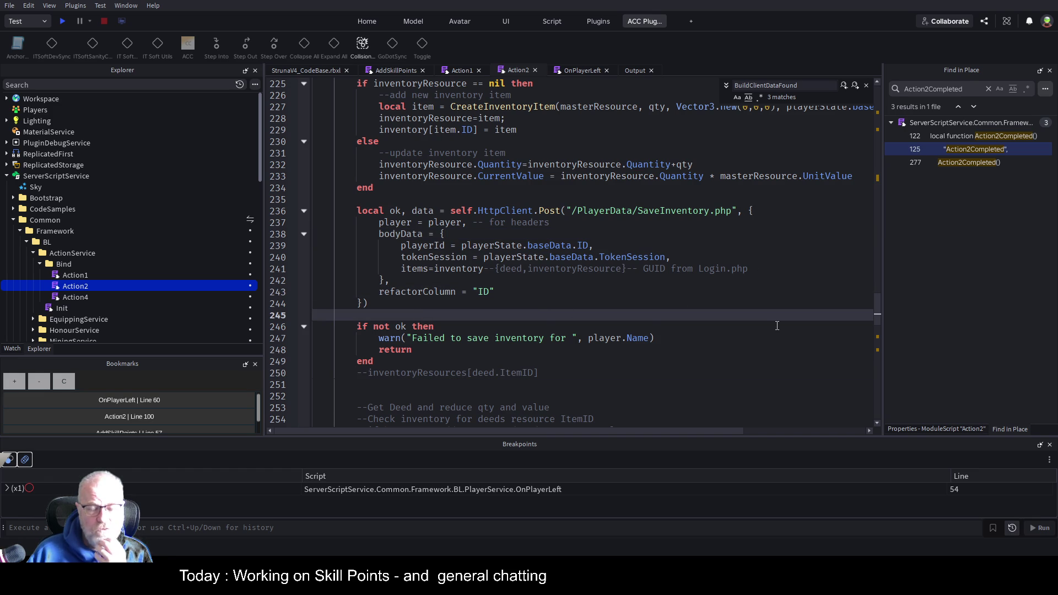
pyautogui.click(457, 70)
# Step: Look over the Action1 handler code around lines 444–456
pyautogui.click(574, 187)
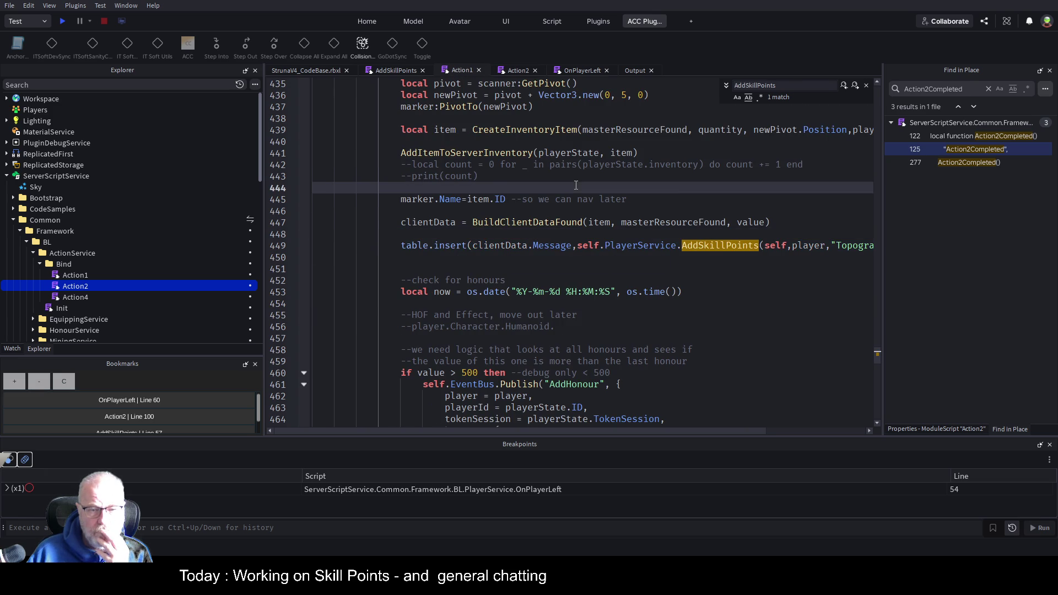
pyautogui.scroll(-14, 565, 287)
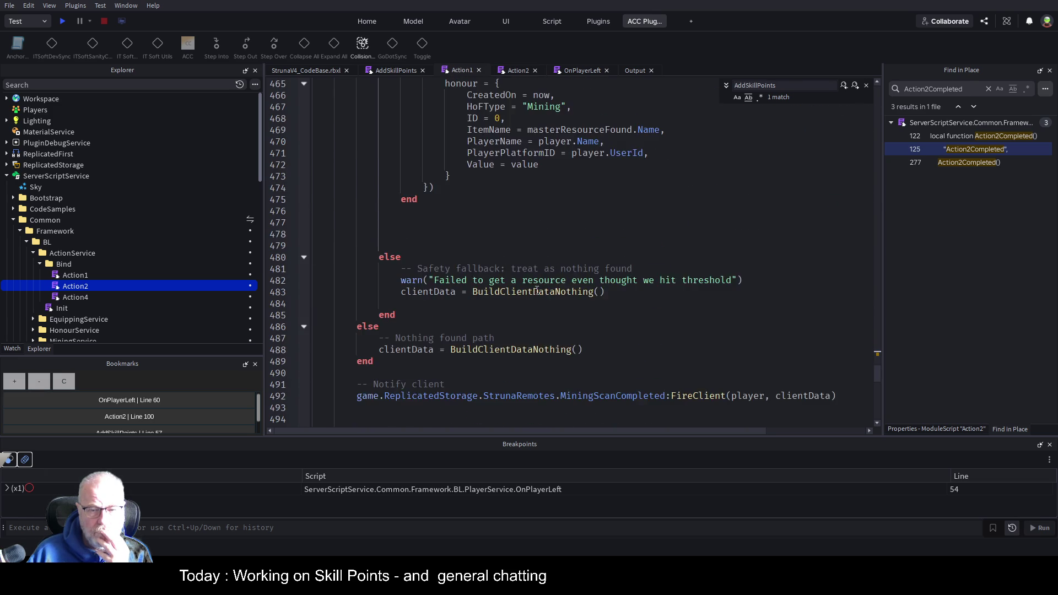
pyautogui.scroll(-10, 537, 287)
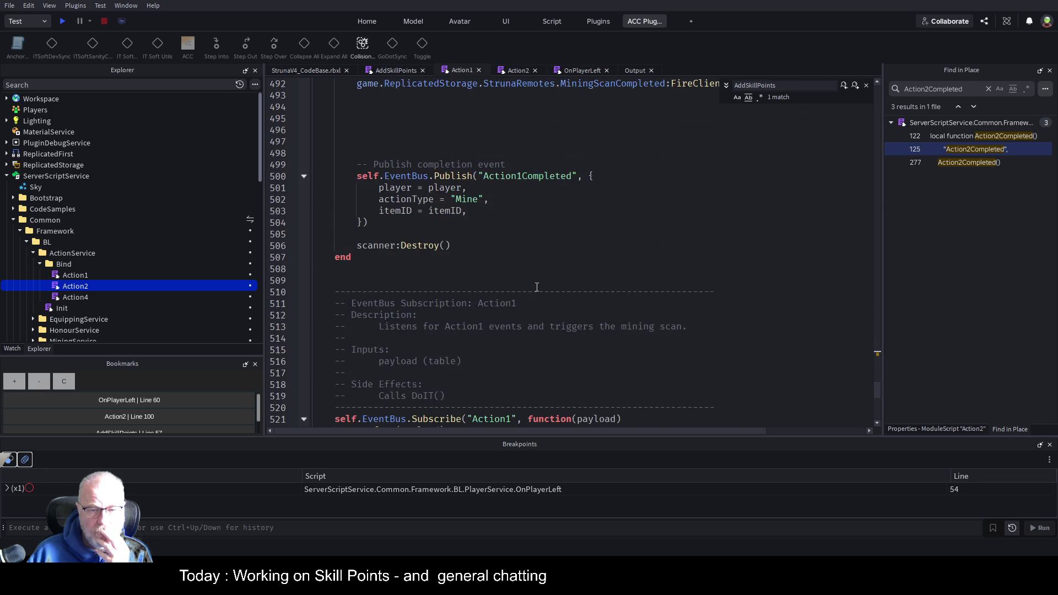
pyautogui.scroll(20, 537, 287)
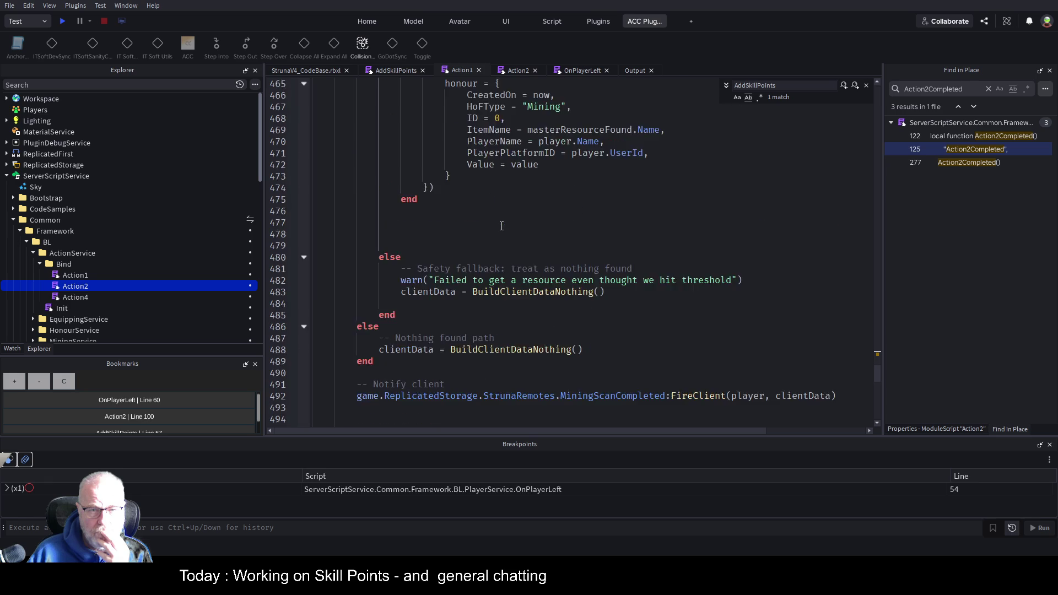
pyautogui.scroll(4, 500, 226)
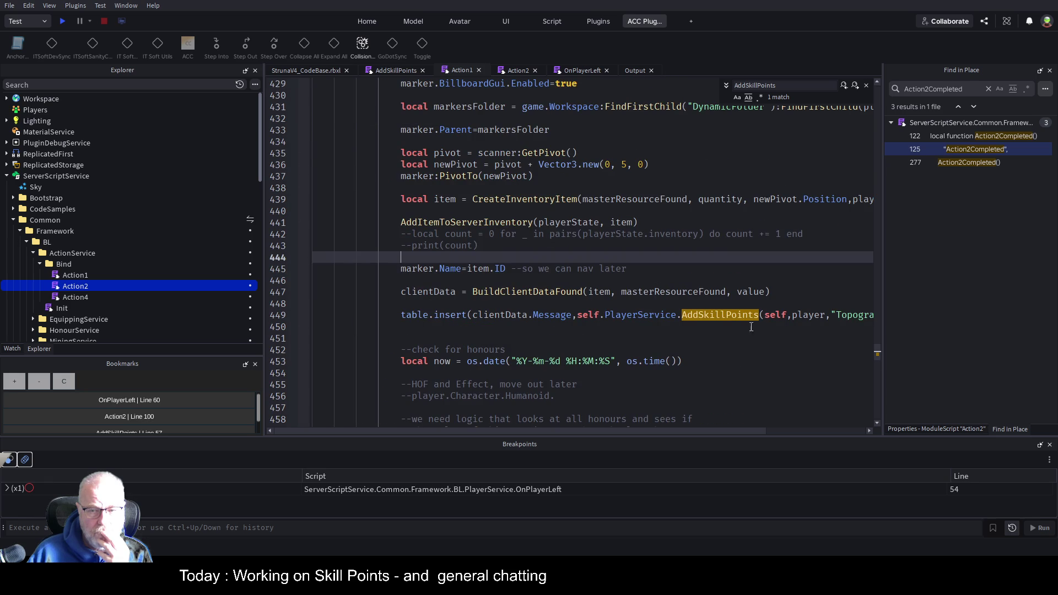
pyautogui.click(736, 397)
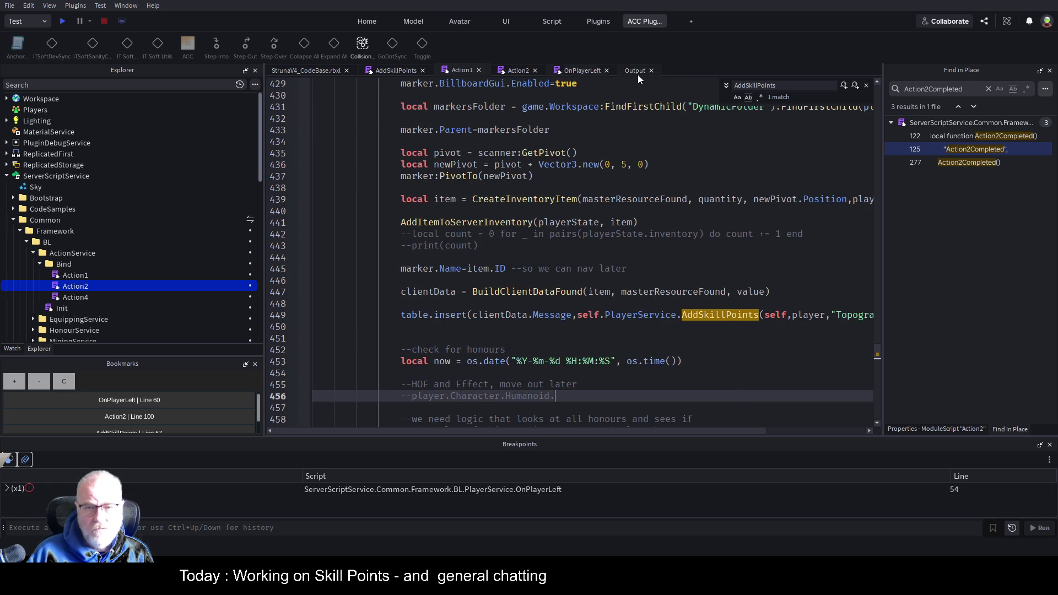
pyautogui.scroll(3, 600, 95)
# Step: Search Action1 for the SaveInventory.php endpoint taken from Action2's request URL
pyautogui.click(518, 70)
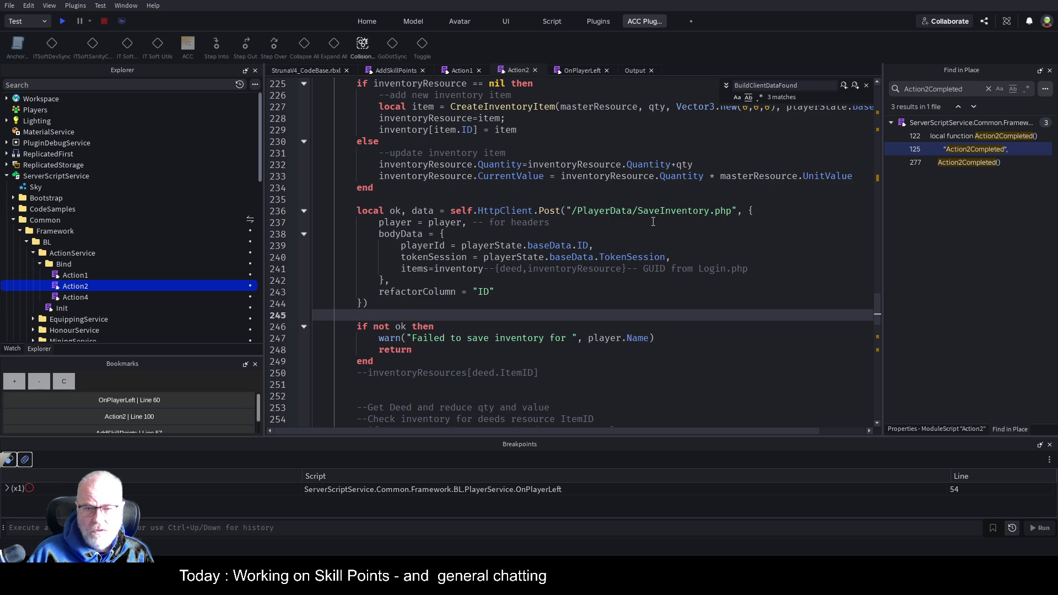
pyautogui.doubleClick(675, 211)
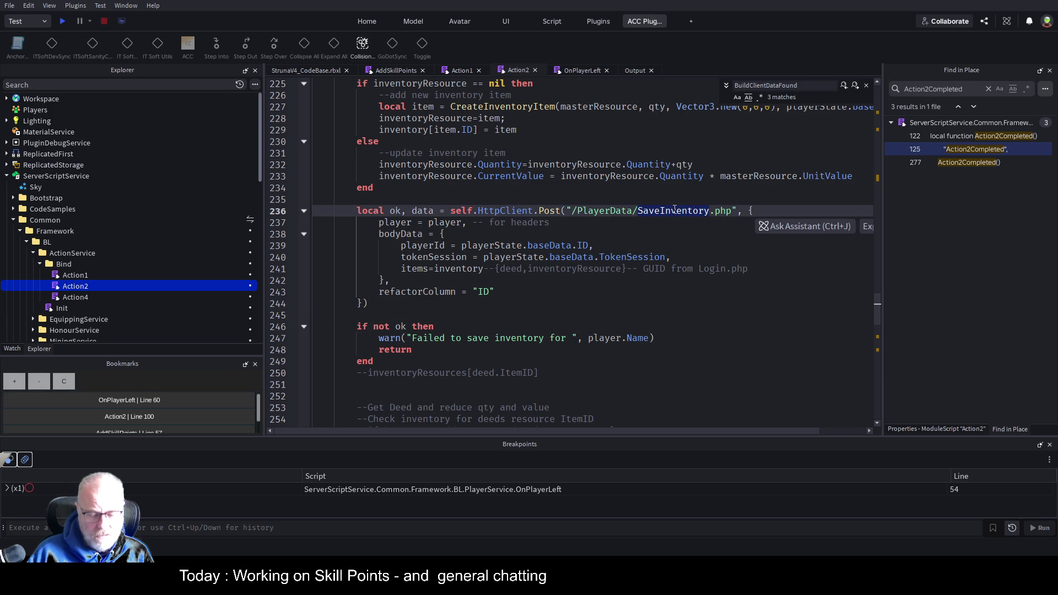
pyautogui.moveTo(638, 212); pyautogui.dragTo(730, 214)
pyautogui.hotkey('ctrl', 'c')
pyautogui.click(462, 70)
pyautogui.click(543, 204)
pyautogui.hotkey('ctrl', 'f')
pyautogui.hotkey('ctrl', 'v')
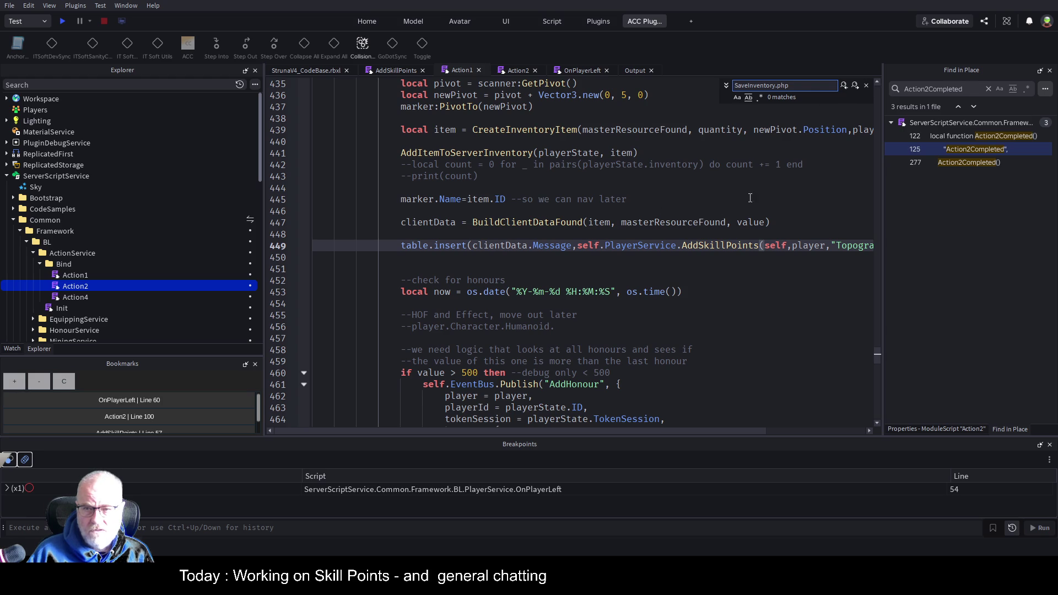
pyautogui.click(724, 211)
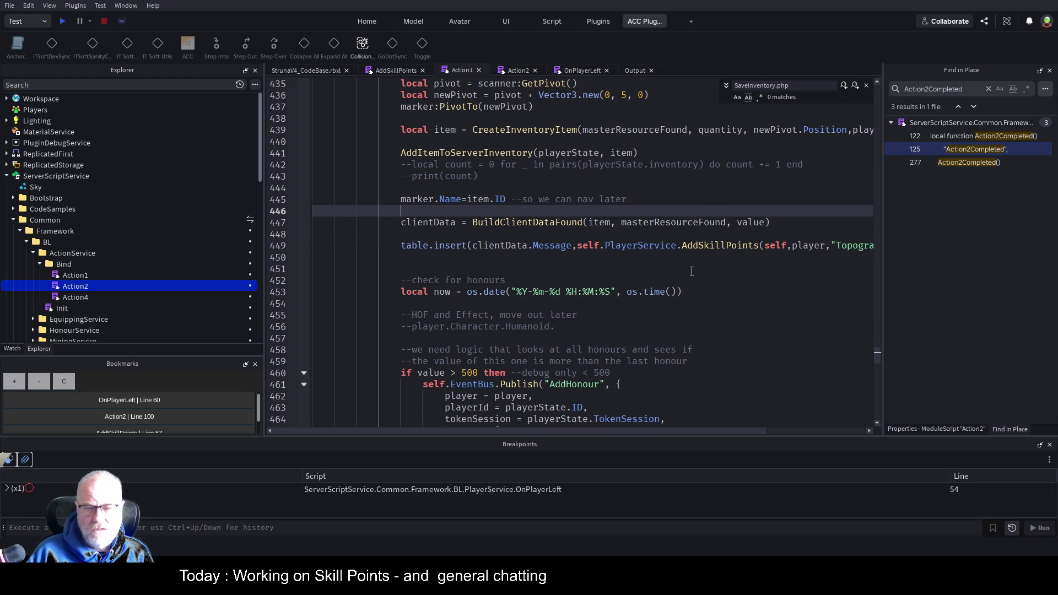
# Step: Locate the AddItemToServerInventory call in Action1 and Action2's SaveInventory request block, lines 236–244
pyautogui.scroll(-8, 692, 271)
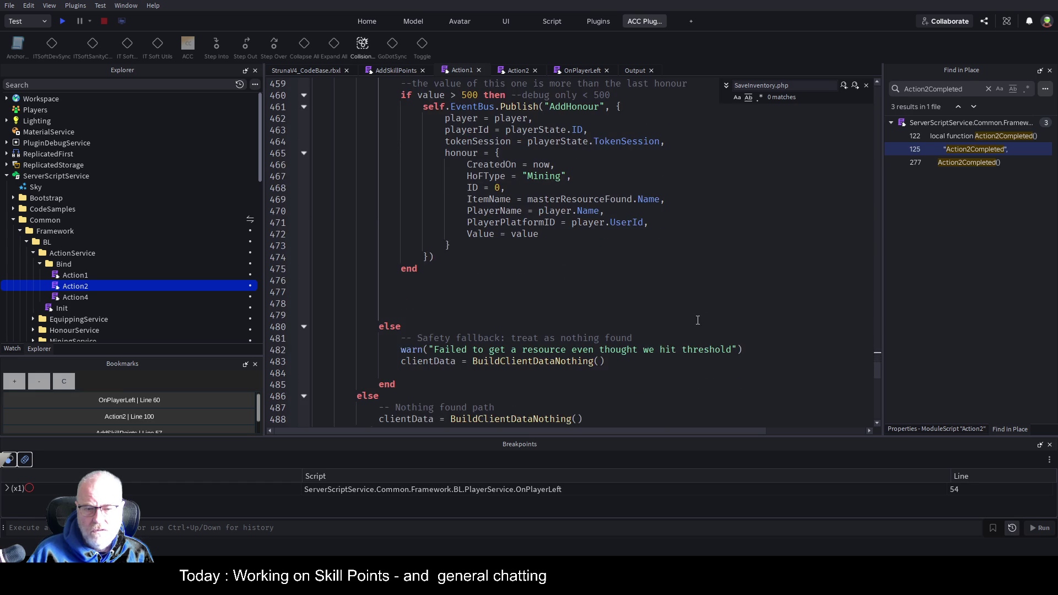
pyautogui.scroll(-3, 698, 320)
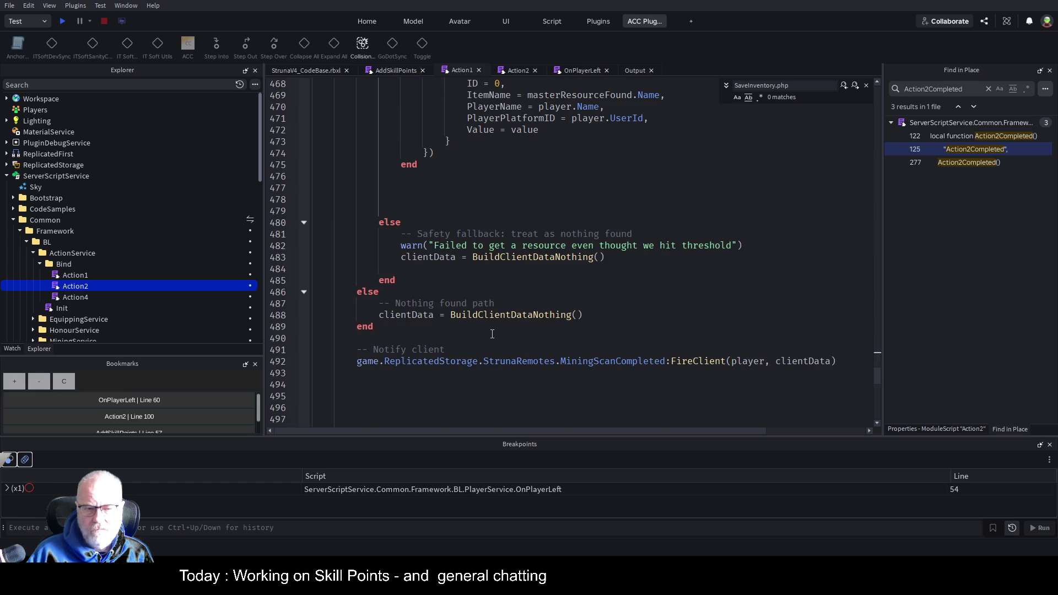
pyautogui.scroll(9, 529, 311)
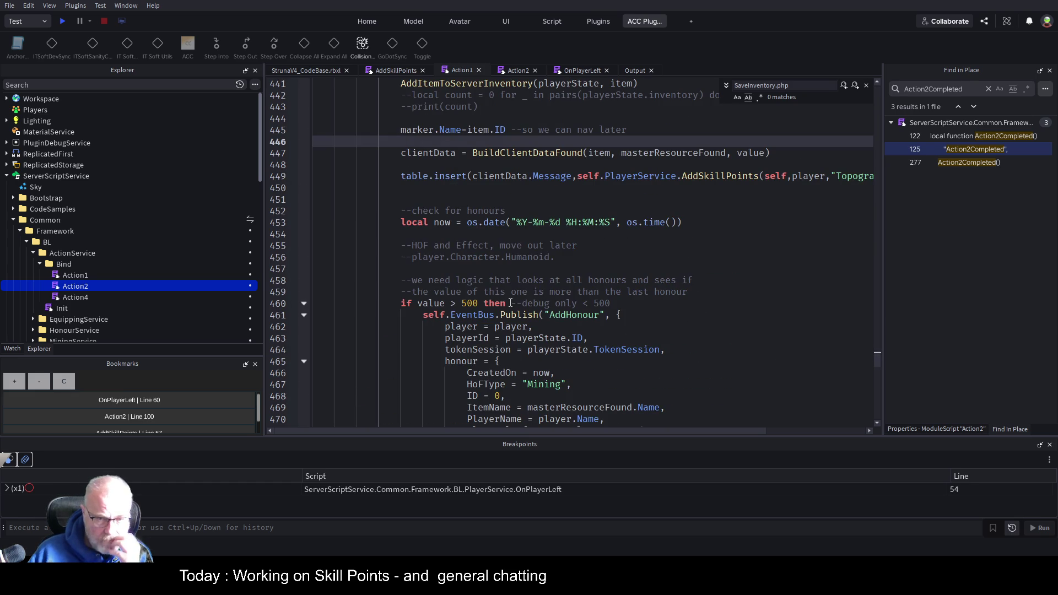
pyautogui.scroll(4, 511, 303)
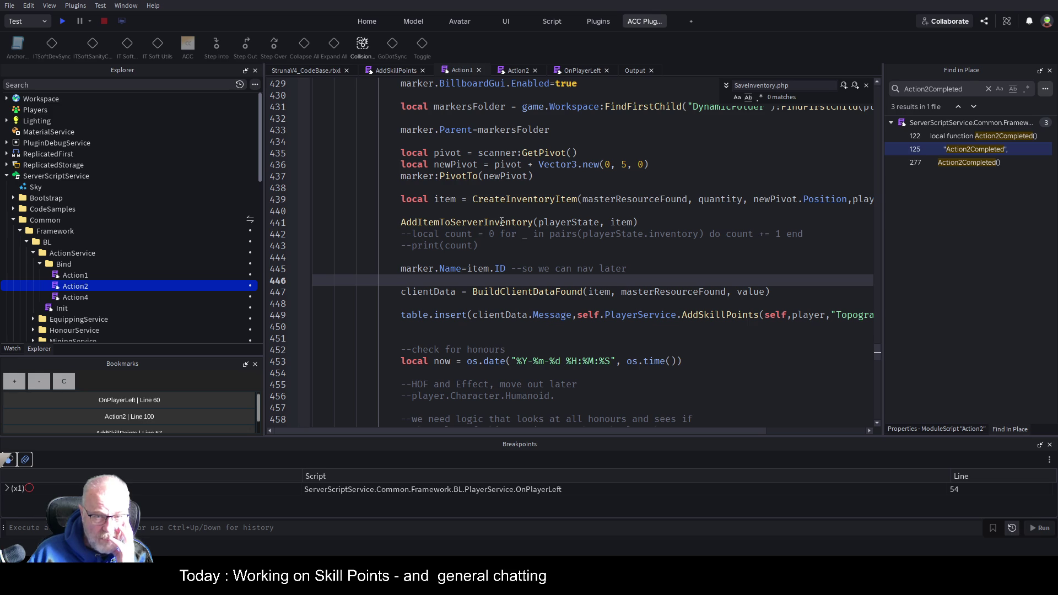
pyautogui.click(827, 372)
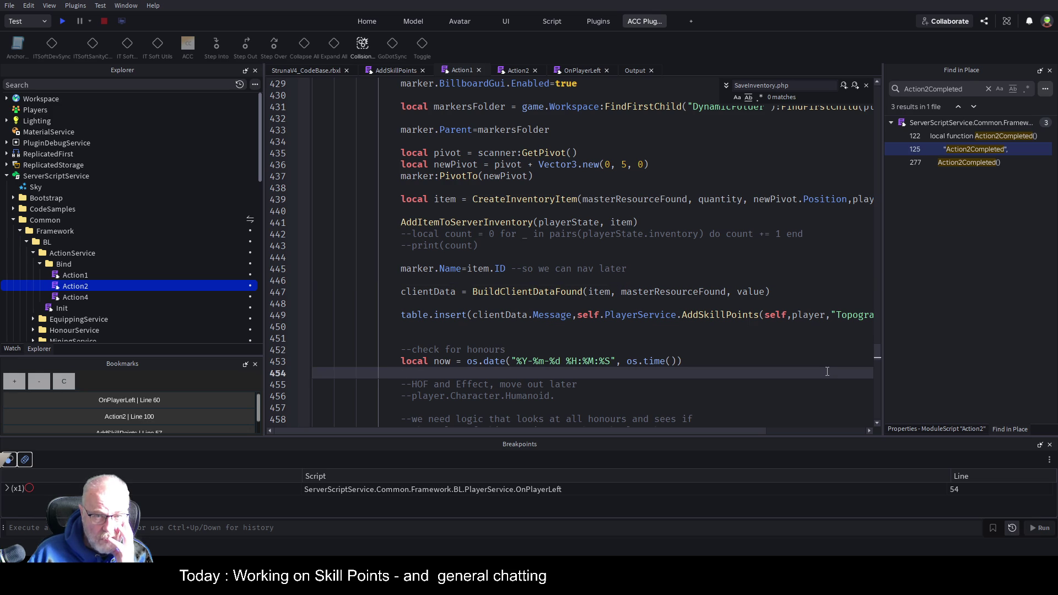
pyautogui.doubleClick(503, 223)
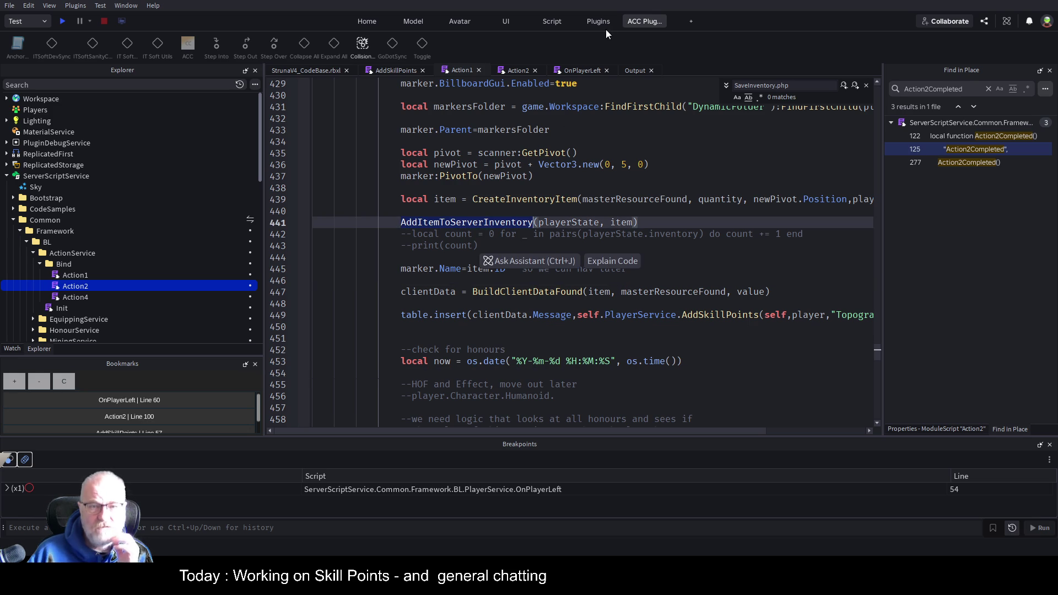
pyautogui.click(516, 72)
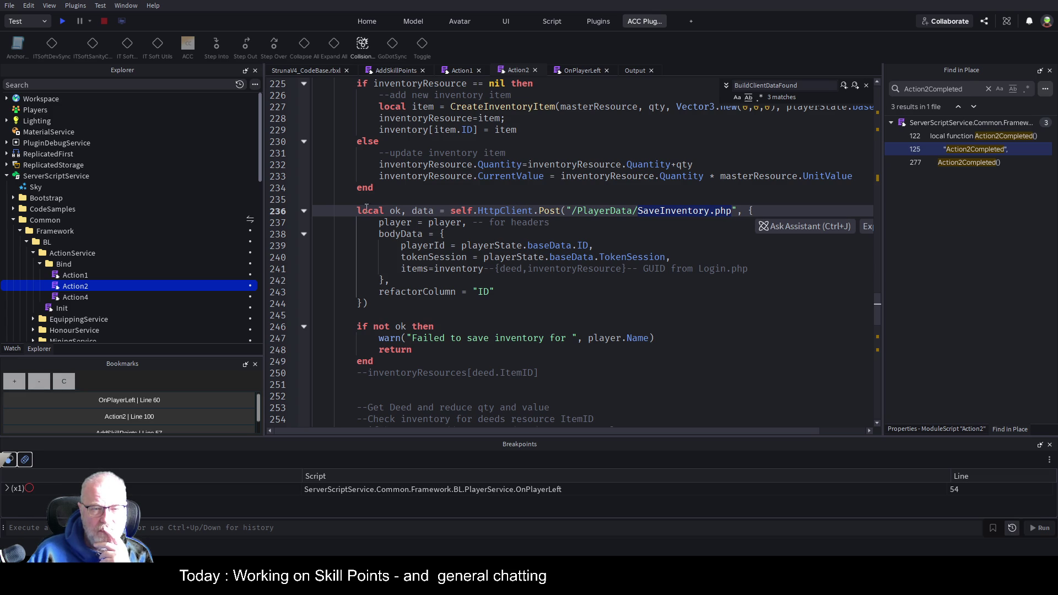
pyautogui.moveTo(378, 305); pyautogui.dragTo(335, 211)
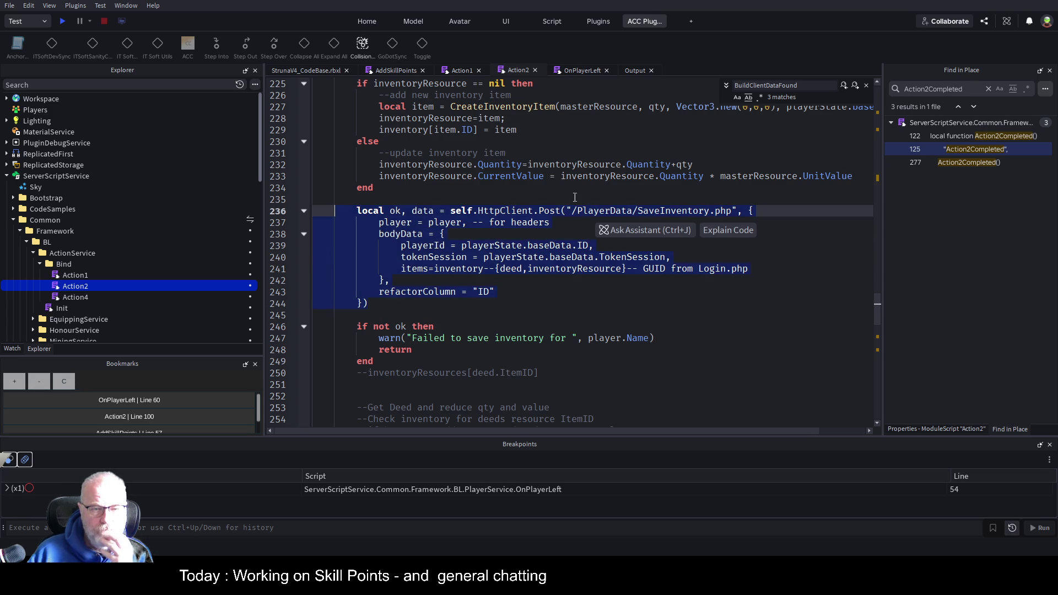
pyautogui.click(411, 211)
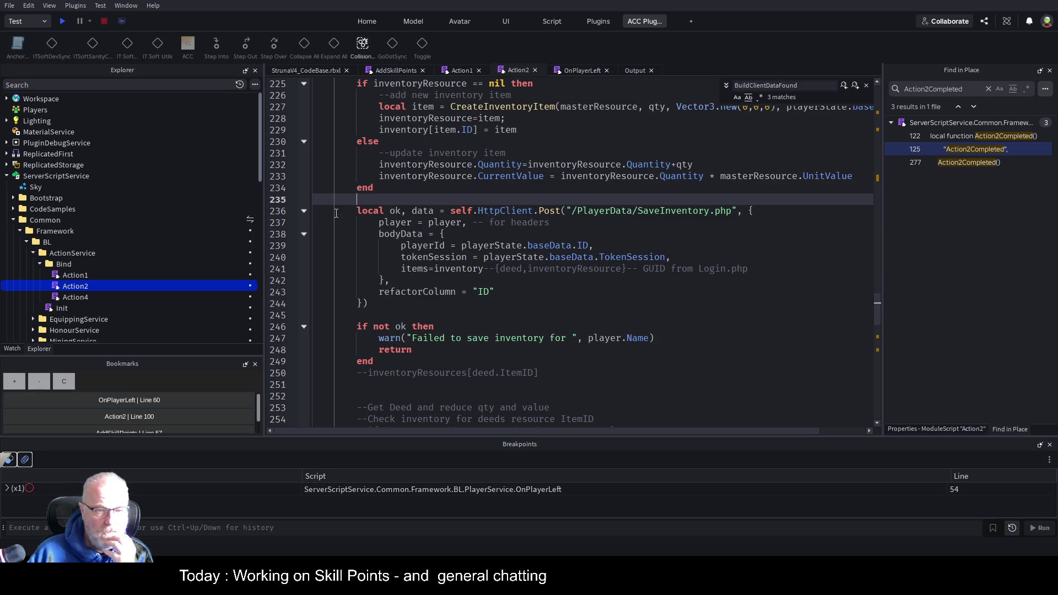
# Step: Clear all bookmarks, then bookmark Action2 line 236 and Action1 line 441
pyautogui.click(63, 381)
pyautogui.click(15, 383)
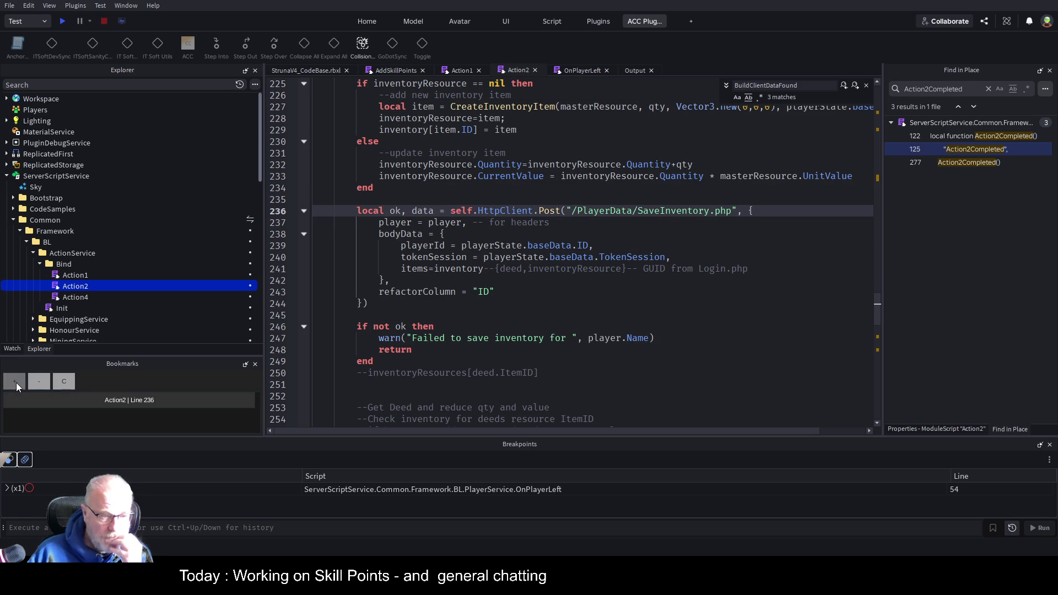
pyautogui.click(460, 70)
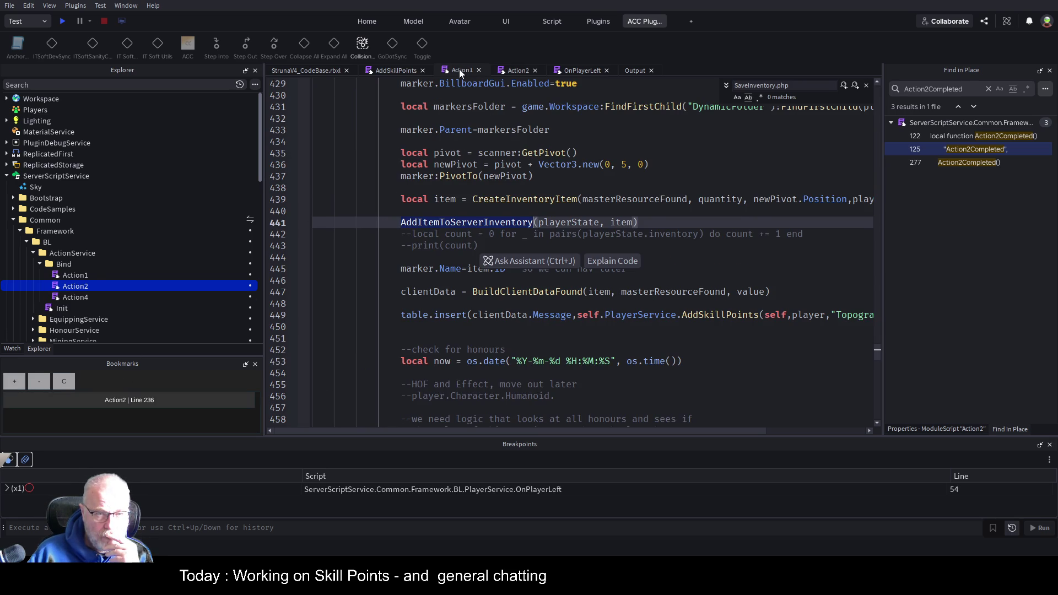
pyautogui.click(355, 221)
pyautogui.click(18, 384)
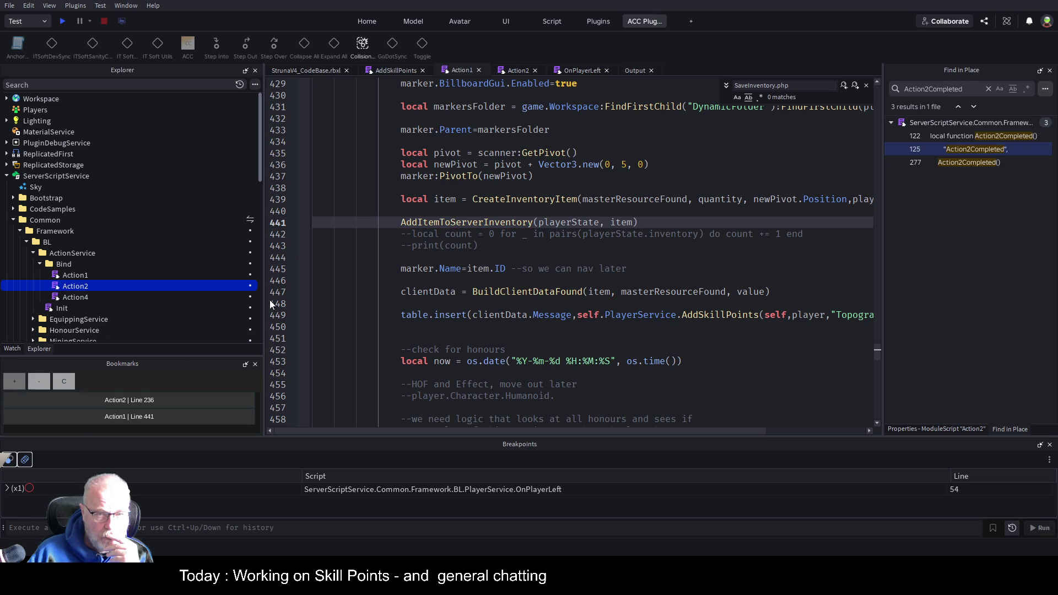
pyautogui.doubleClick(504, 223)
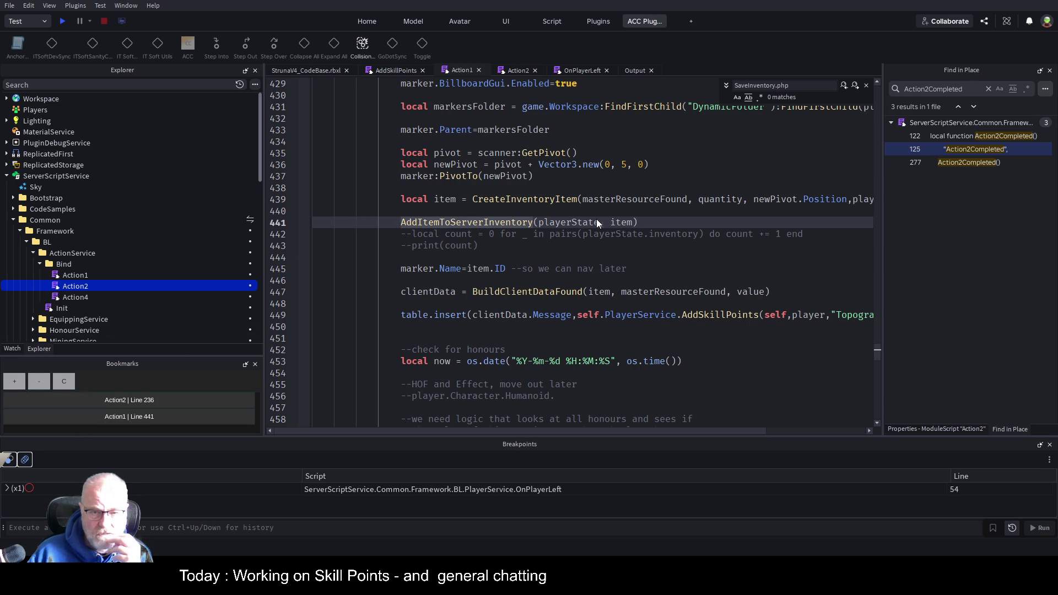
# Step: Comment out warn(item.ID) in the AddItemToServerInventory definition and save the place
pyautogui.press('F12')
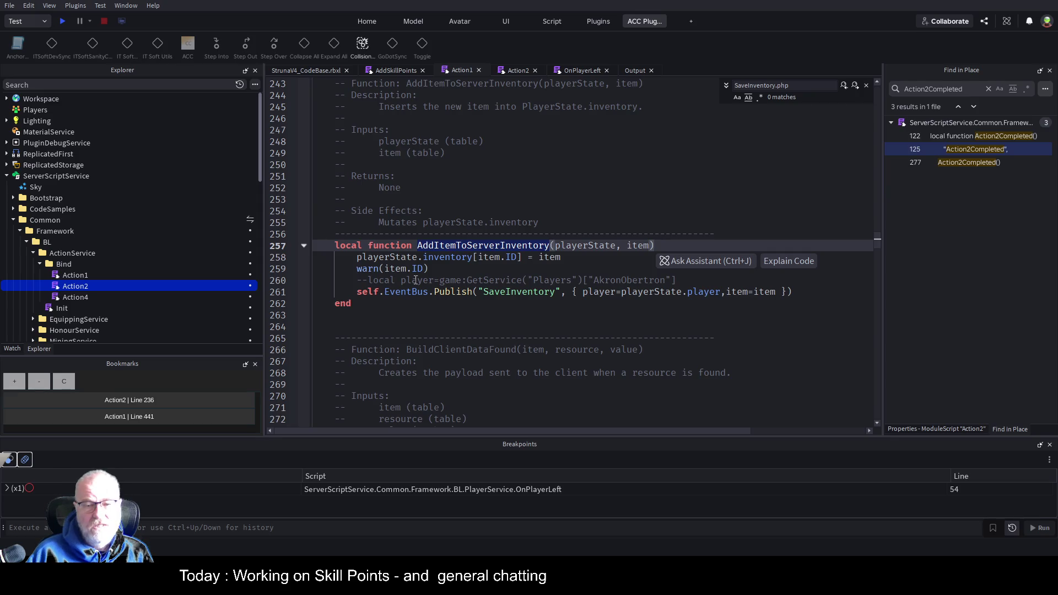
pyautogui.click(364, 268)
pyautogui.write('--')
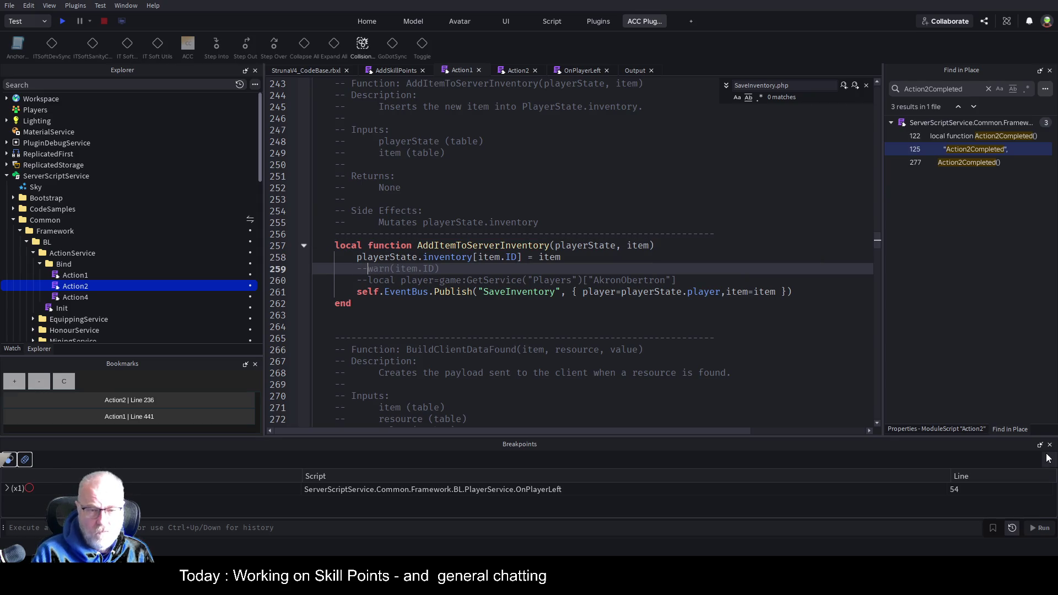
pyautogui.hotkey('ctrl', 's')
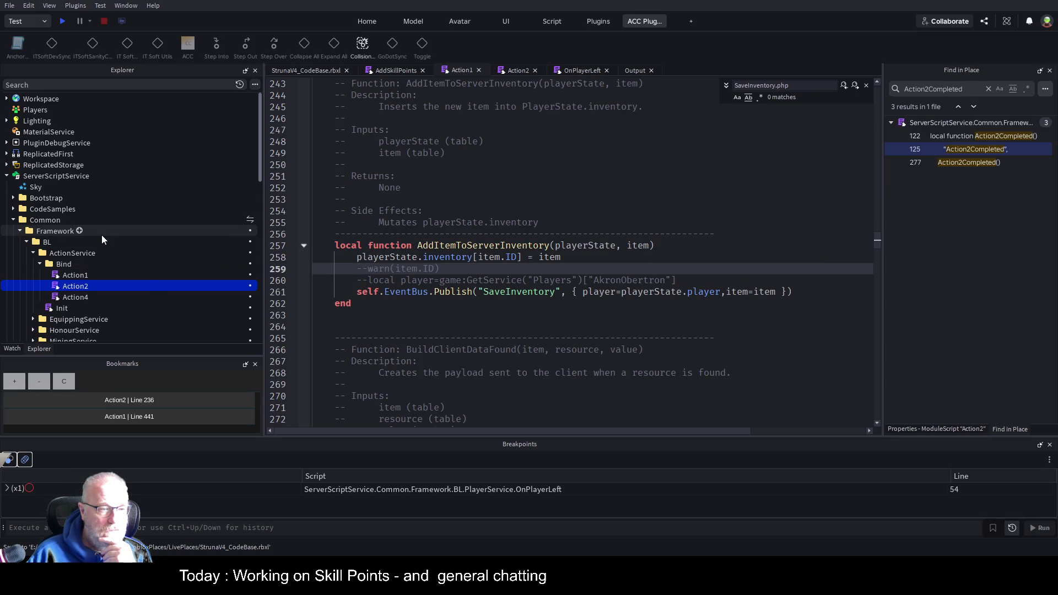
pyautogui.scroll(-3, 102, 235)
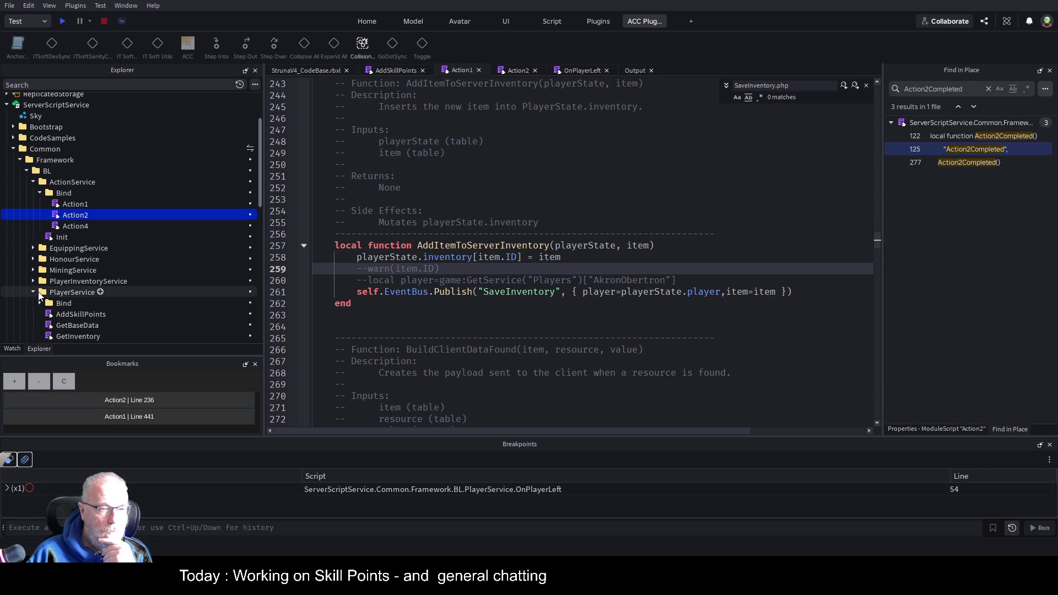
pyautogui.scroll(-5, 77, 244)
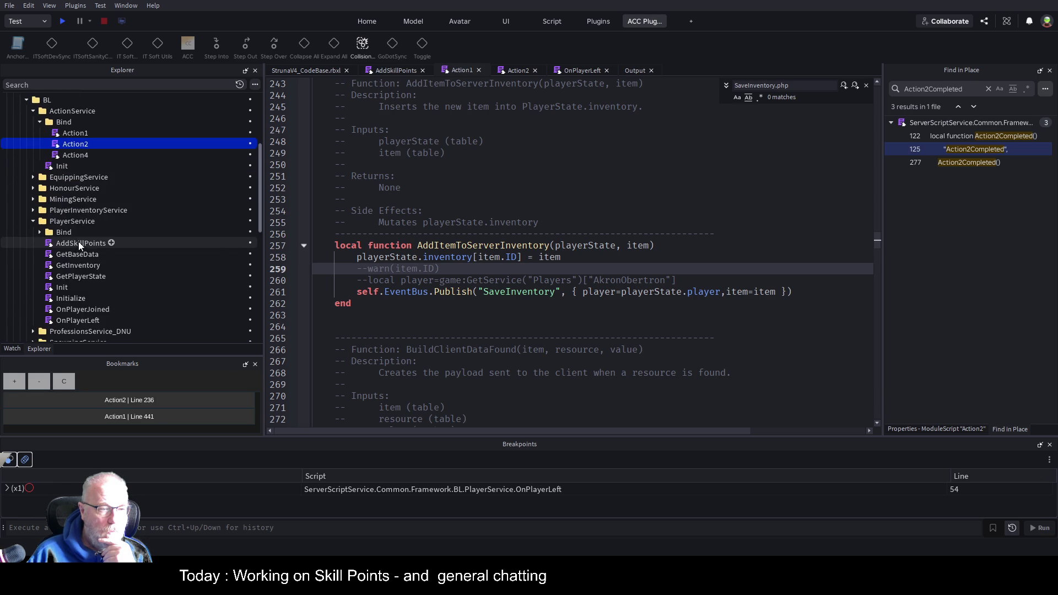
pyautogui.scroll(-2, 78, 241)
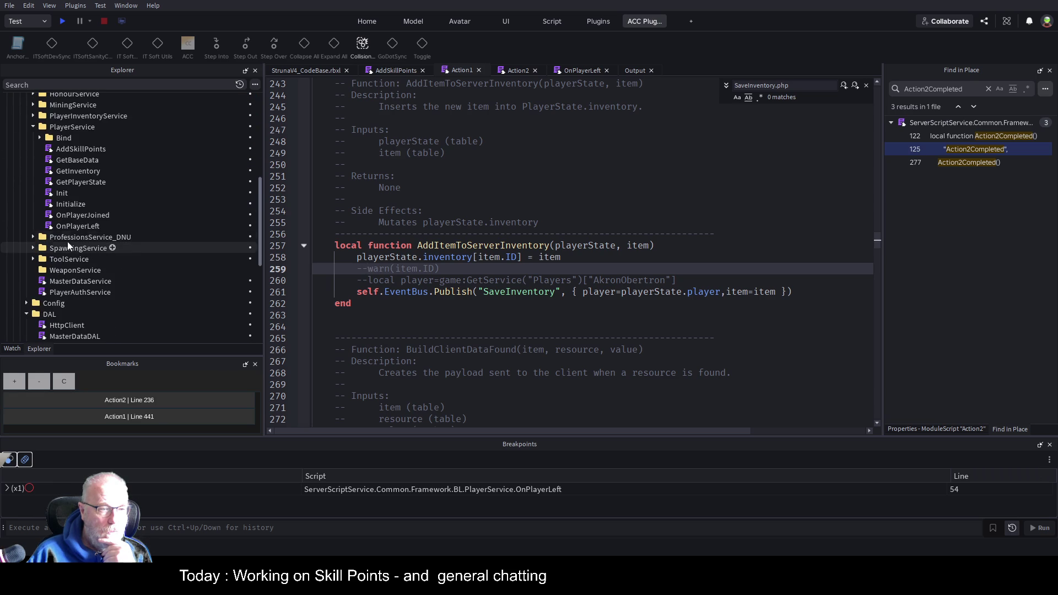
pyautogui.click(33, 237)
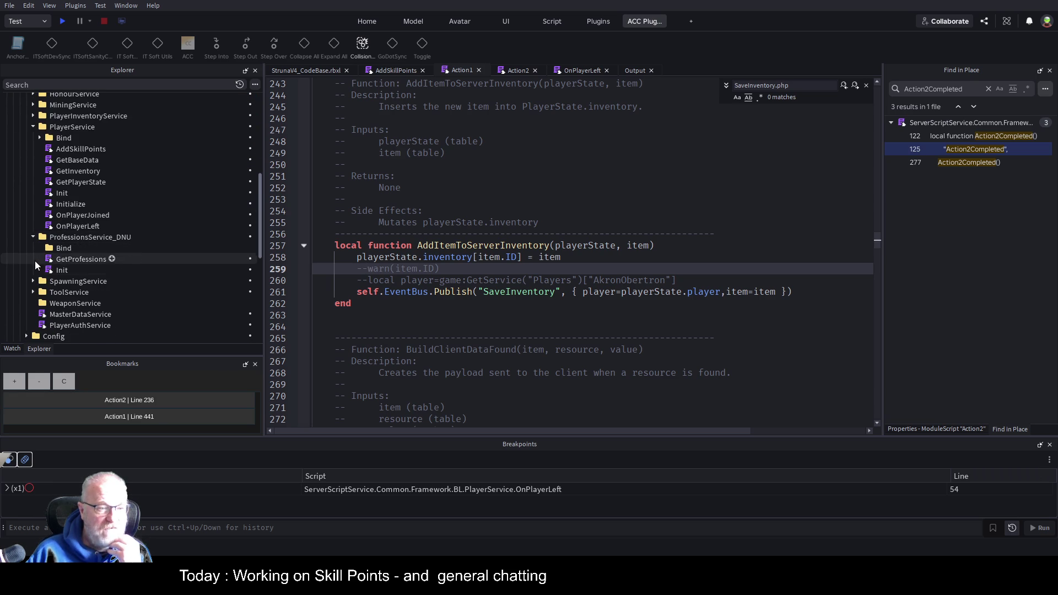
# Step: Open the Init, GetProfessions and AddSkillPoints scripts from ProfessionsService_DNU
pyautogui.doubleClick(56, 270)
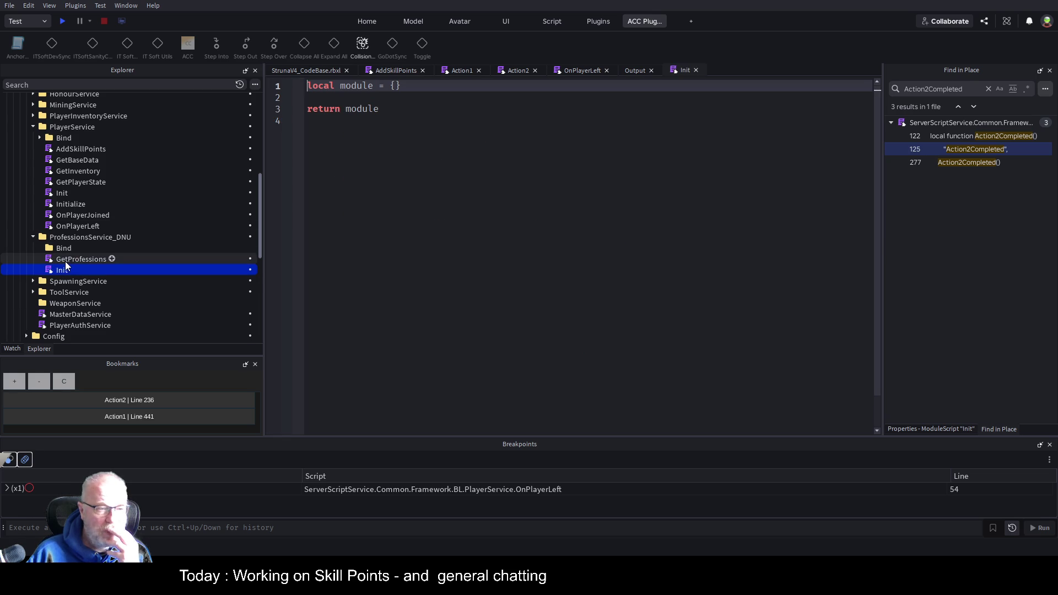
pyautogui.doubleClick(65, 259)
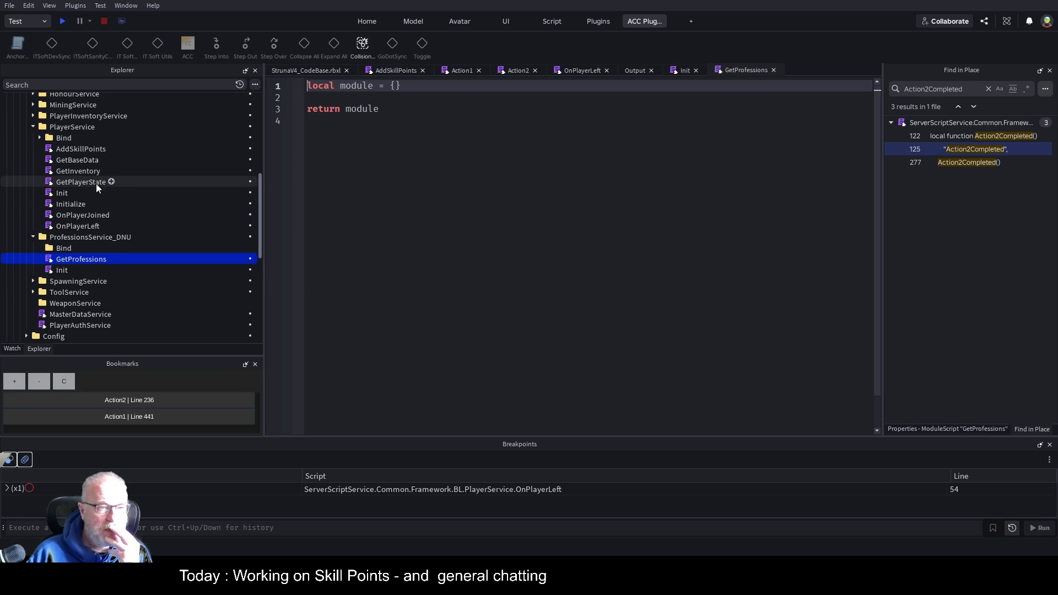
pyautogui.doubleClick(87, 149)
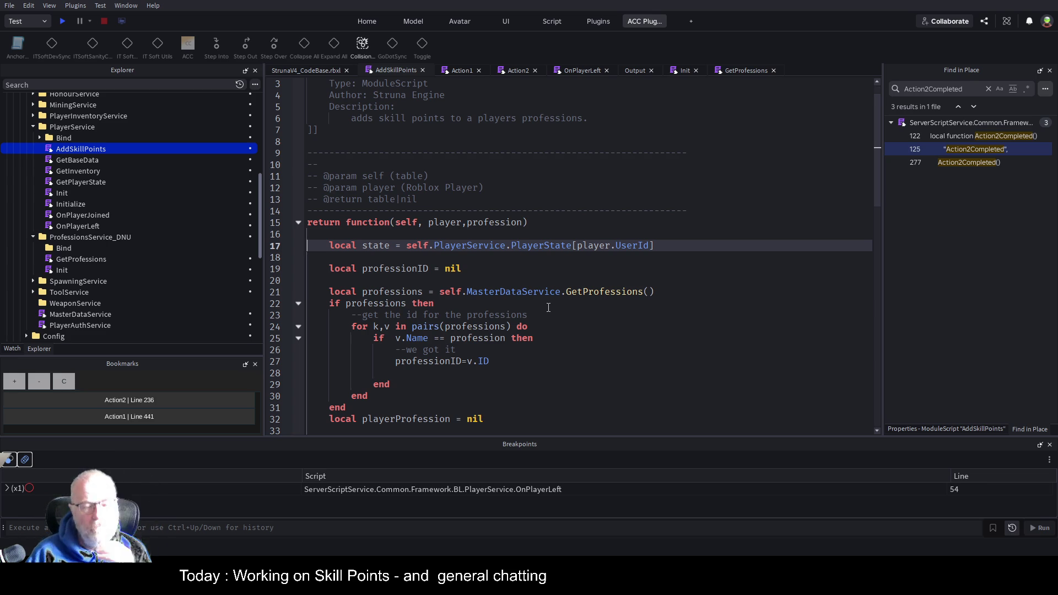
# Step: Select the whole AddItemToServerInventory function in Action1, then return to Action2
pyautogui.click(462, 71)
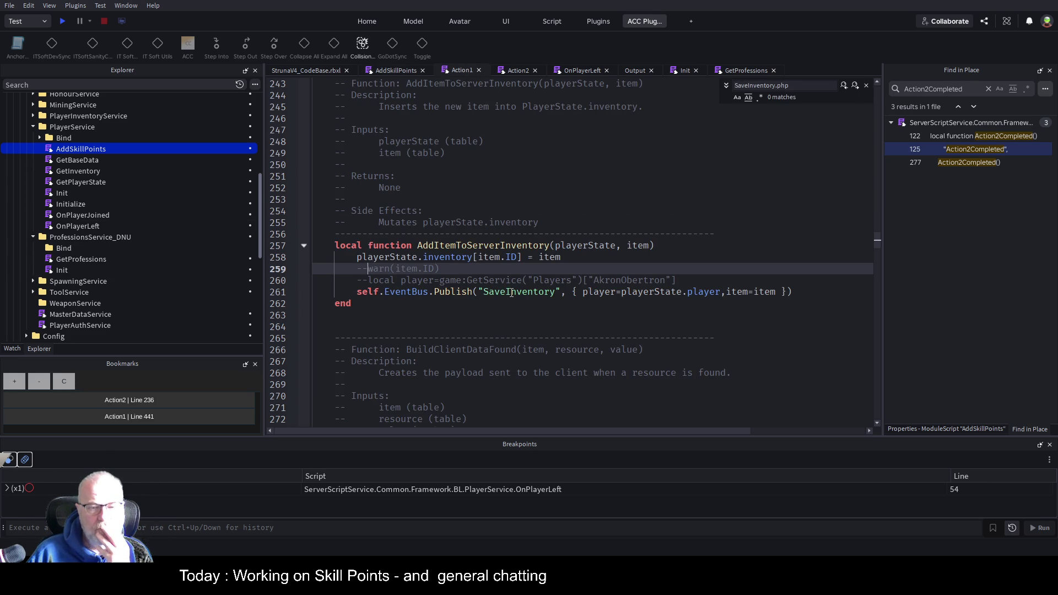
pyautogui.click(473, 291)
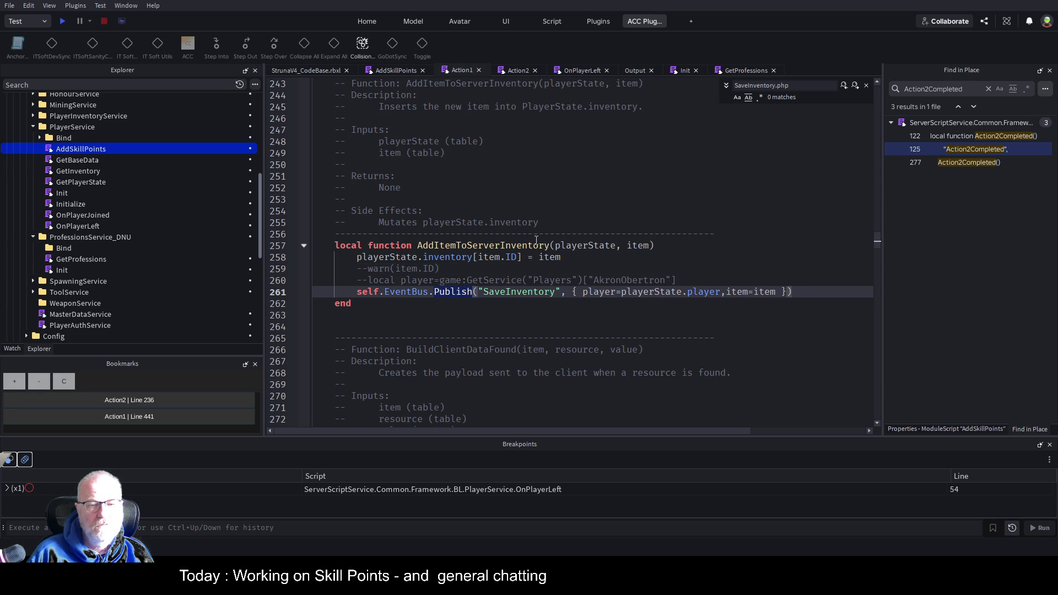
pyautogui.click(718, 275)
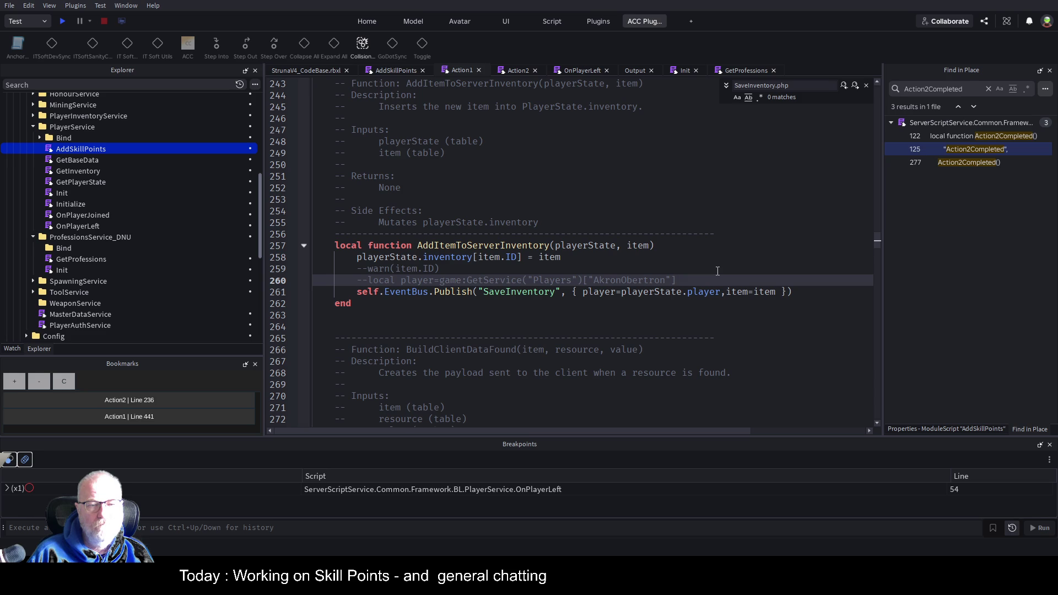
pyautogui.click(514, 72)
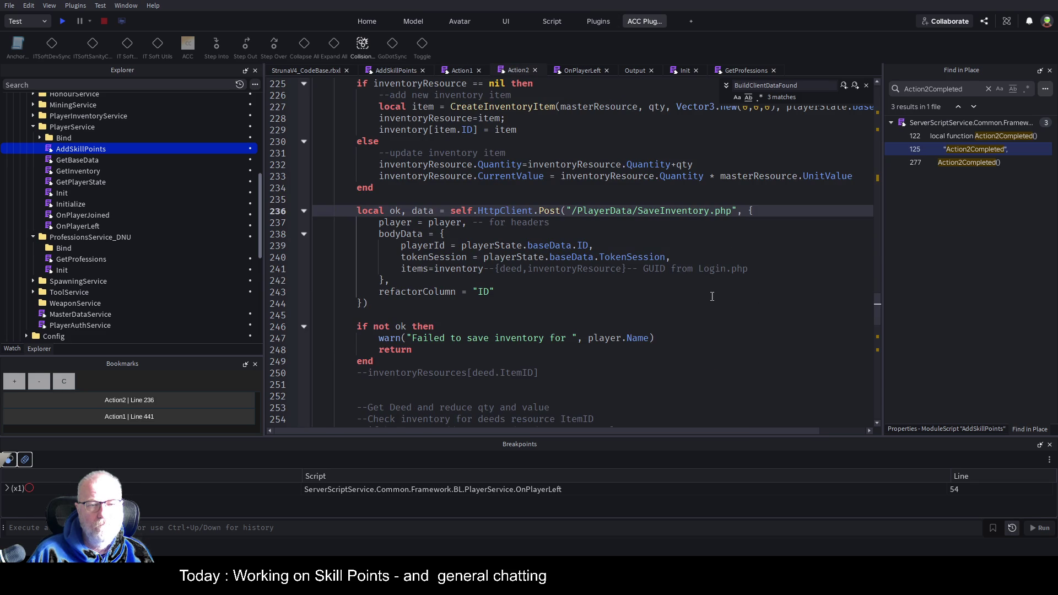
pyautogui.click(453, 70)
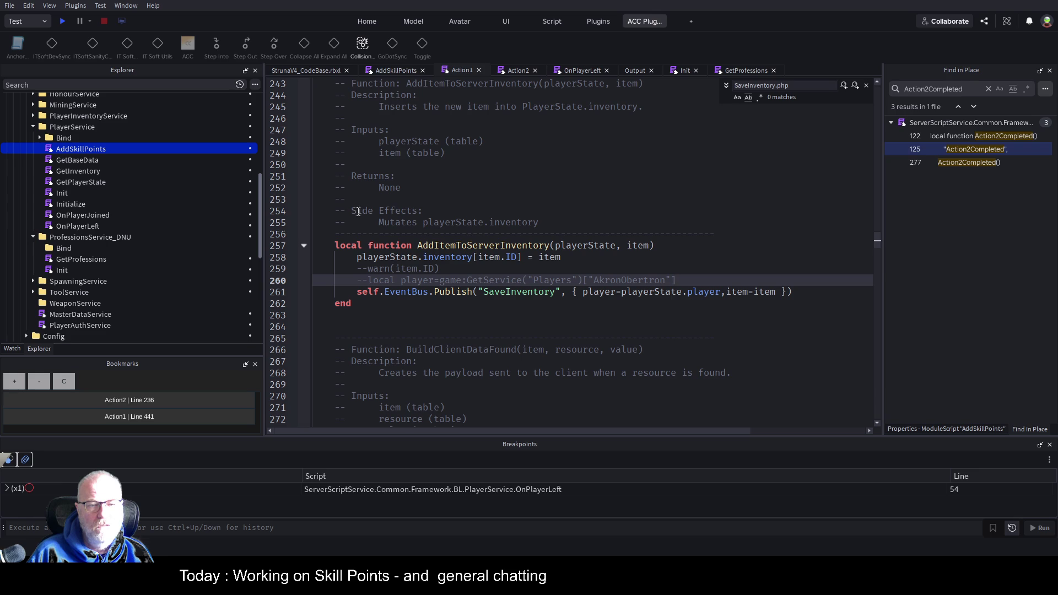
pyautogui.moveTo(358, 305)
pyautogui.mouseDown()
pyautogui.moveTo(564, 257)
pyautogui.moveTo(313, 245)
pyautogui.mouseUp()
pyautogui.hotkey('ctrl', 'c')
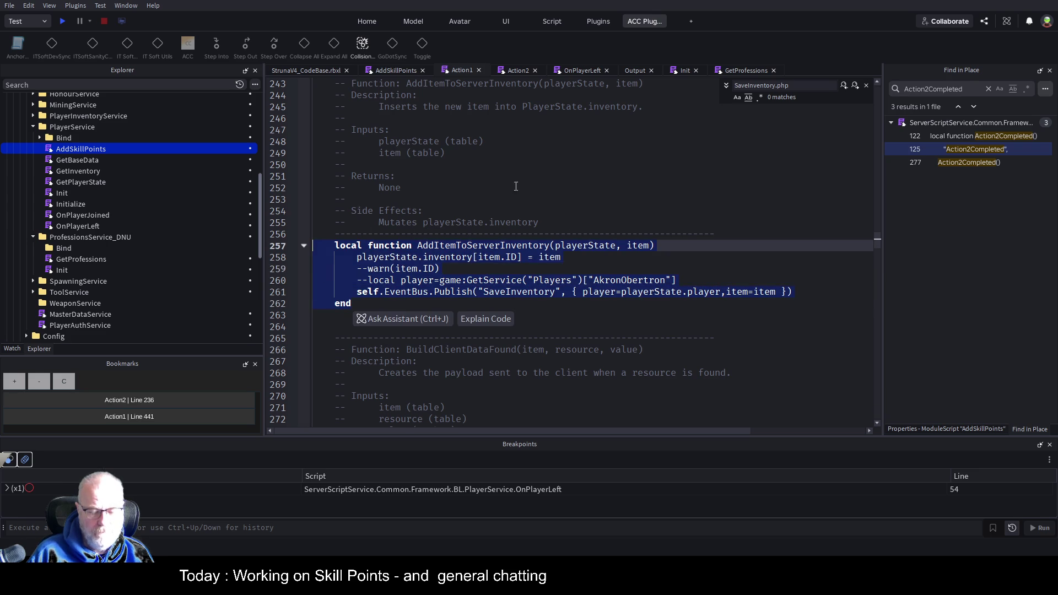
pyautogui.click(509, 70)
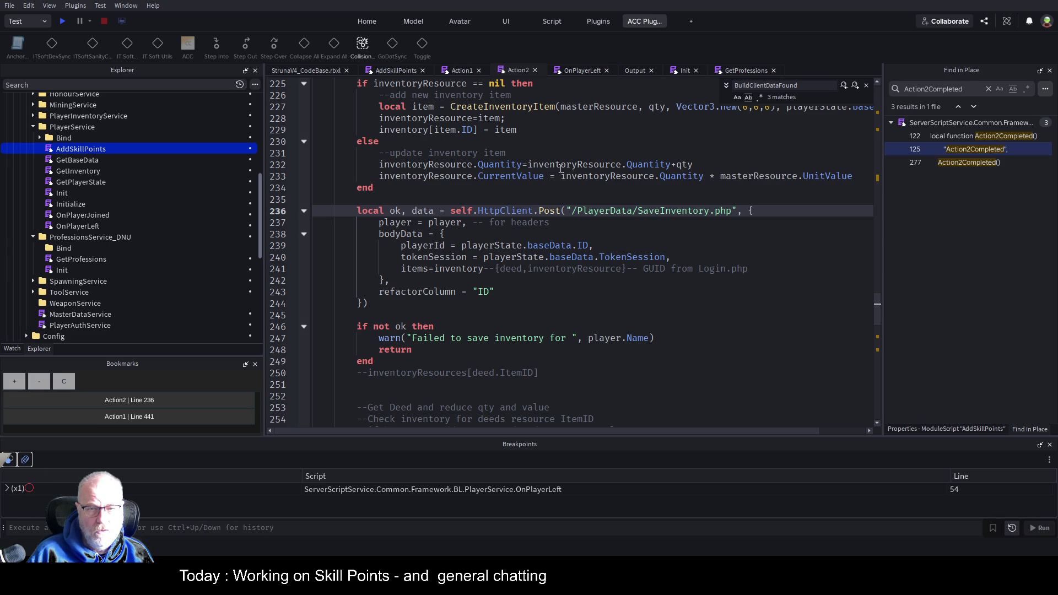
# Step: Paste the AddItemToServerInventory function into new blank lines above the SaveInventory request
pyautogui.scroll(1, 414, 253)
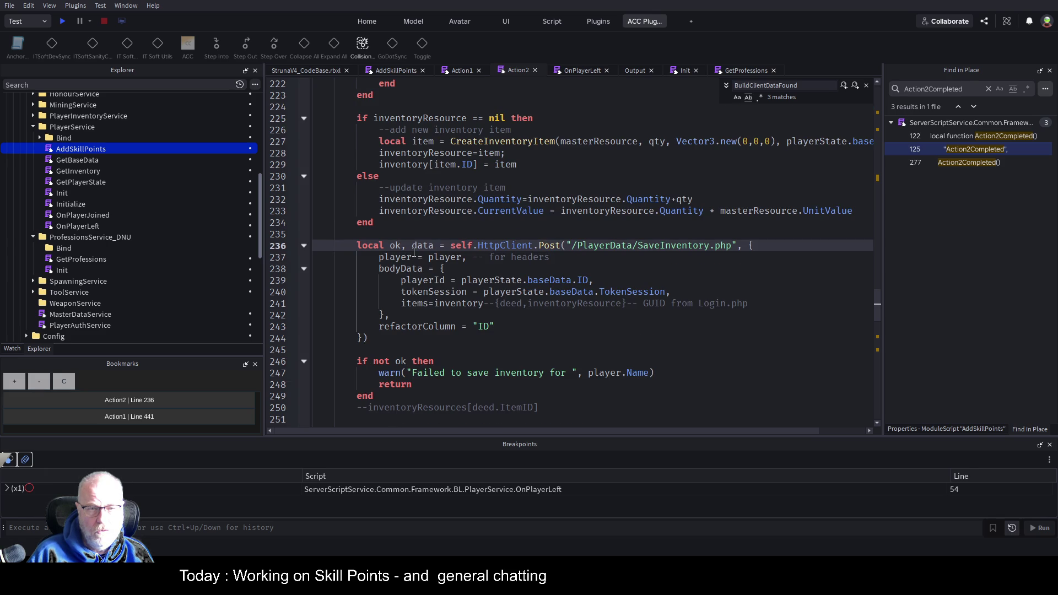
pyautogui.press('Return')
pyautogui.press('Return')
pyautogui.press('Return')
pyautogui.press('Up')
pyautogui.press('Return')
pyautogui.press('Up')
pyautogui.press('Up')
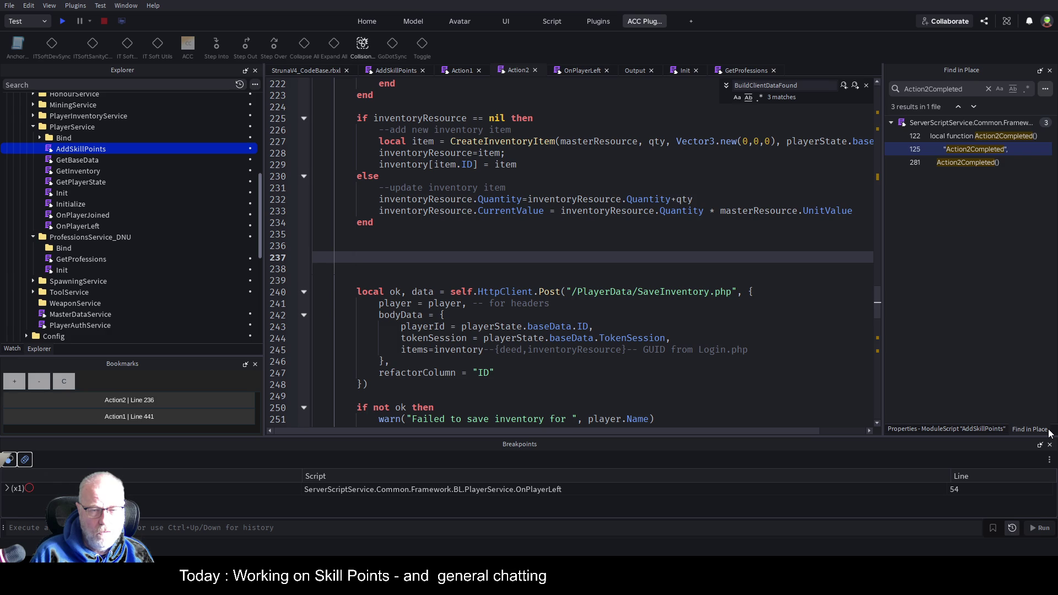
pyautogui.hotkey('ctrl', 'v')
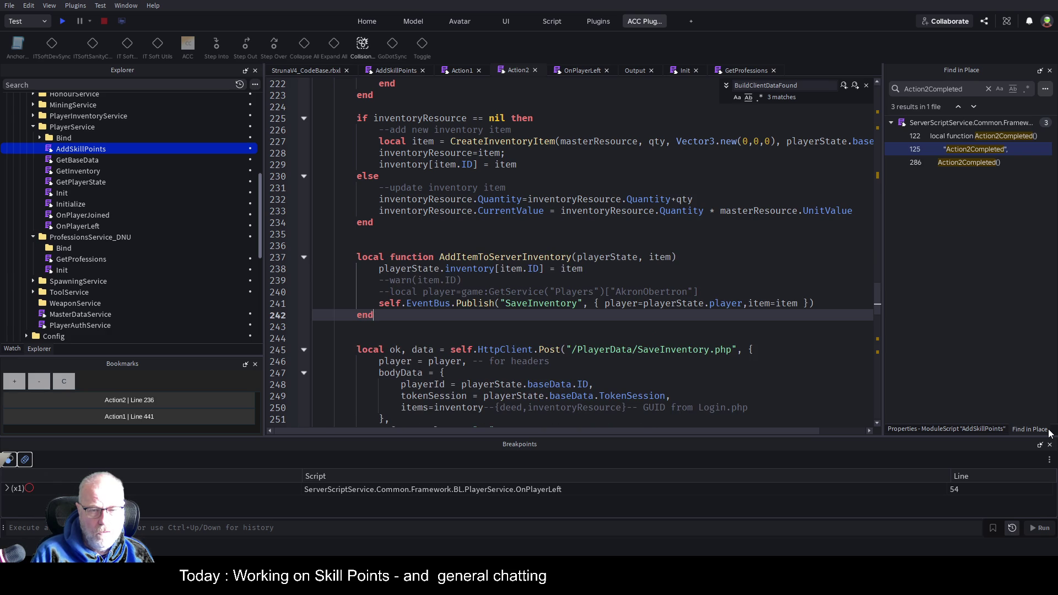
# Step: Delete the pasted function's header lines
pyautogui.press('Up')
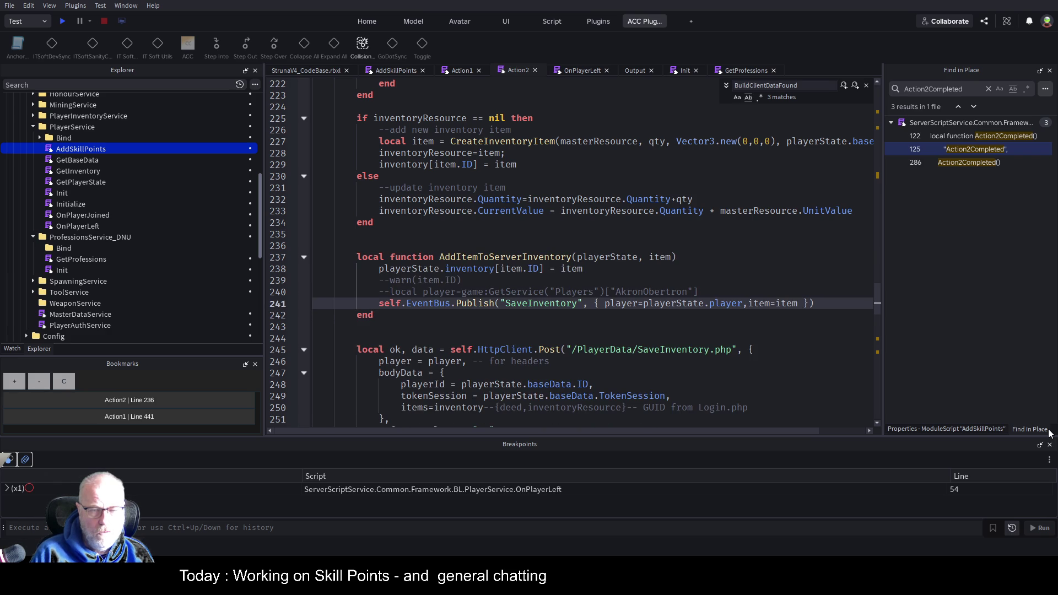
pyautogui.press('Up')
pyautogui.press('Up')
pyautogui.press('Up')
pyautogui.press('Home')
pyautogui.hotkey('shift', 'Down')
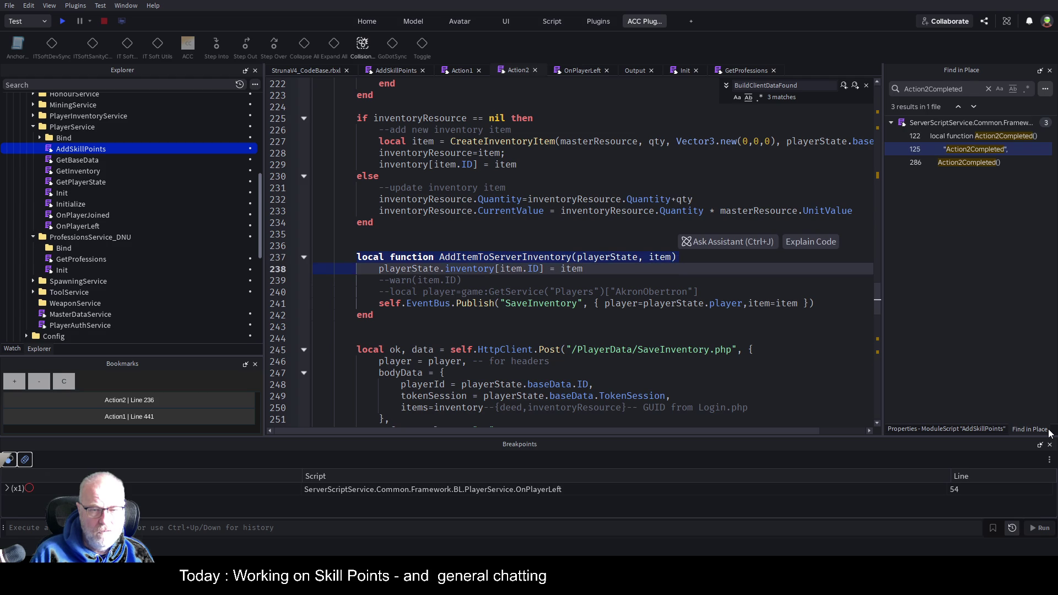
pyautogui.hotkey('shift', 'End')
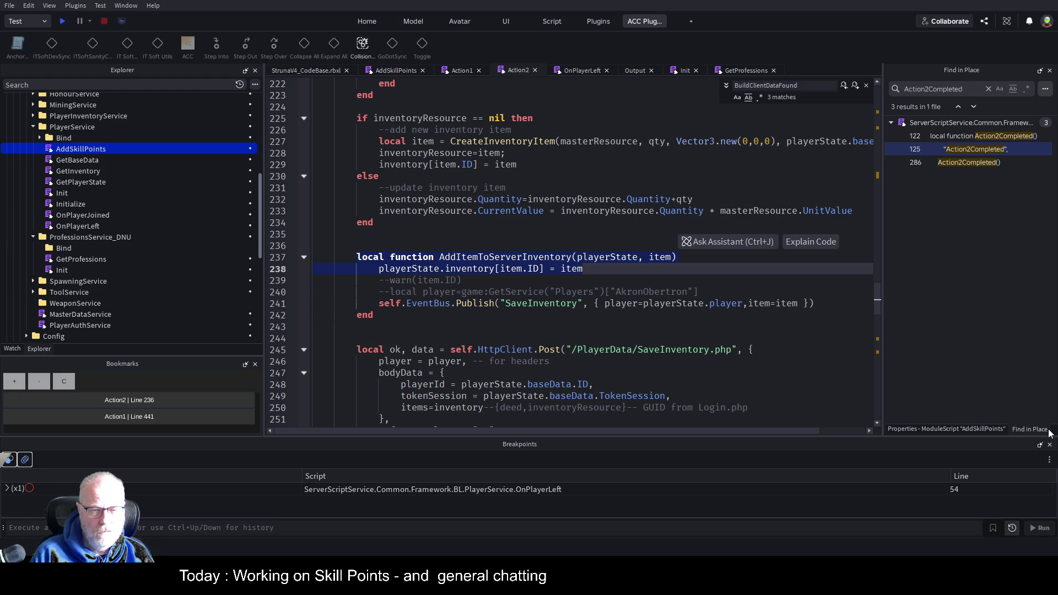
pyautogui.press('Delete')
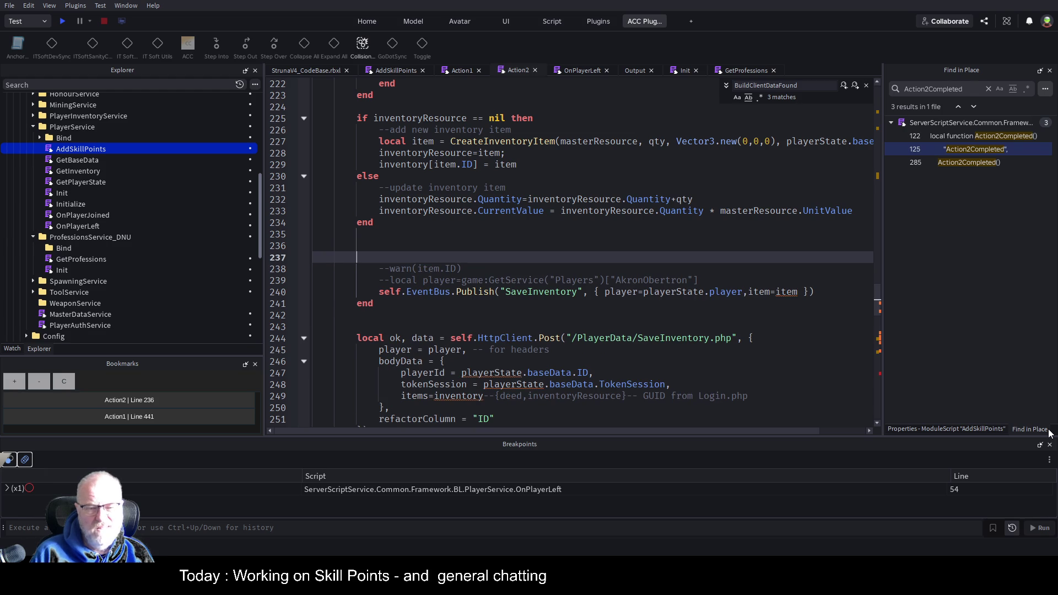
pyautogui.press('Down')
pyautogui.hotkey('shift', 'Down')
# Step: Remove the commented warn and player lines and the function's closing end
pyautogui.press('Delete')
pyautogui.hotkey('shift', 'End')
pyautogui.press('Delete')
pyautogui.press('Down')
pyautogui.press('Down')
pyautogui.hotkey('shift', 'End')
pyautogui.press('Delete')
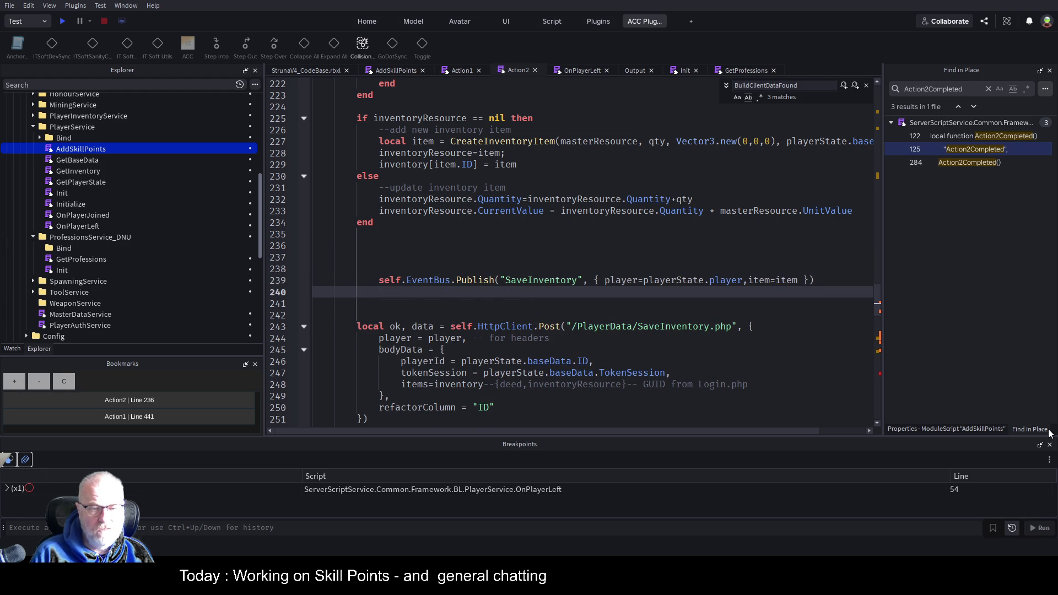
pyautogui.press('Up')
pyautogui.hotkey('shift', 'Tab')
# Step: Comment out the Publish call, rename its event to SavePlayerState, save, and select the POST block
pyautogui.hotkey('ctrl', '/')
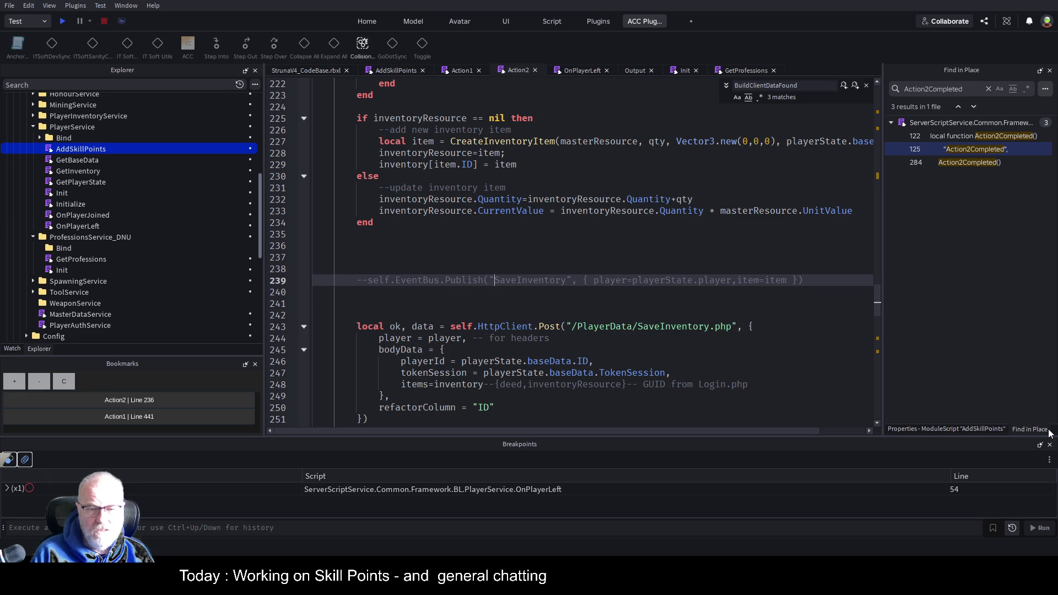
pyautogui.press('BackSpace')
pyautogui.press('BackSpace')
pyautogui.press('BackSpace')
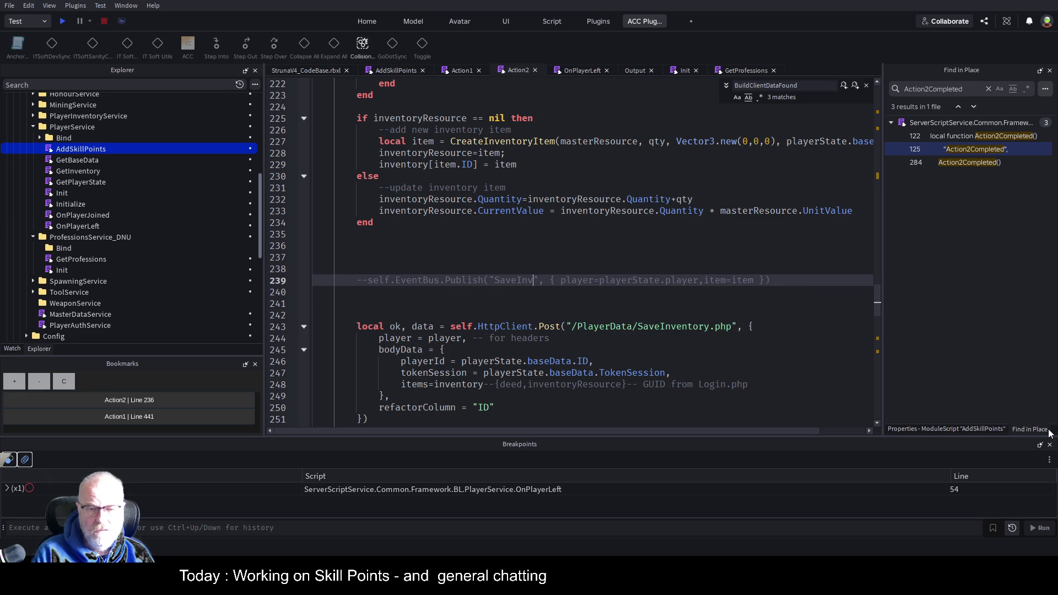
pyautogui.write('ePlayerSta')
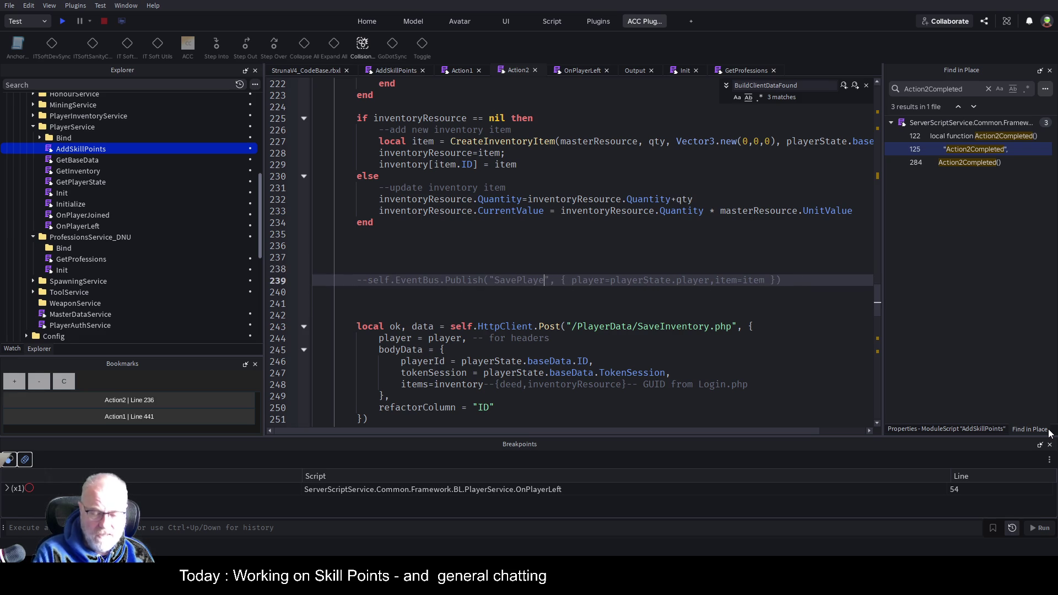
pyautogui.write('te')
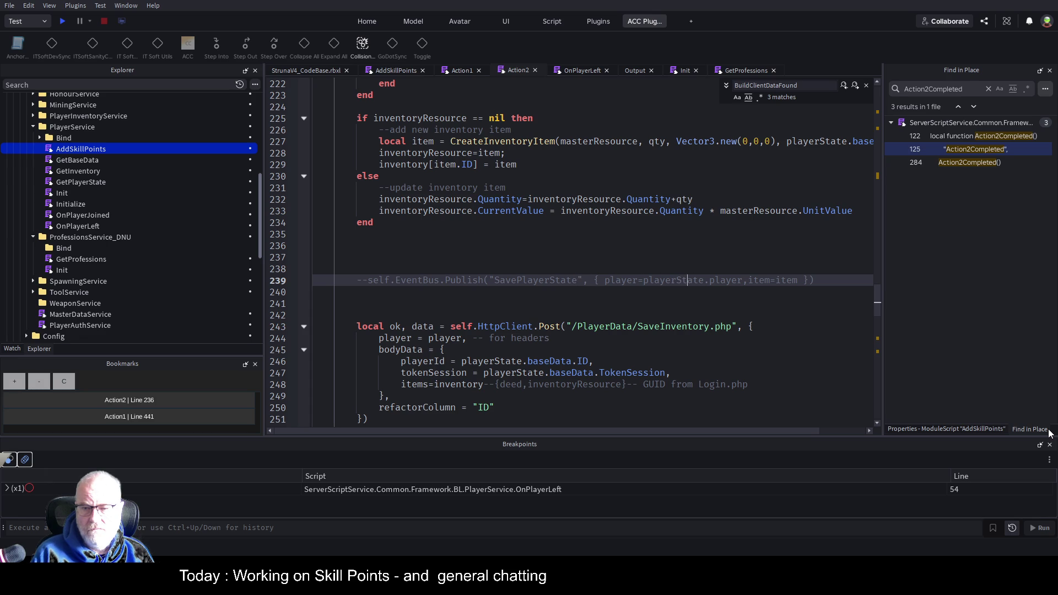
pyautogui.press('Up')
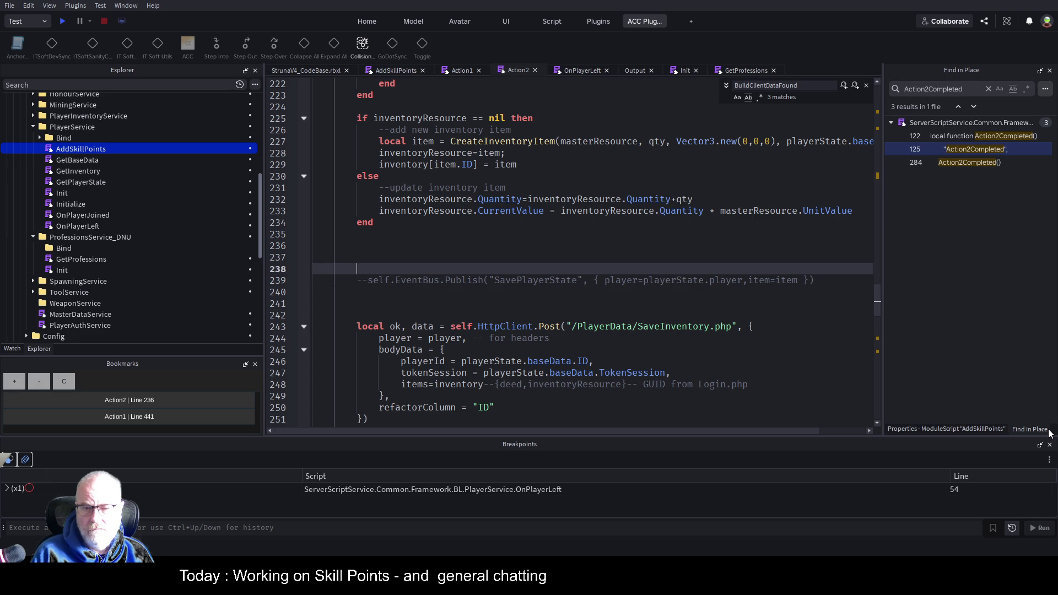
pyautogui.hotkey('ctrl', 's')
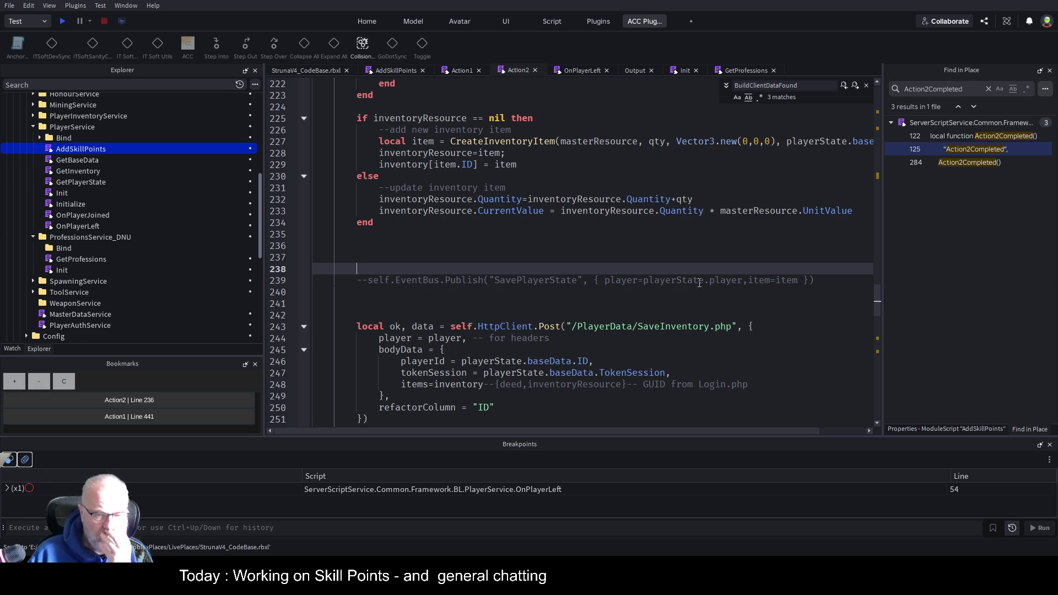
pyautogui.scroll(-2, 704, 280)
pyautogui.moveTo(372, 242); pyautogui.dragTo(386, 350)
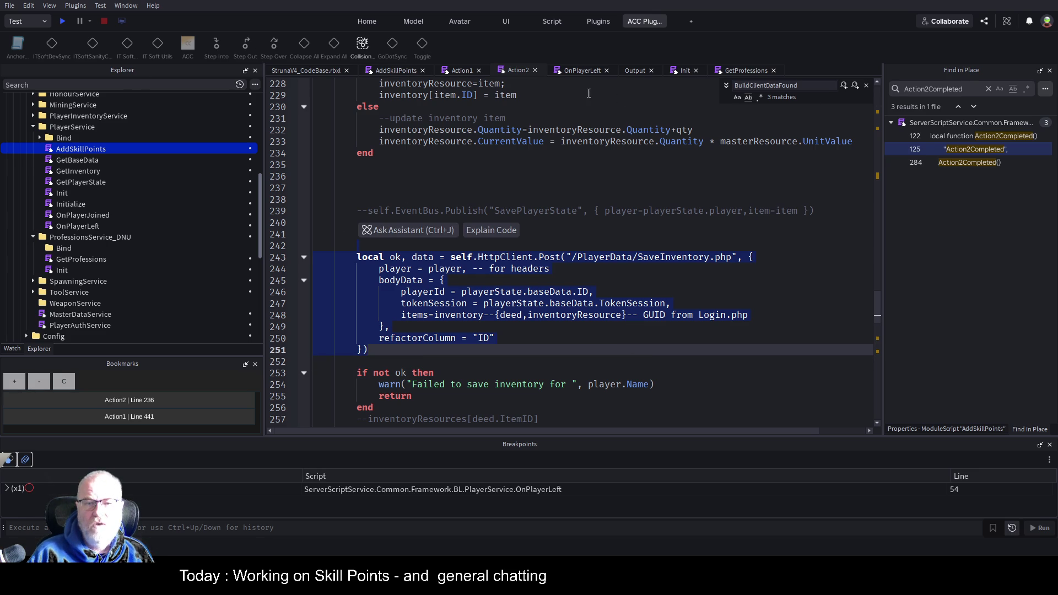
pyautogui.click(597, 73)
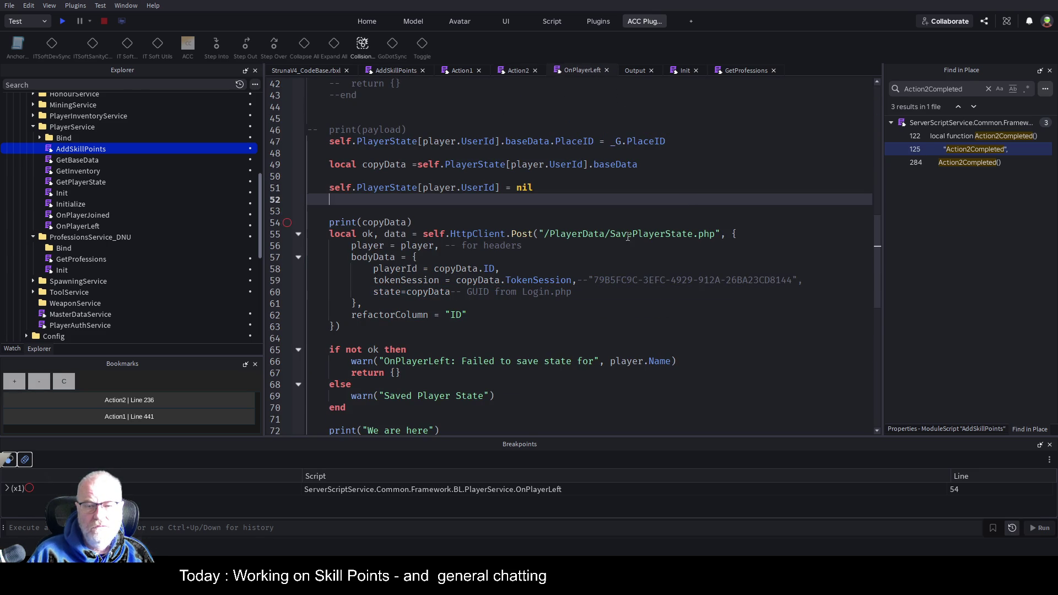
# Step: Inspect the SavePlayerState request on line 55 and its copyData and baseData variables
pyautogui.doubleClick(628, 234)
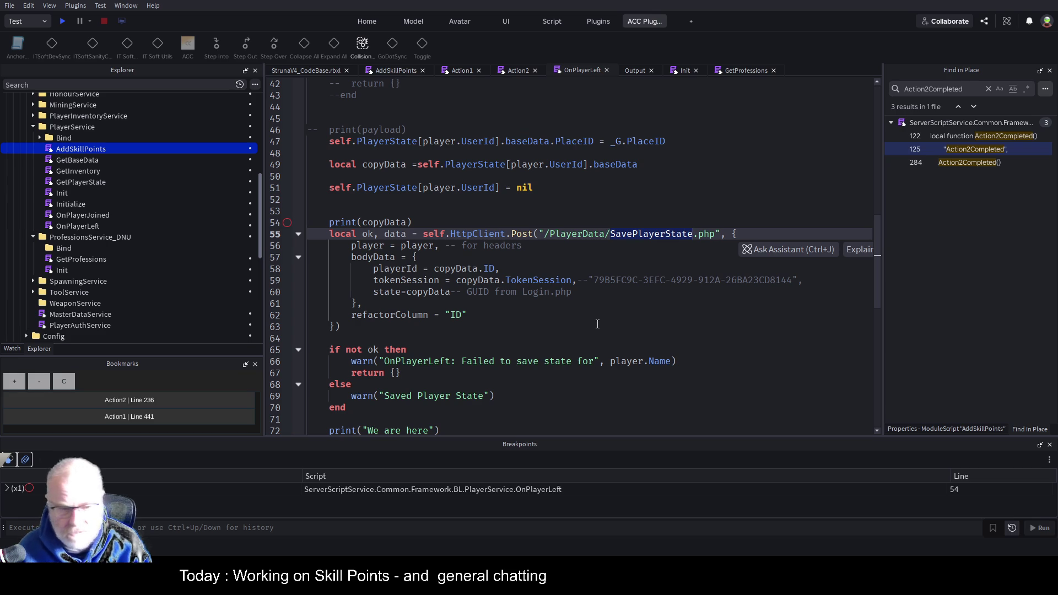
pyautogui.click(560, 346)
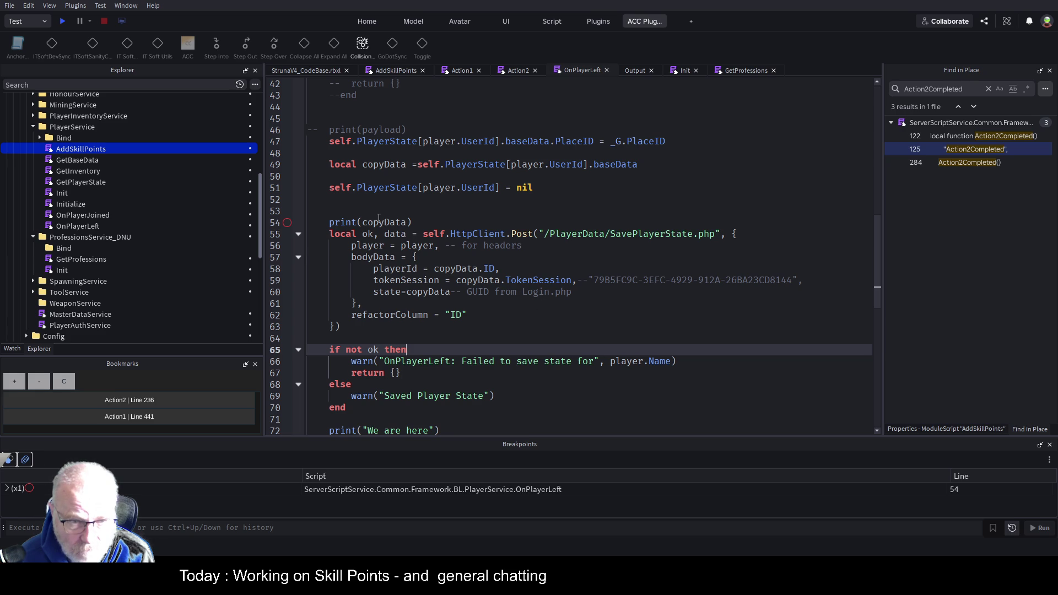
pyautogui.doubleClick(378, 221)
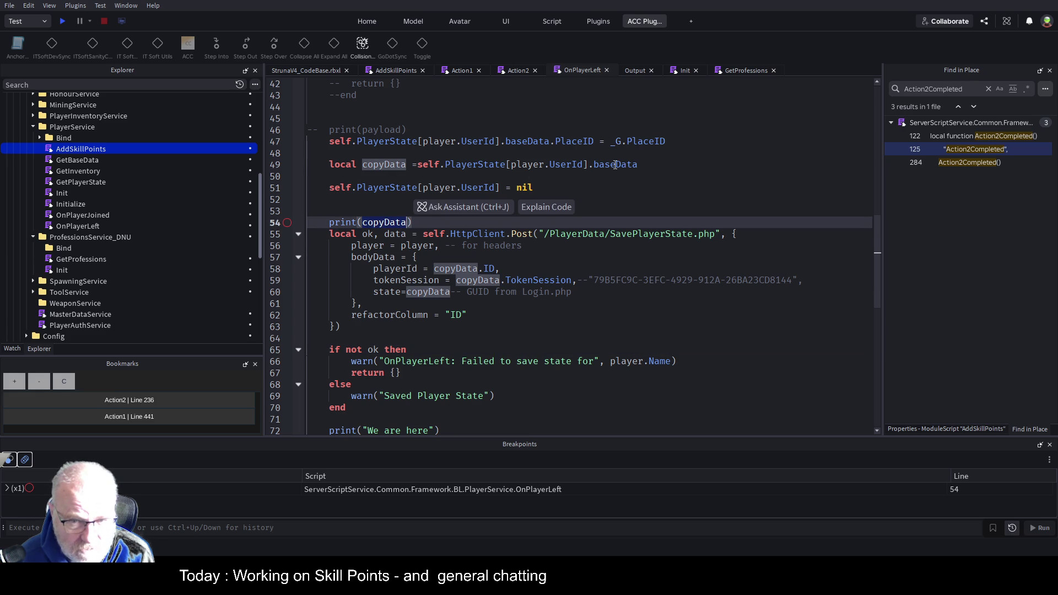
pyautogui.doubleClick(615, 165)
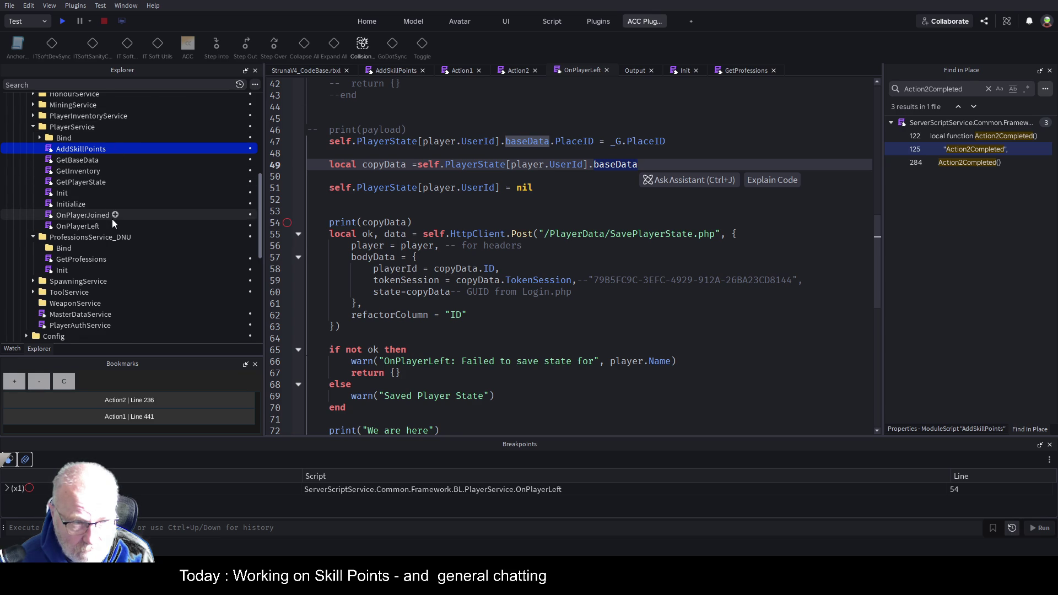
# Step: Insert a ModuleScript under PlayerService, name it SavePlayerState, then open AddSkillPoints
pyautogui.click(41, 135)
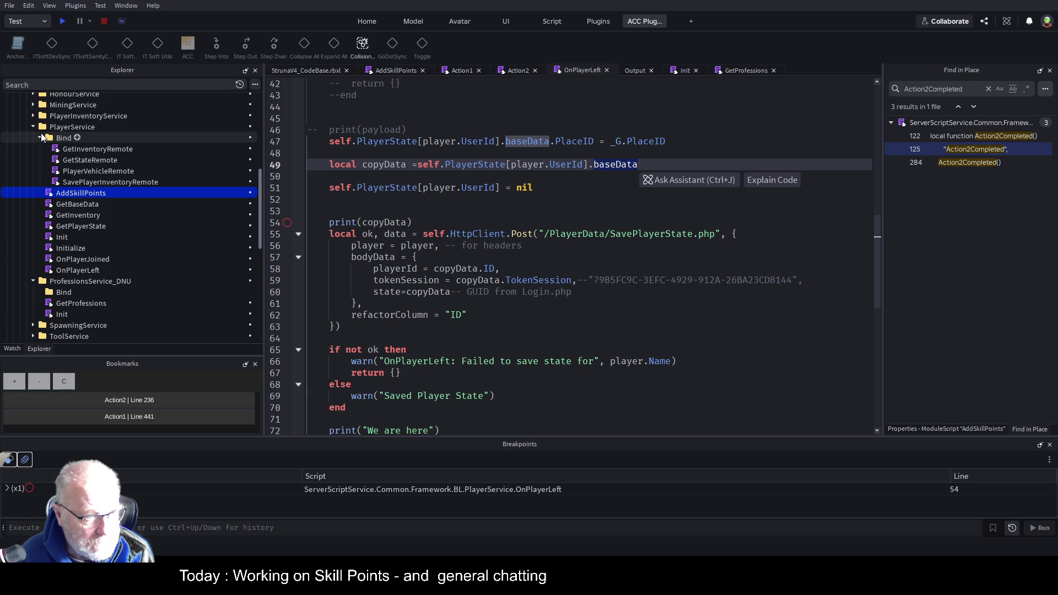
pyautogui.click(41, 135)
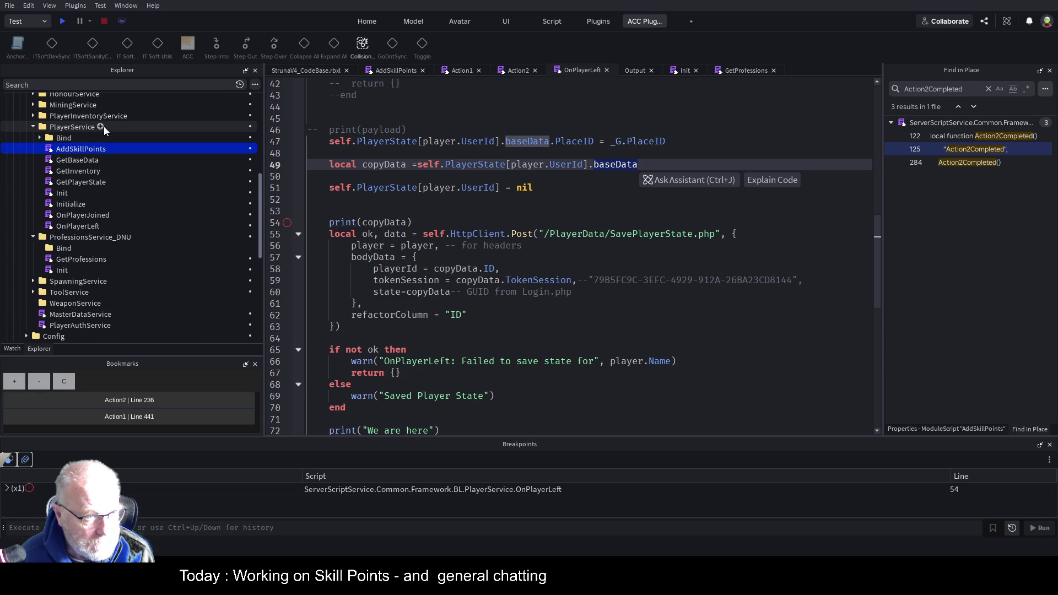
pyautogui.click(100, 126)
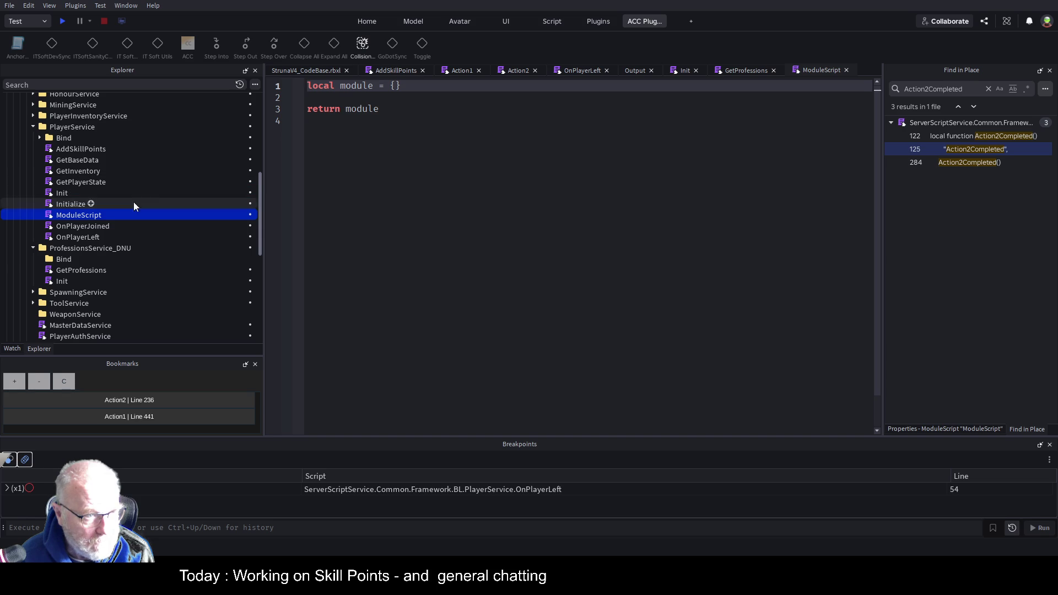
pyautogui.click(84, 218)
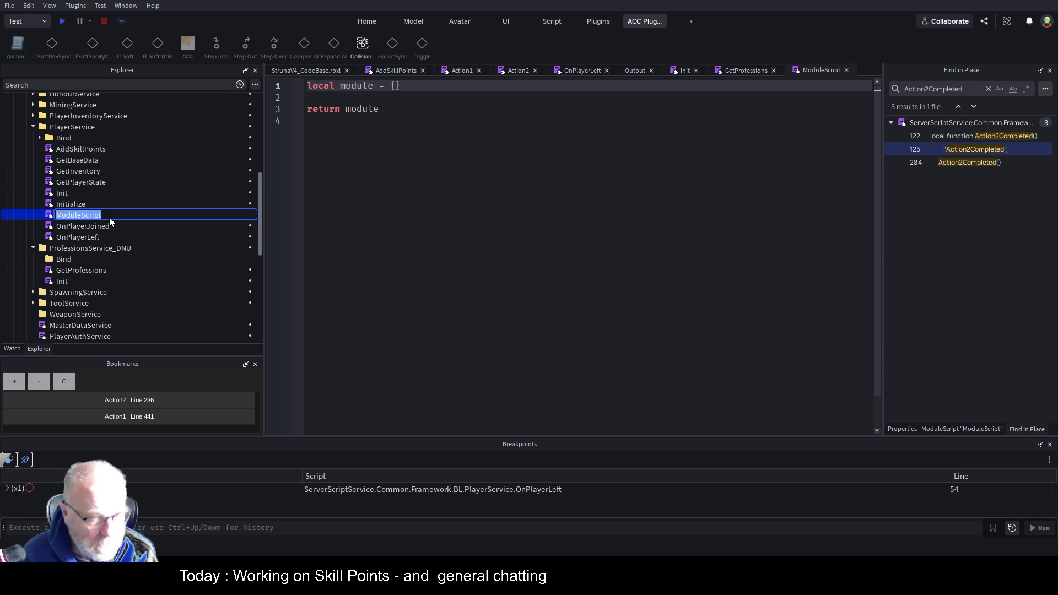
pyautogui.write('SavePlayerState')
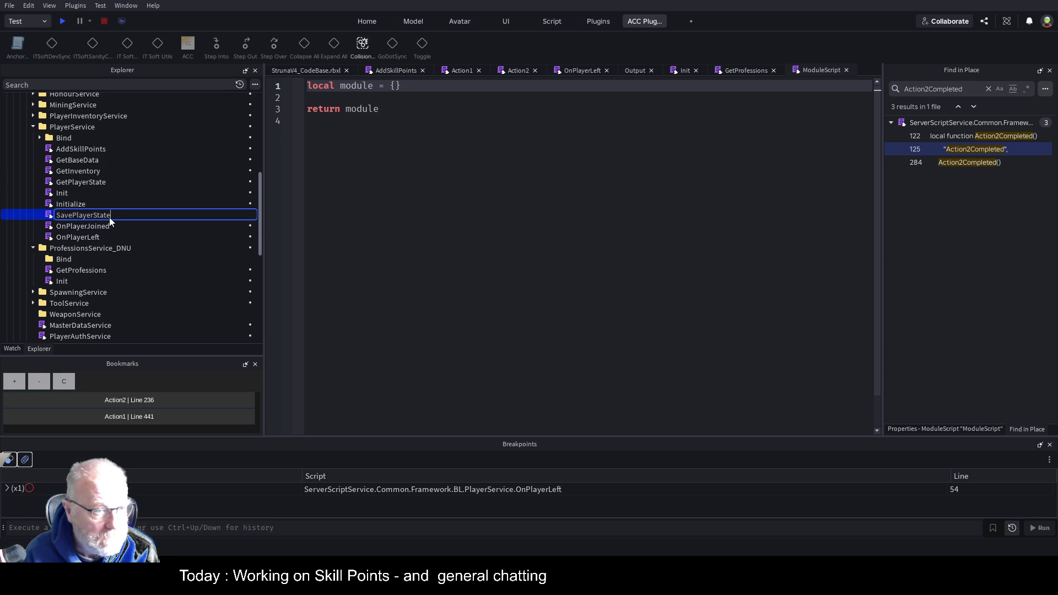
pyautogui.press('Return')
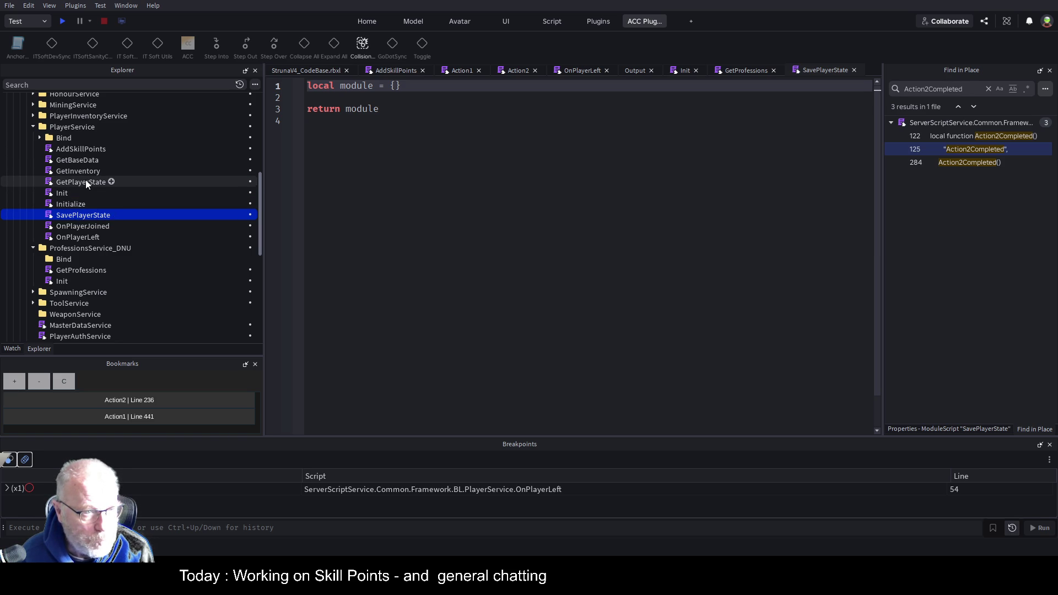
pyautogui.doubleClick(93, 148)
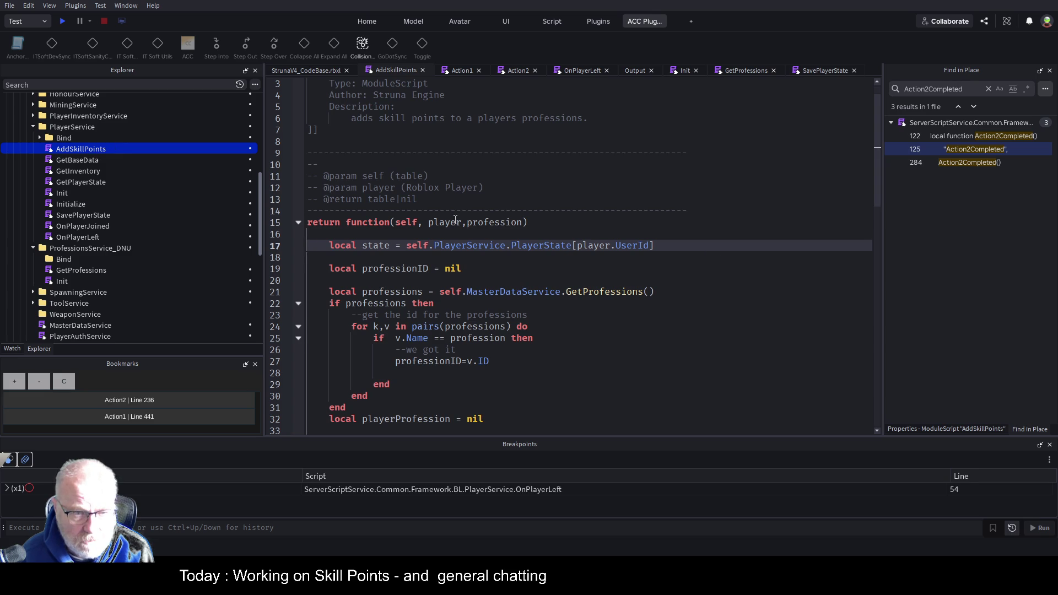
# Step: Copy all of the AddSkillPoints code over SavePlayerState's placeholder module code
pyautogui.click(532, 252)
pyautogui.hotkey('ctrl', 'a')
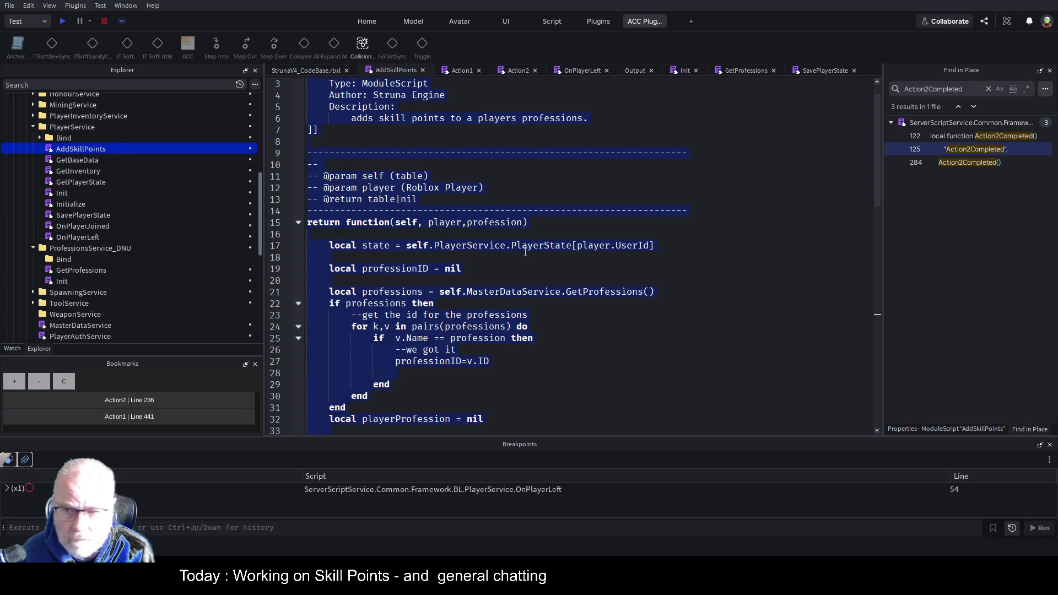
pyautogui.doubleClick(65, 218)
pyautogui.click(512, 218)
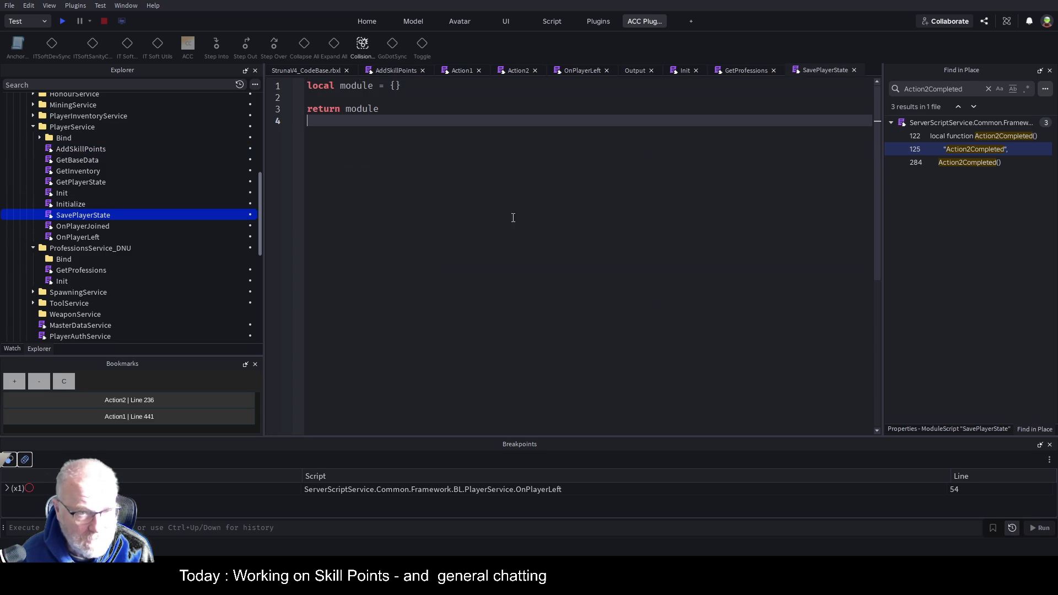
pyautogui.hotkey('ctrl', 'a')
pyautogui.hotkey('ctrl', 'v')
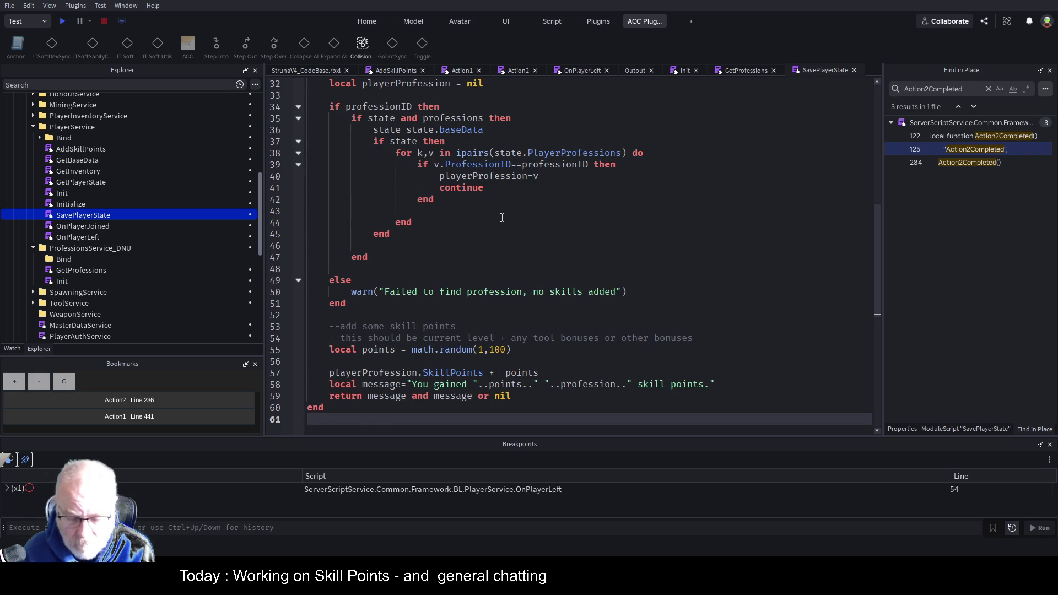
pyautogui.hotkey('ctrl', 'Home')
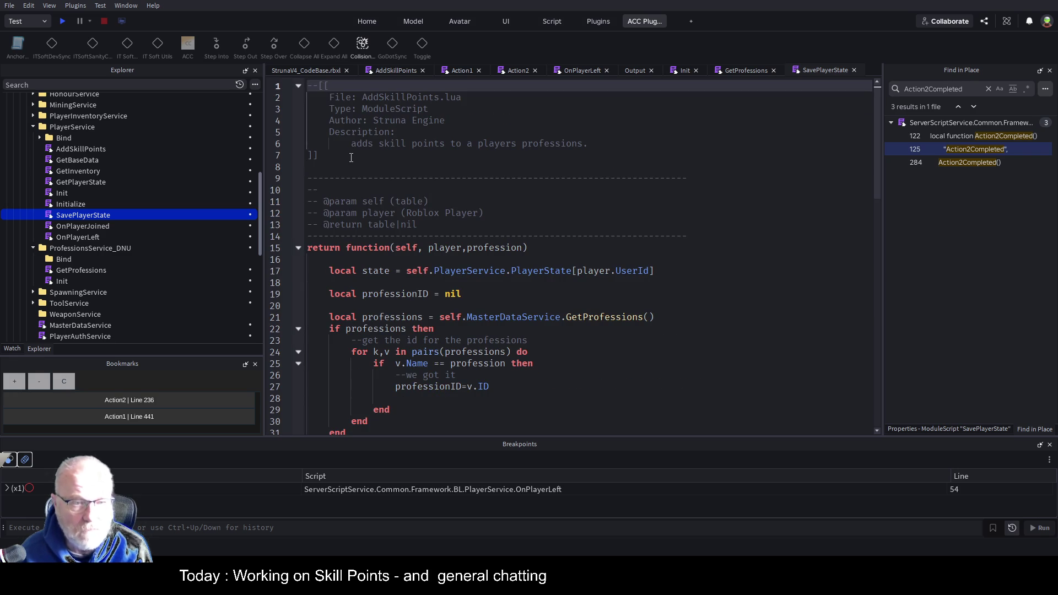
# Step: Rename the header to SavePlayerState and describe it as saving player state including professions via an API
pyautogui.doubleClick(400, 97)
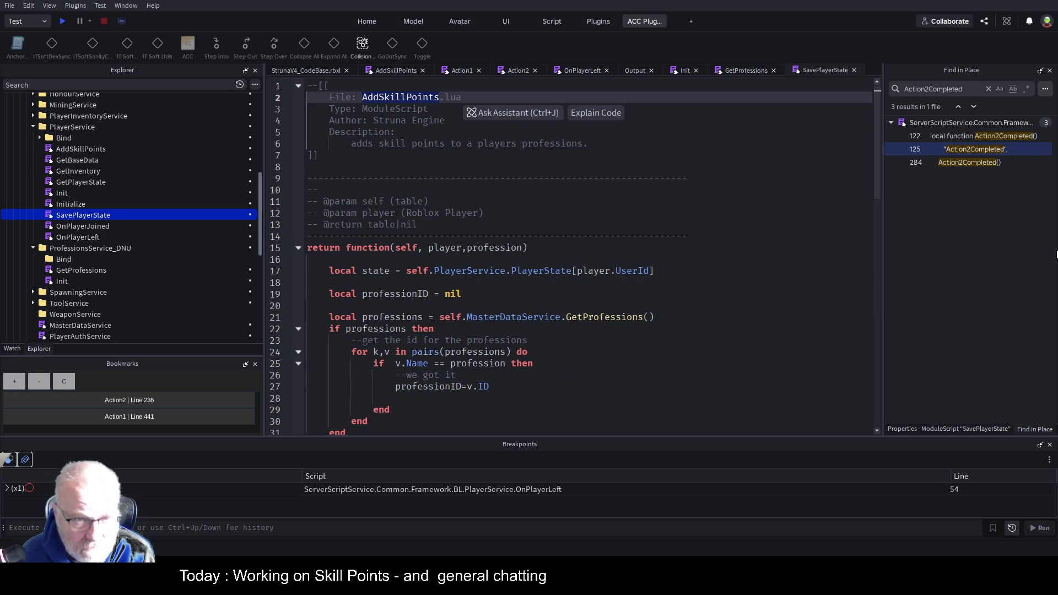
pyautogui.write('SavePlayerS')
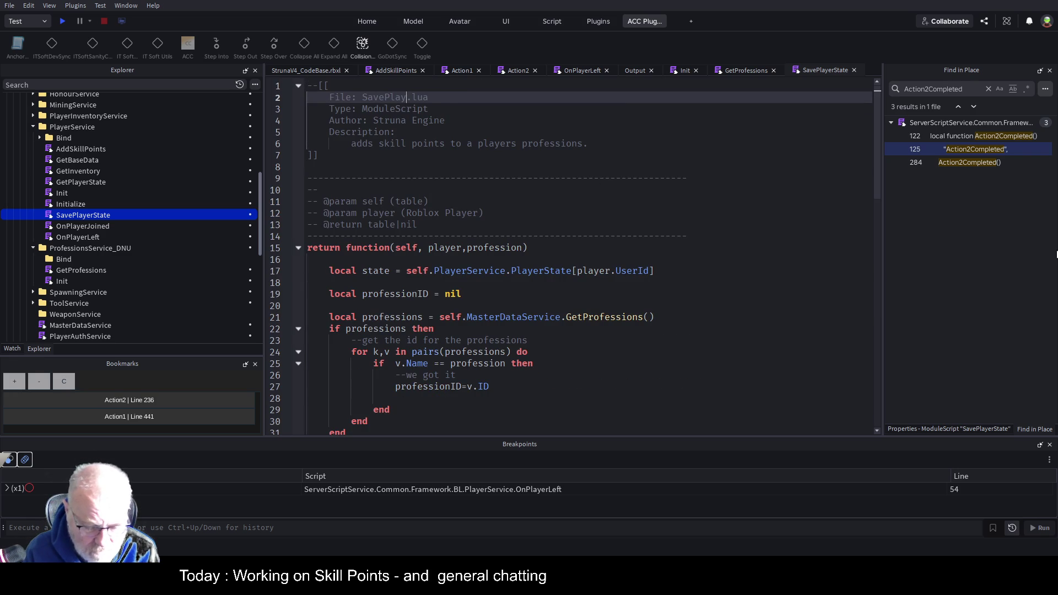
pyautogui.write('tate')
pyautogui.press('Down')
pyautogui.press('Down')
pyautogui.press('Down')
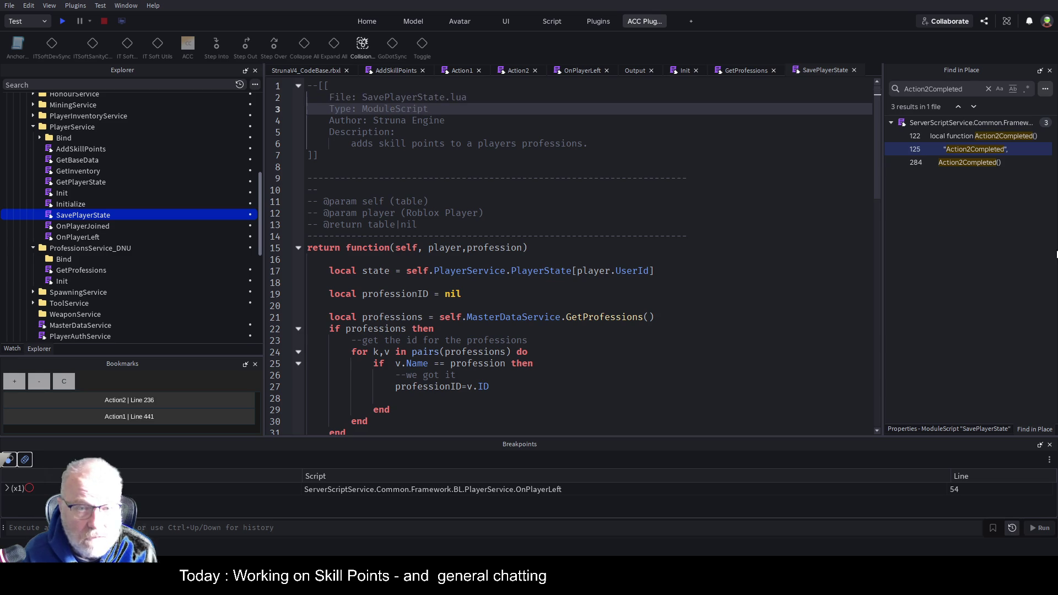
pyautogui.hotkey('shift', 'End')
pyautogui.write('S')
pyautogui.write('es ')
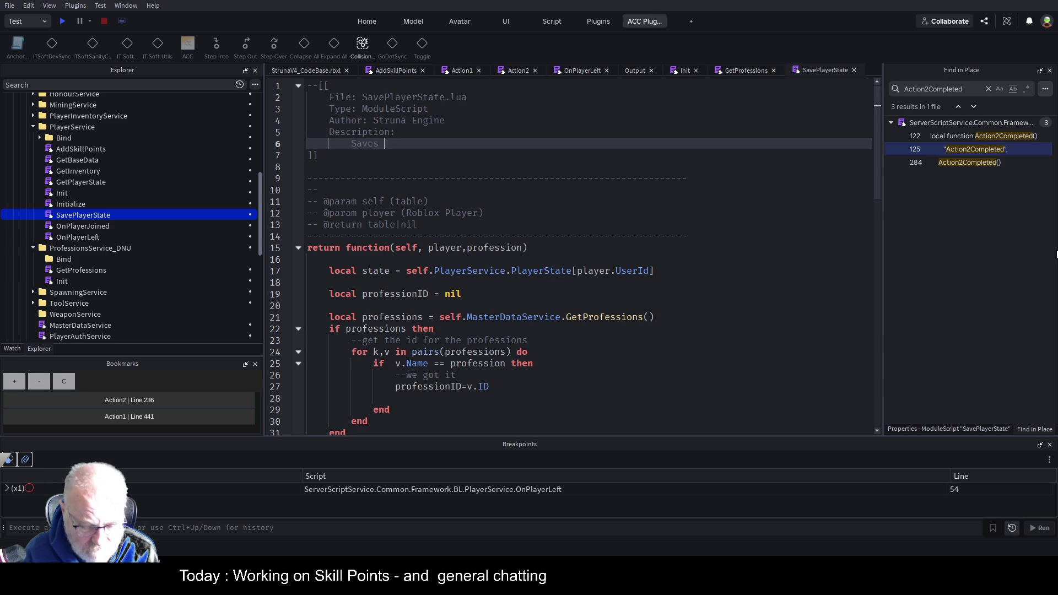
pyautogui.write('the players st')
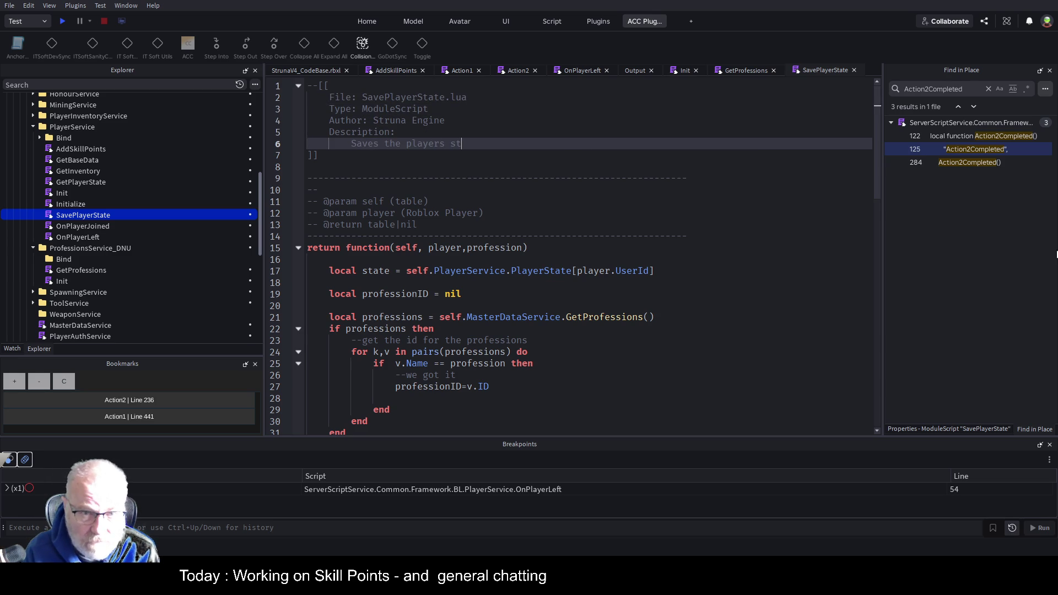
pyautogui.write('ate data invl')
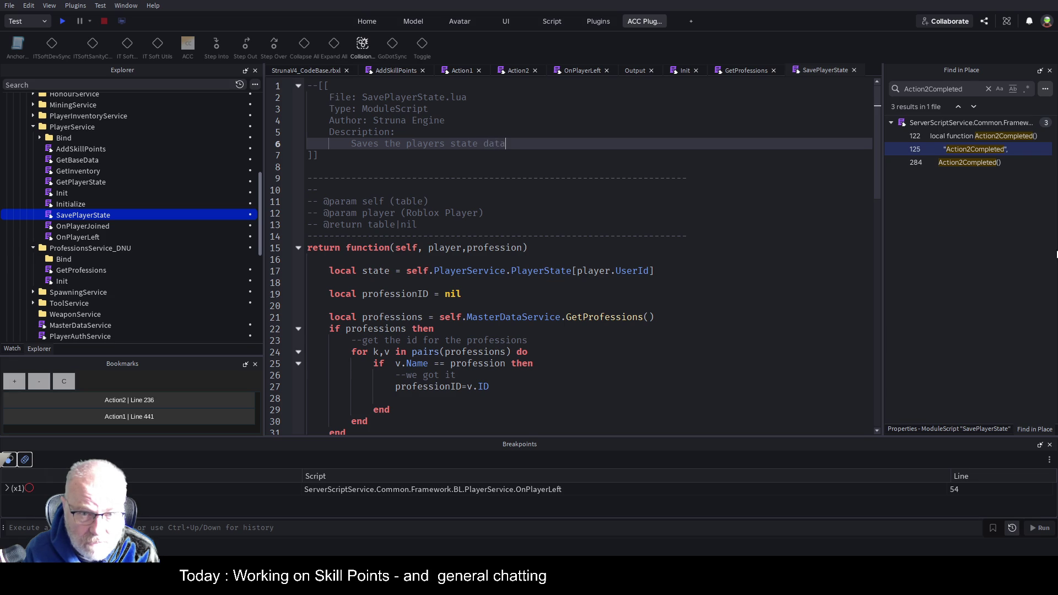
pyautogui.press('BackSpace')
pyautogui.press('BackSpace')
pyautogui.write('cluding professions vi')
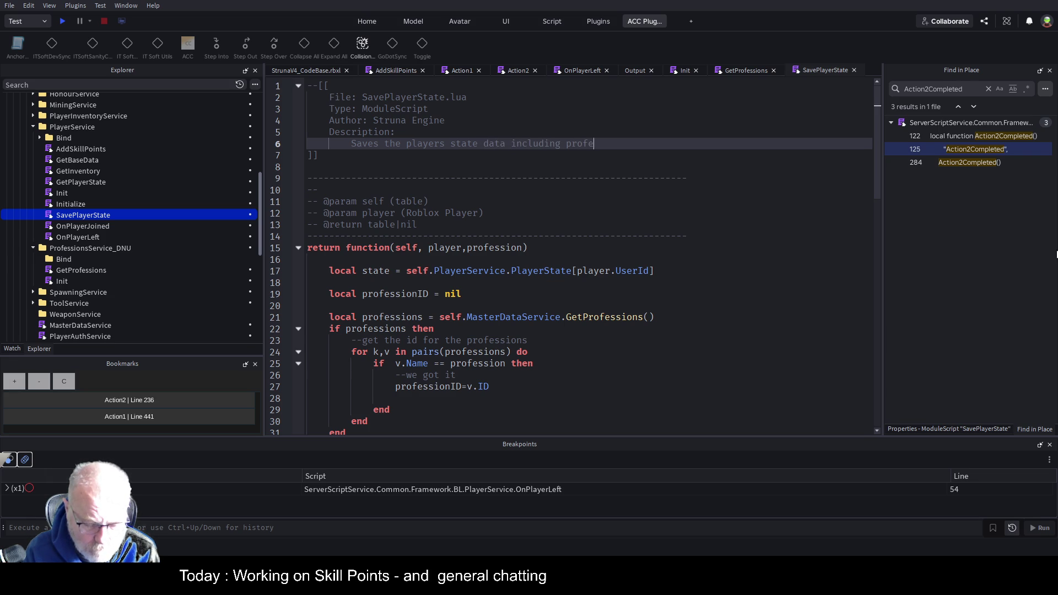
pyautogui.write('a a api')
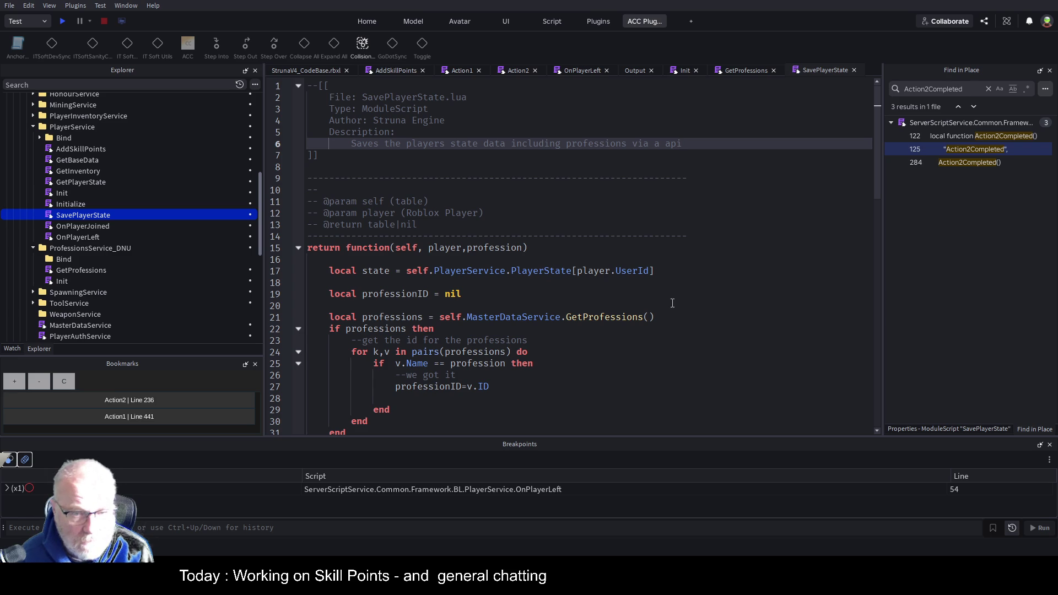
# Step: Delete SavePlayerState's old function body from line 17 to 59 and save
pyautogui.doubleClick(458, 247)
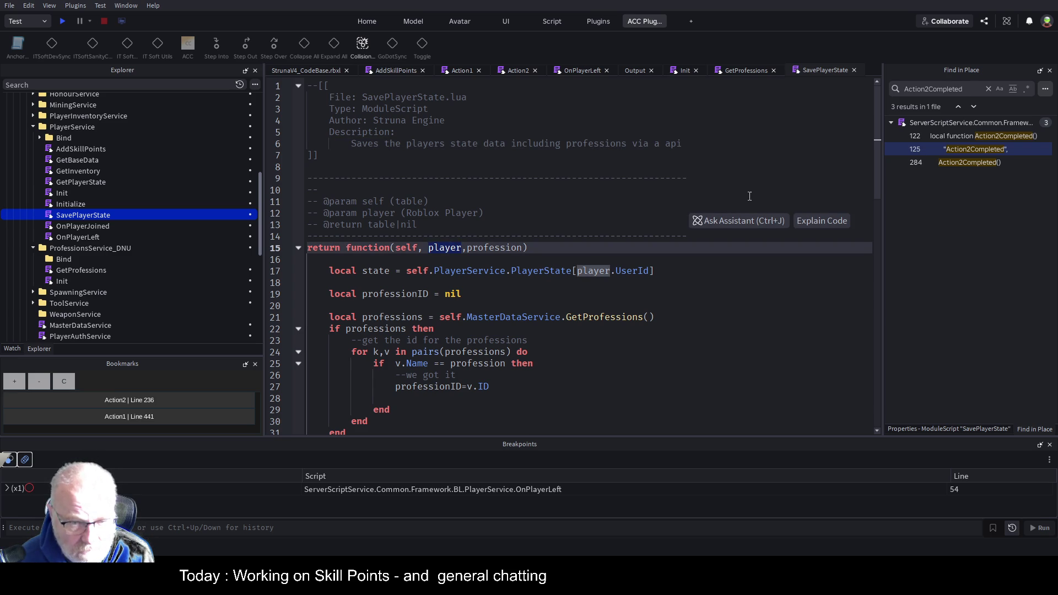
pyautogui.scroll(-2, 461, 206)
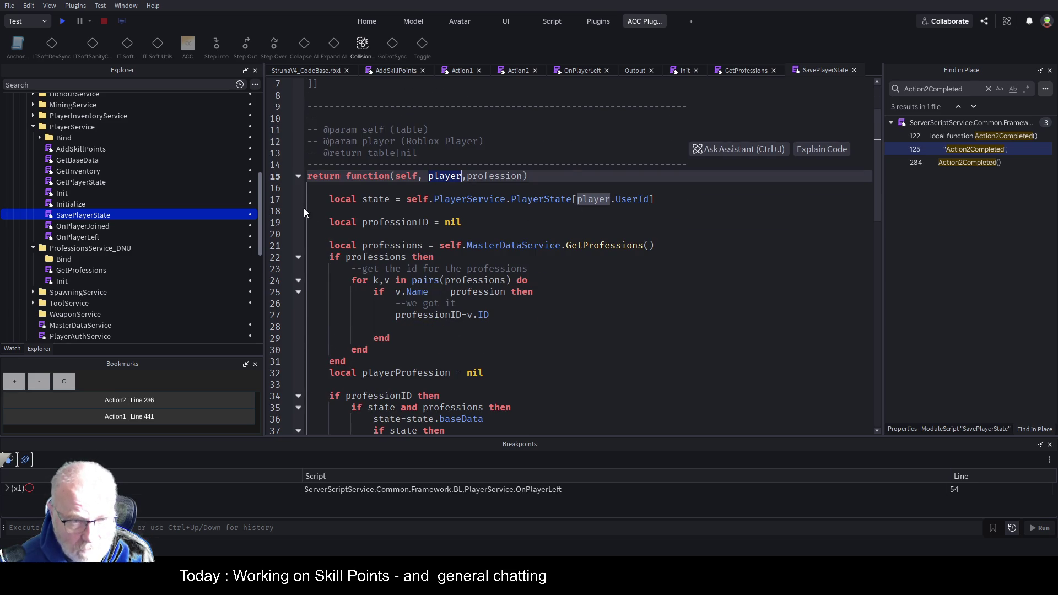
pyautogui.click(296, 258)
pyautogui.click(298, 304)
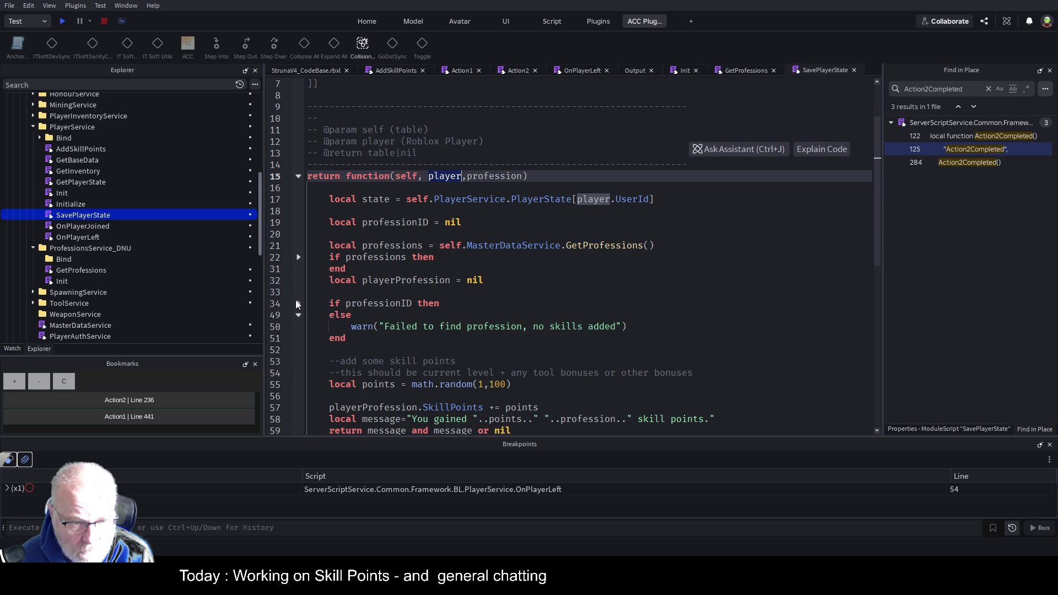
pyautogui.scroll(-2, 371, 268)
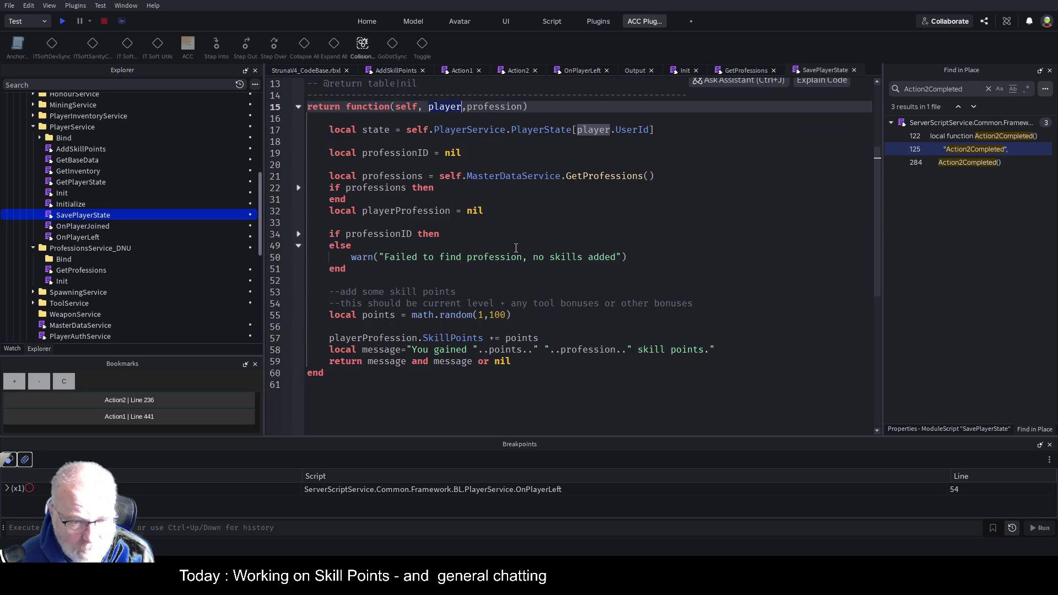
pyautogui.moveTo(515, 361)
pyautogui.mouseDown()
pyautogui.moveTo(330, 275)
pyautogui.moveTo(324, 128)
pyautogui.mouseUp()
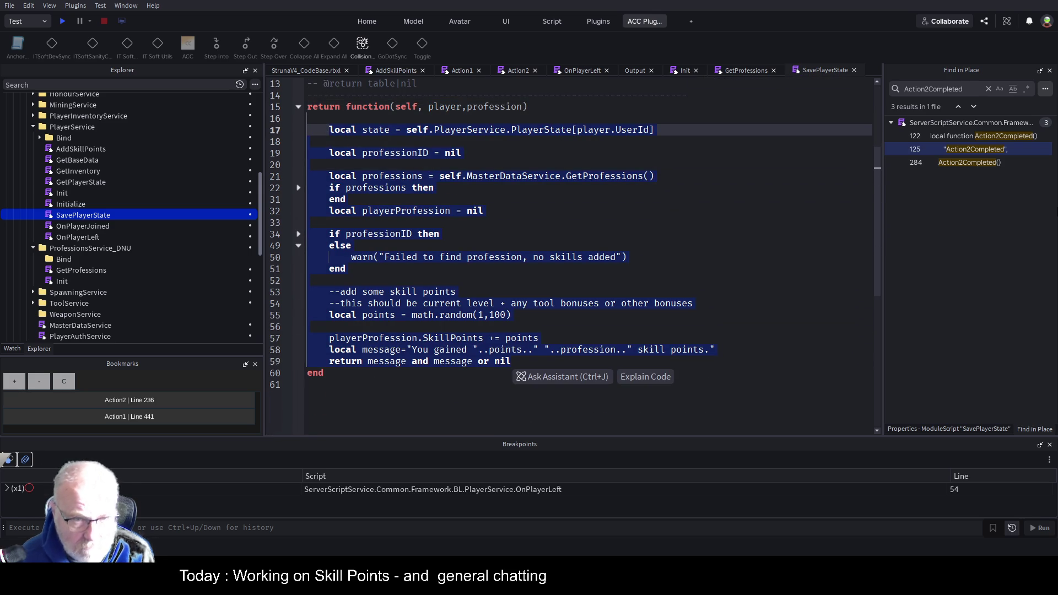
pyautogui.press('Delete')
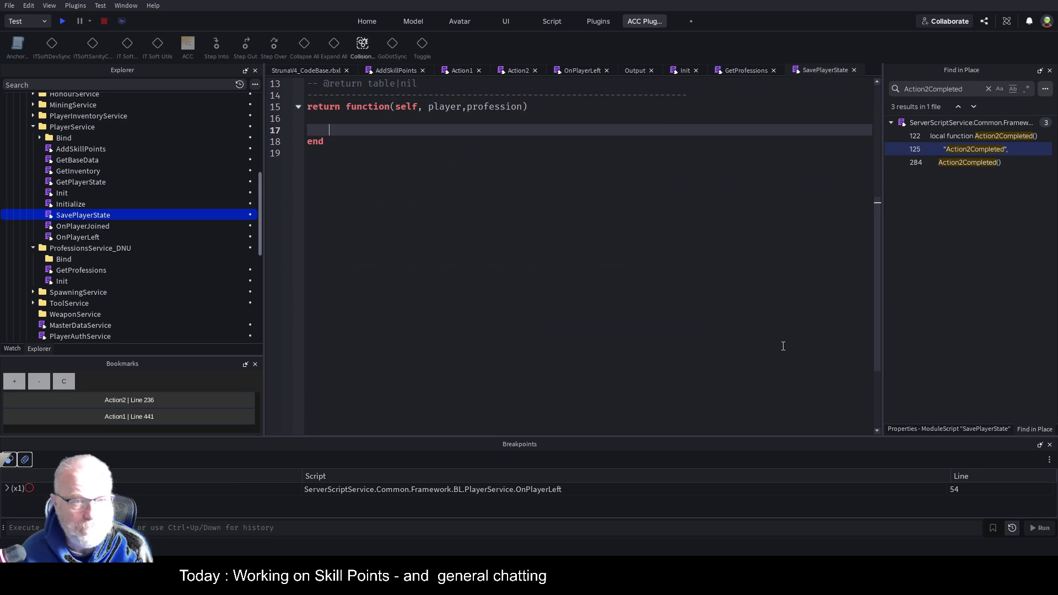
pyautogui.hotkey('ctrl', 's')
pyautogui.scroll(4, 476, 169)
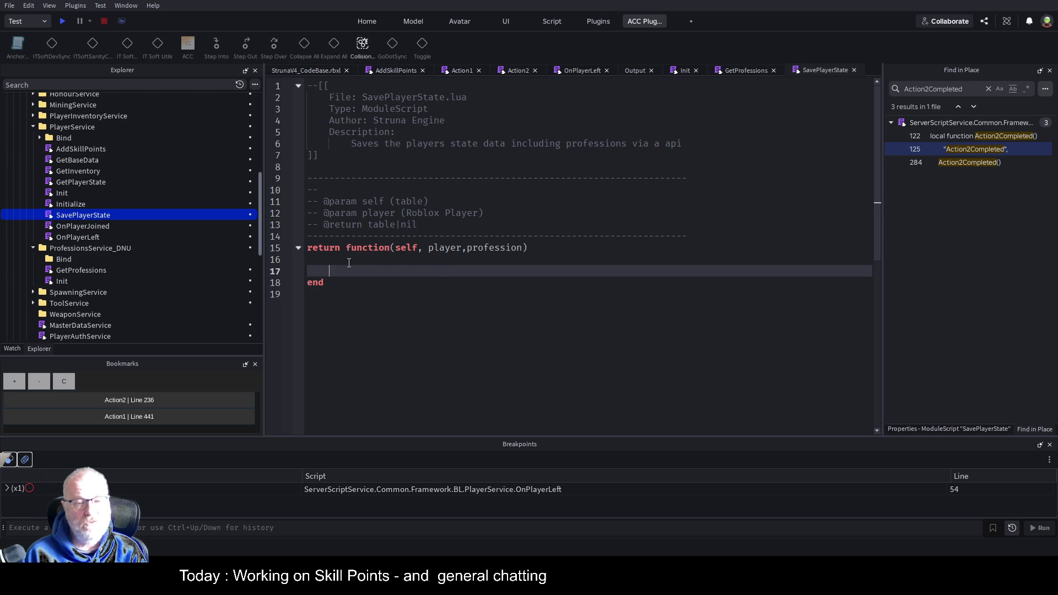
# Step: Write 'local baseData = self.GetBaseData()' as the new function body
pyautogui.write('local basd')
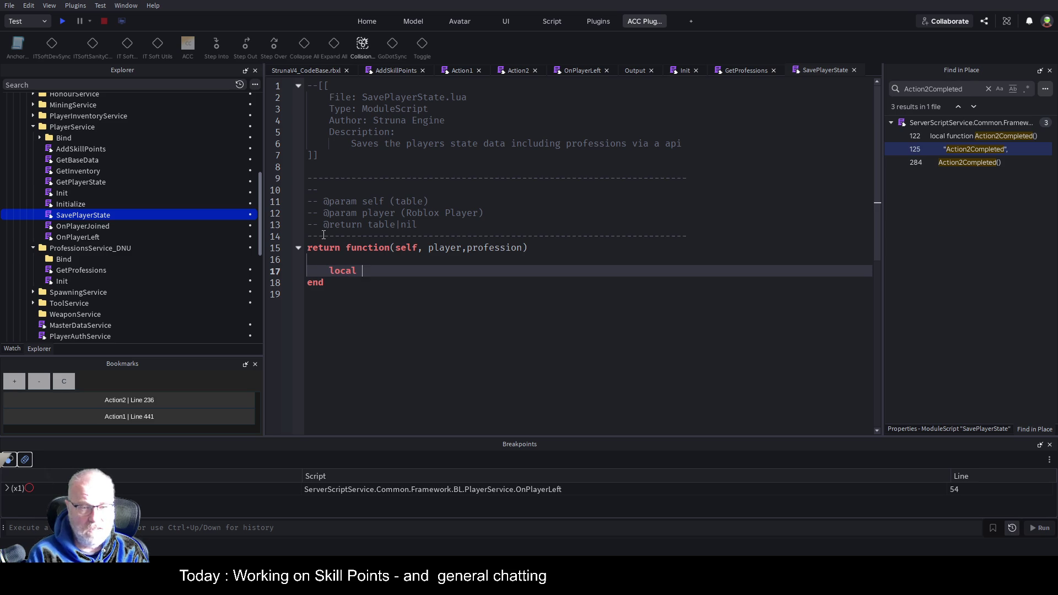
pyautogui.press('BackSpace')
pyautogui.write('eDat')
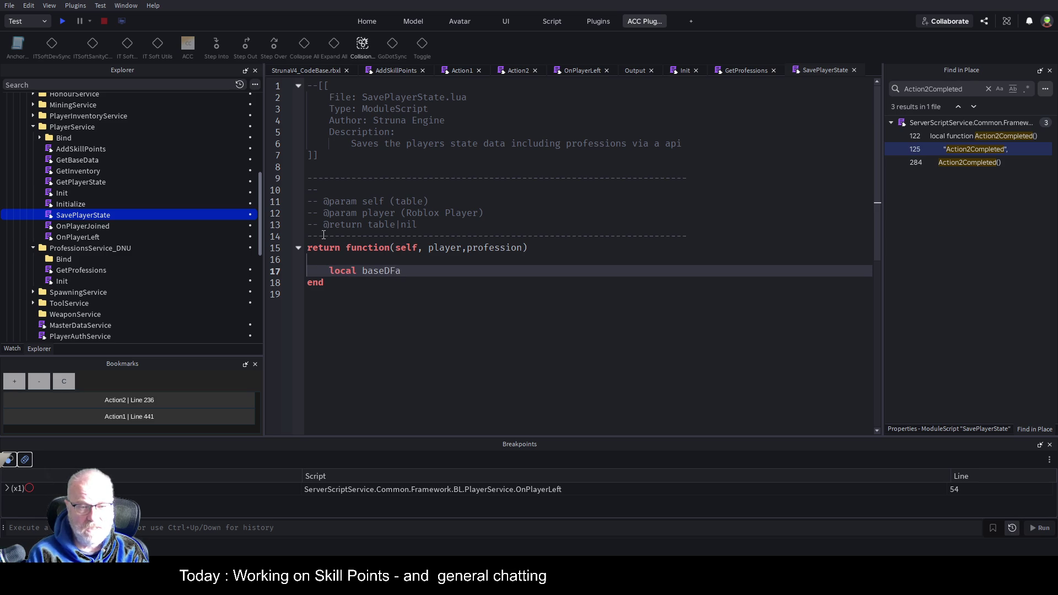
pyautogui.write('a ')
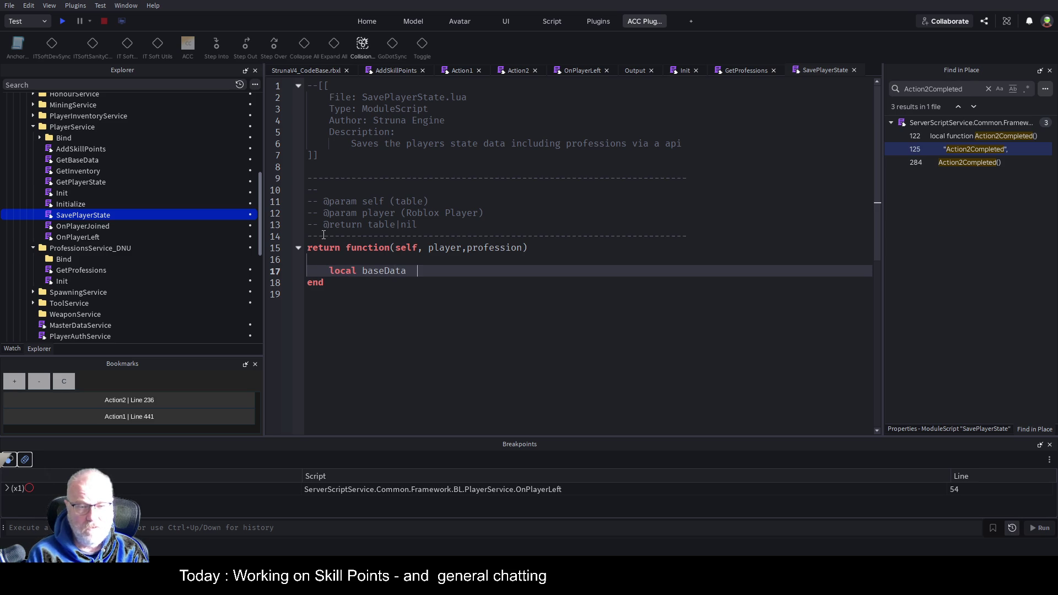
pyautogui.write('= self')
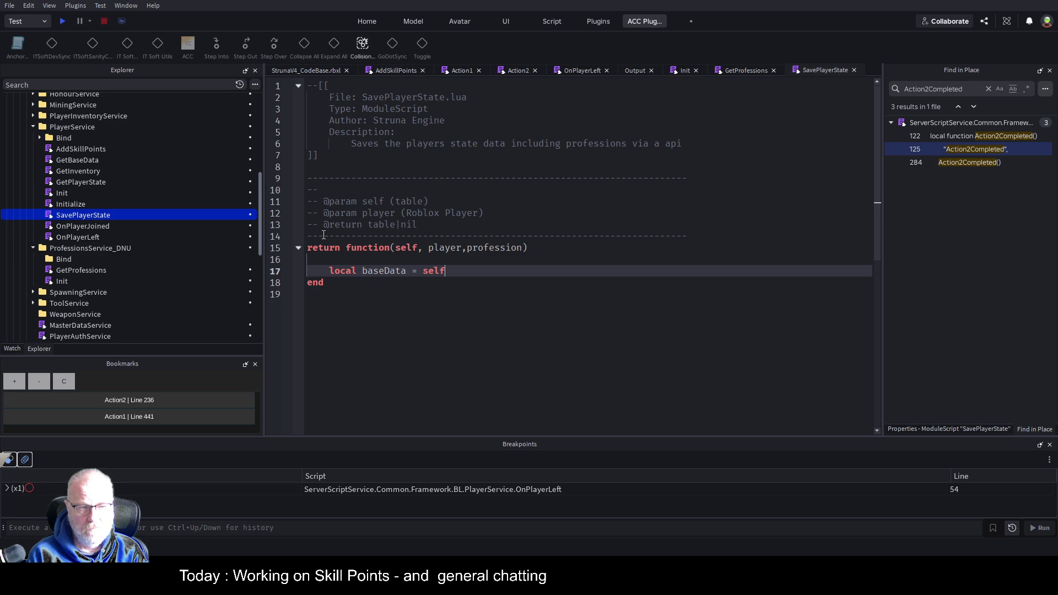
pyautogui.write('.GetBaseData')
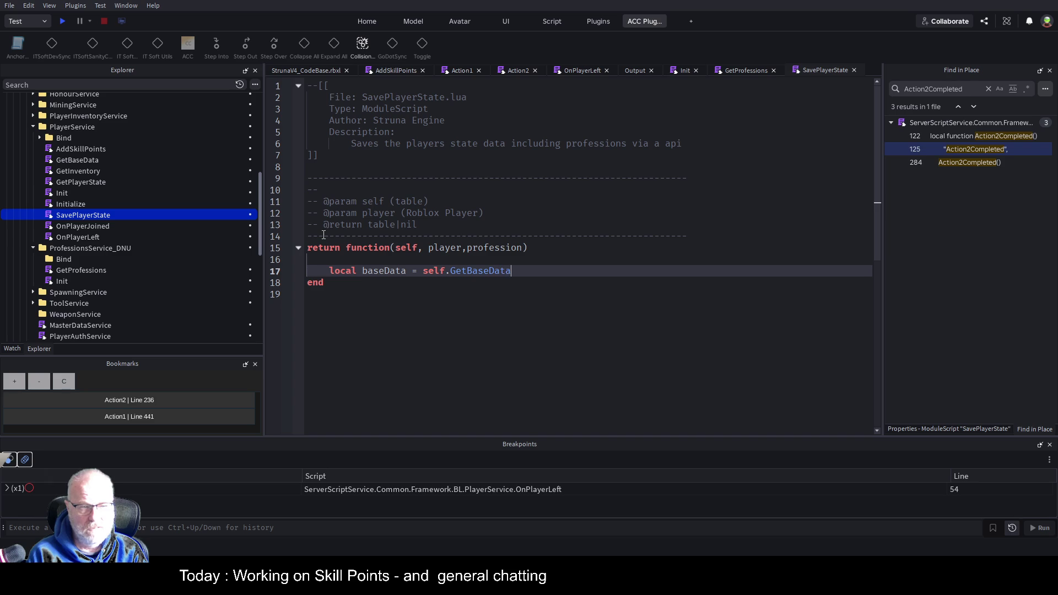
pyautogui.write('()')
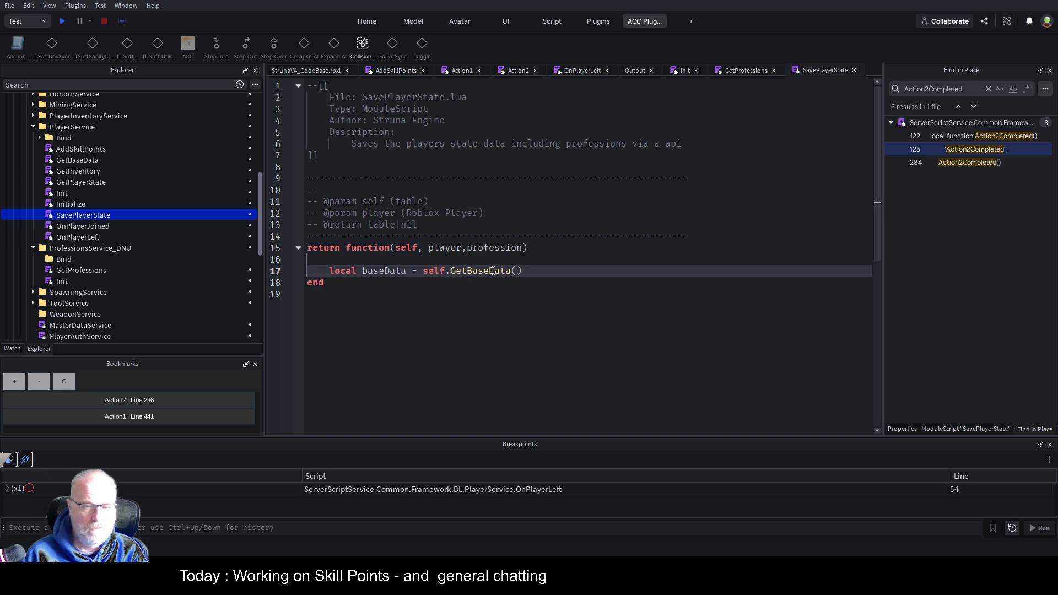
pyautogui.doubleClick(77, 160)
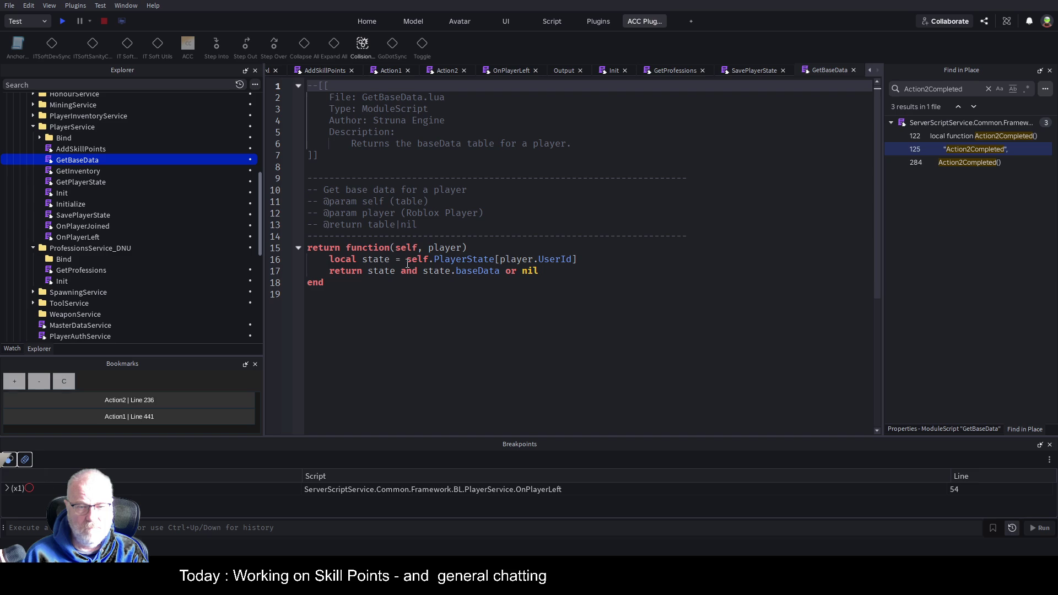
# Step: Replace the self.GetBaseData() call with self.PlayerState[player.UserId] copied from GetBaseData
pyautogui.moveTo(408, 263); pyautogui.dragTo(579, 263)
pyautogui.hotkey('ctrl', 'c')
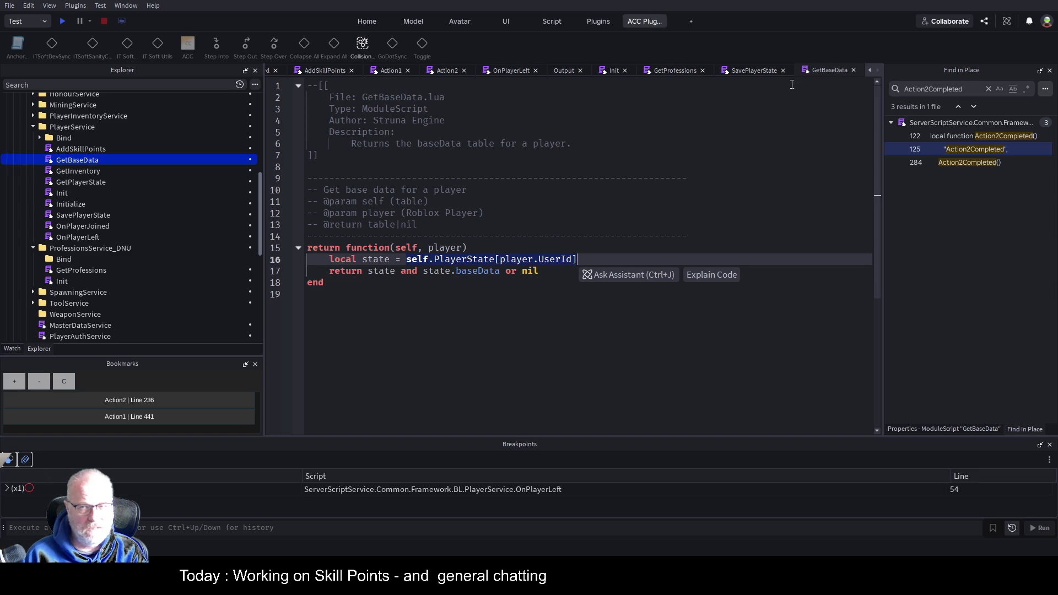
pyautogui.click(756, 70)
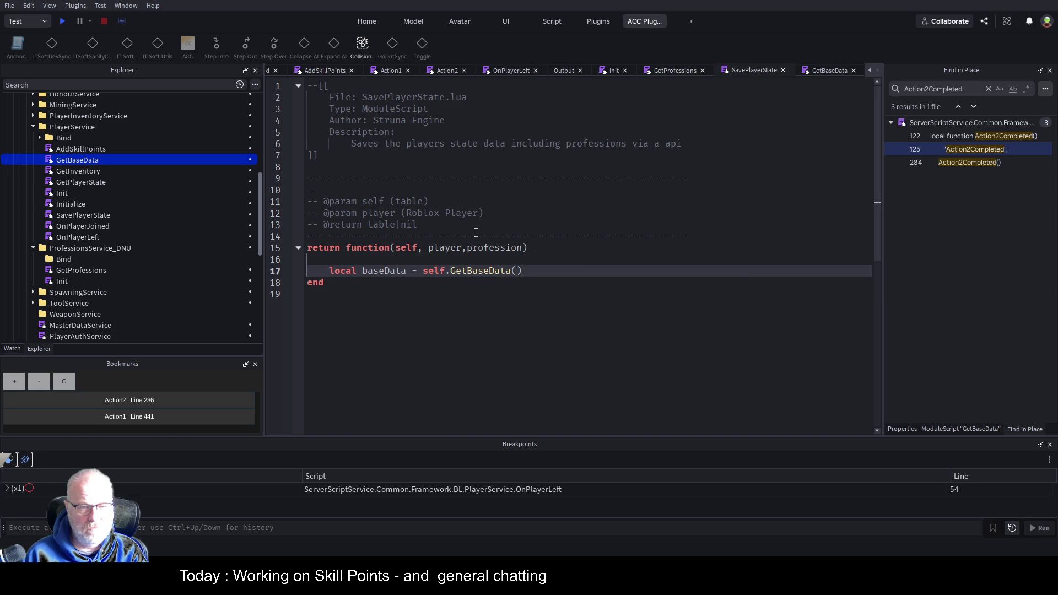
pyautogui.click(424, 271)
pyautogui.hotkey('shift', 'End')
pyautogui.hotkey('ctrl', 'v')
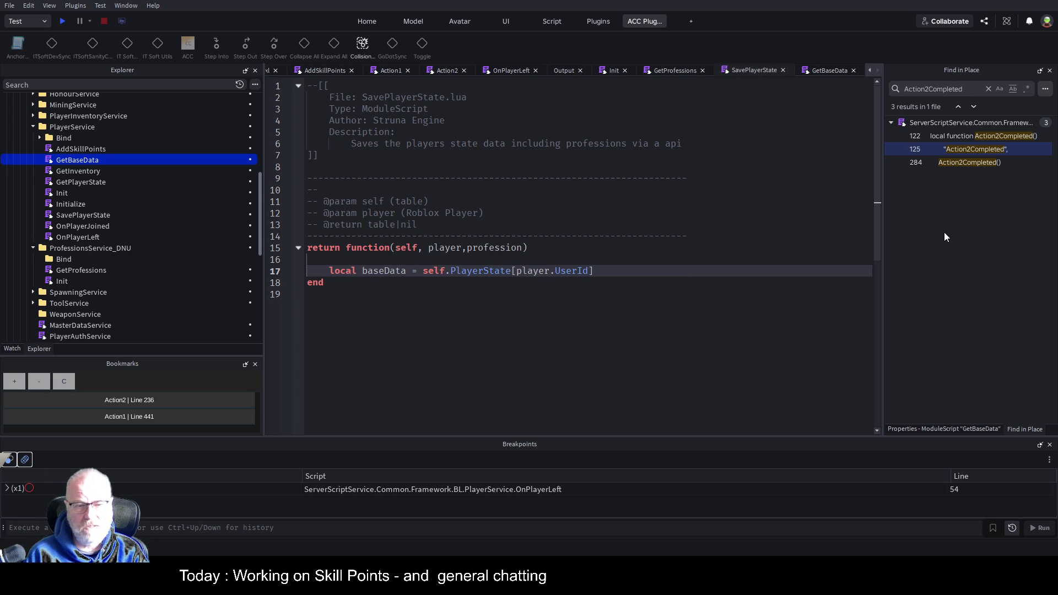
# Step: Remove the unused profession parameter, add a line after baseData, and save
pyautogui.press('Left')
pyautogui.press('Left')
pyautogui.press('Left')
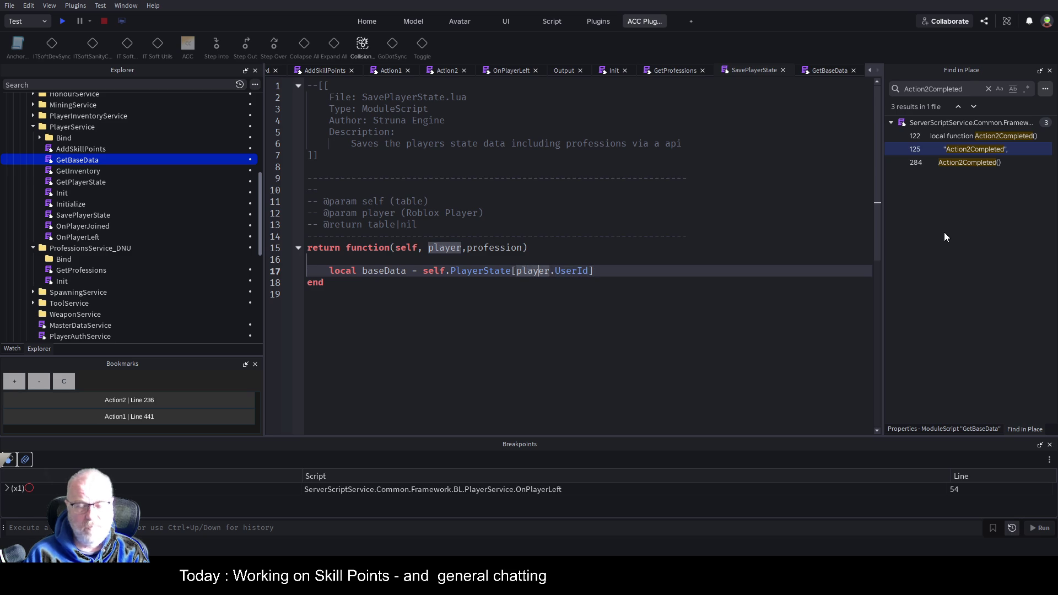
pyautogui.press('Up')
pyautogui.press('Up')
pyautogui.press('Left')
pyautogui.press('BackSpace')
pyautogui.press('BackSpace')
pyautogui.press('BackSpace')
pyautogui.press('BackSpace')
pyautogui.press('Down')
pyautogui.press('Down')
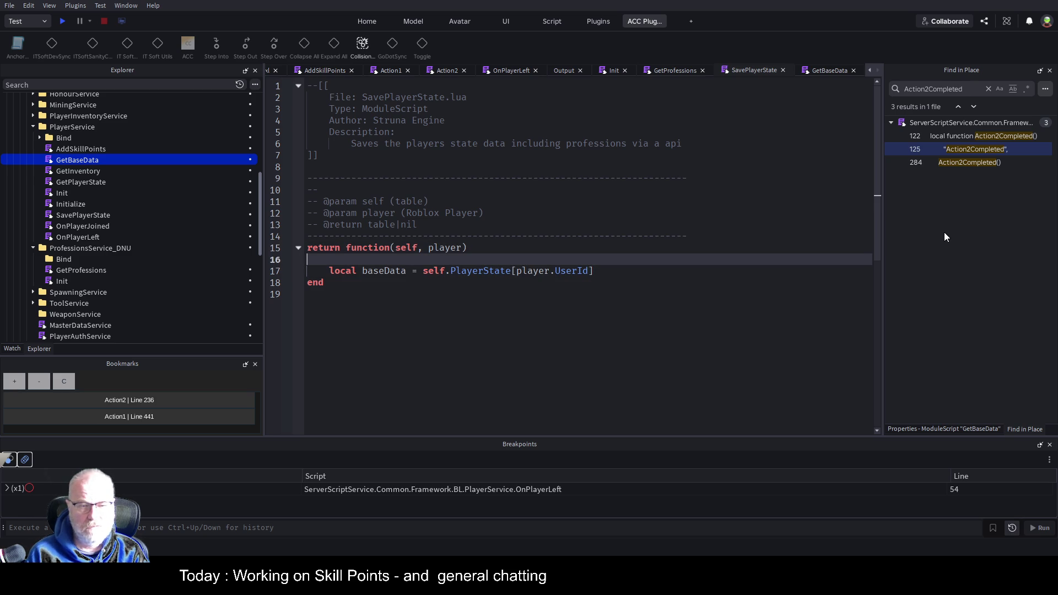
pyautogui.press('End')
pyautogui.press('Return')
pyautogui.hotkey('ctrl', 's')
pyautogui.click(515, 70)
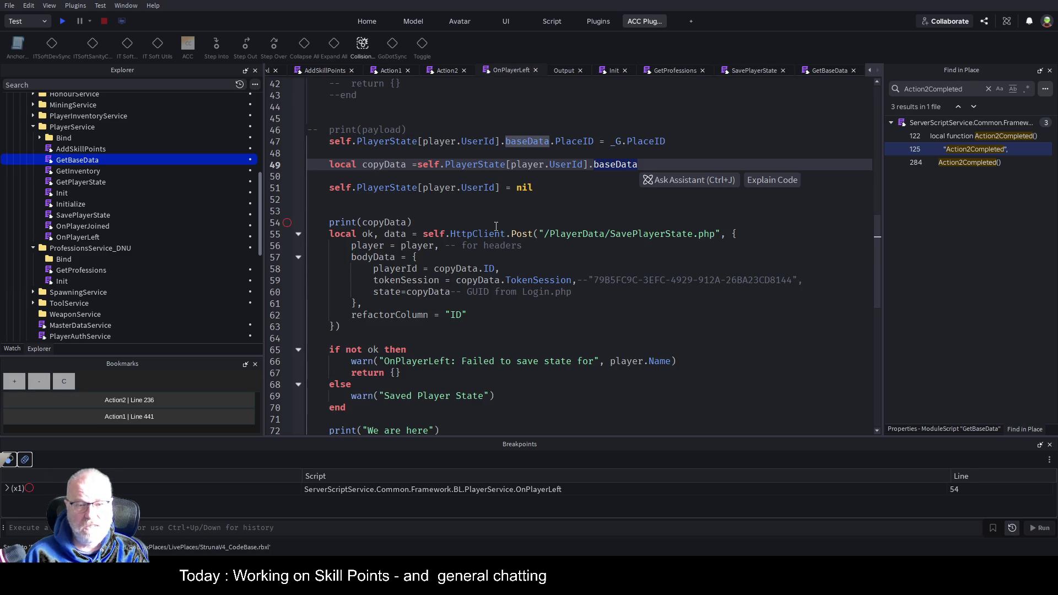
# Step: Paste OnPlayerLeft's SavePlayerState.php HTTP post block into SavePlayerState
pyautogui.moveTo(361, 214)
pyautogui.mouseDown()
pyautogui.moveTo(419, 248)
pyautogui.moveTo(436, 410)
pyautogui.mouseUp()
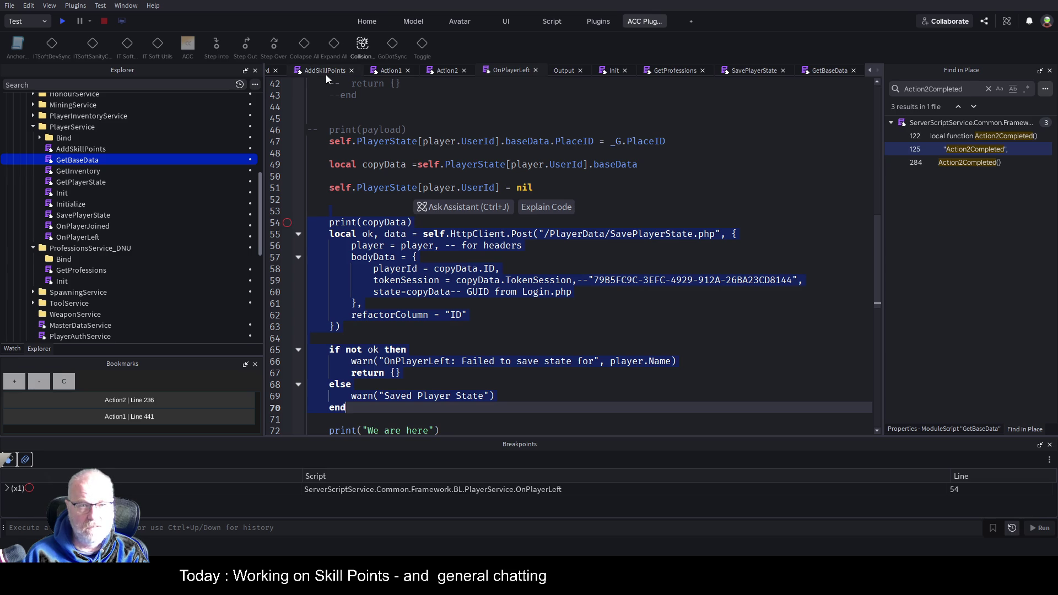
pyautogui.click(742, 71)
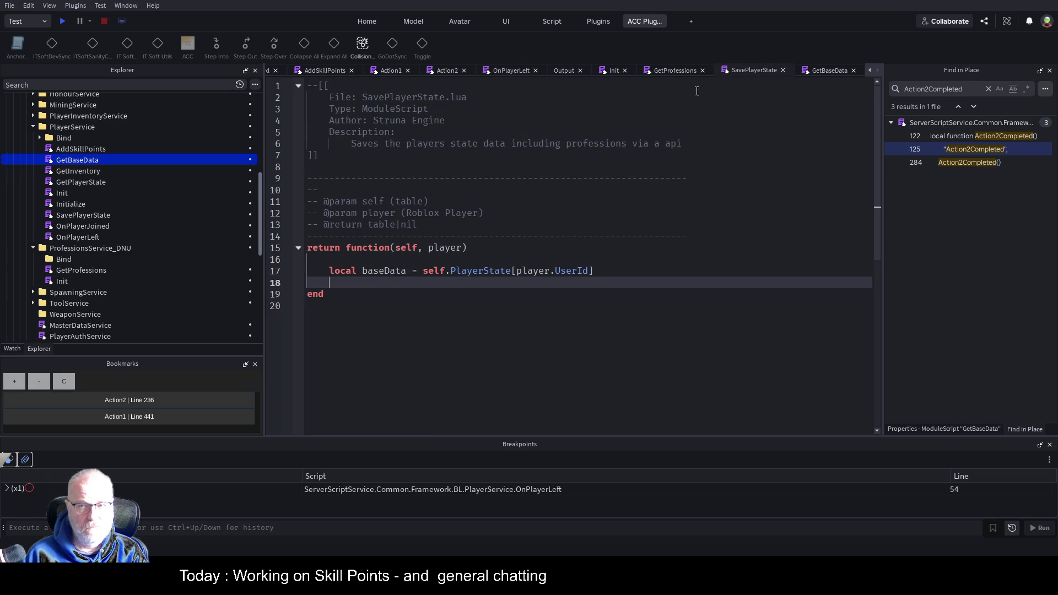
pyautogui.hotkey('ctrl', 'v')
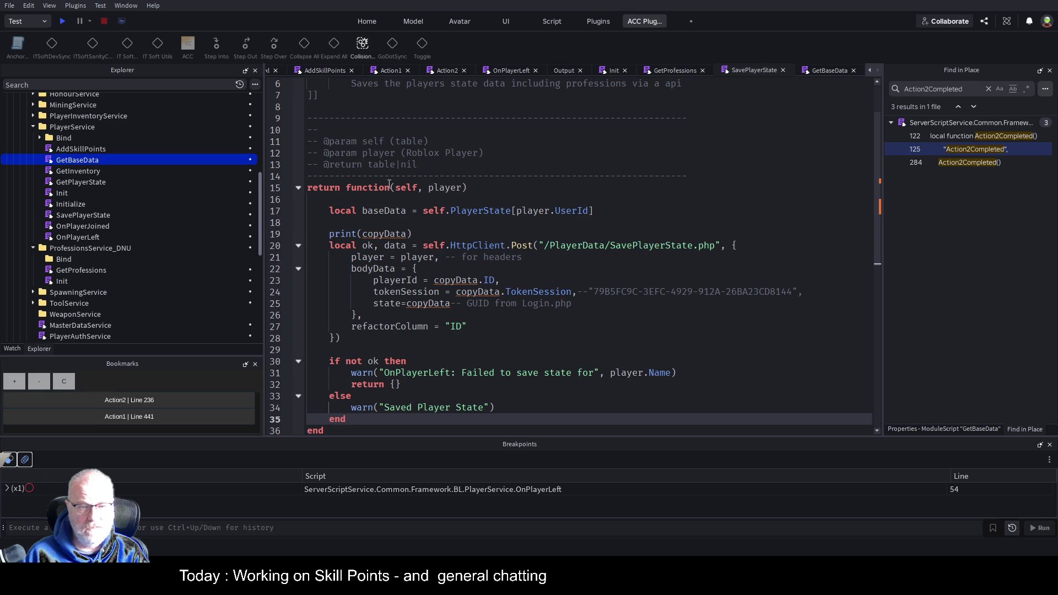
# Step: Replace every copyData in the request and print call with baseData, and save
pyautogui.doubleClick(396, 211)
pyautogui.hotkey('ctrl', 'c')
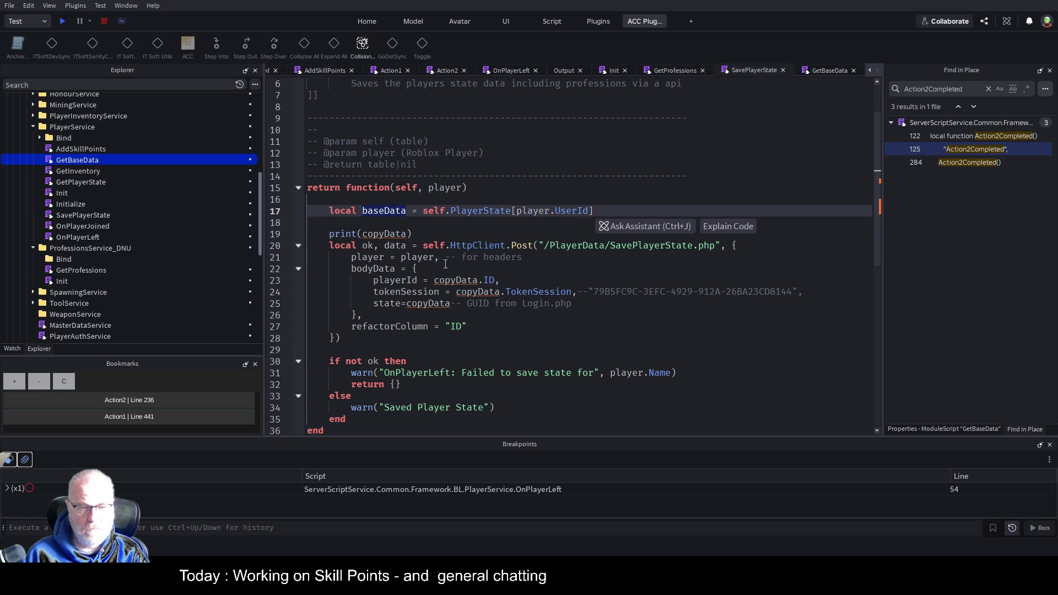
pyautogui.doubleClick(445, 280)
pyautogui.hotkey('ctrl', 'v')
pyautogui.doubleClick(385, 234)
pyautogui.hotkey('ctrl', 'v')
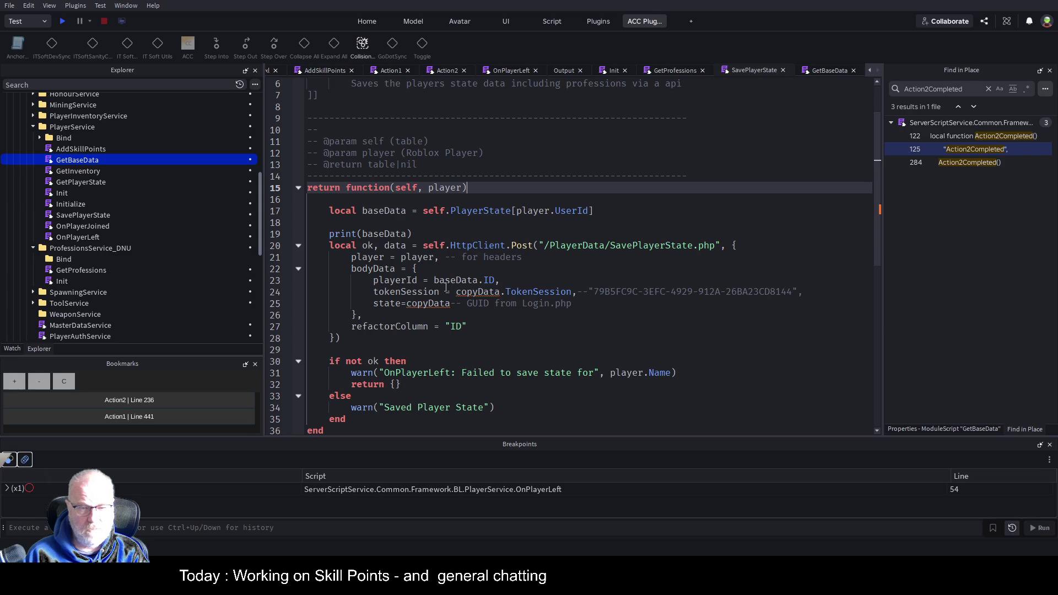
pyautogui.doubleClick(481, 291)
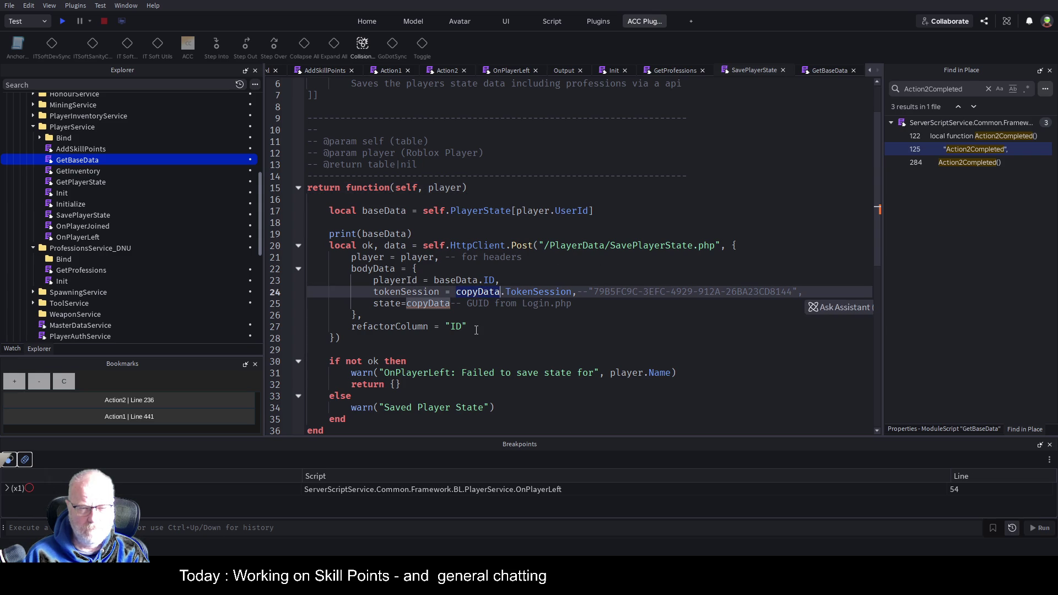
pyautogui.write('baseData')
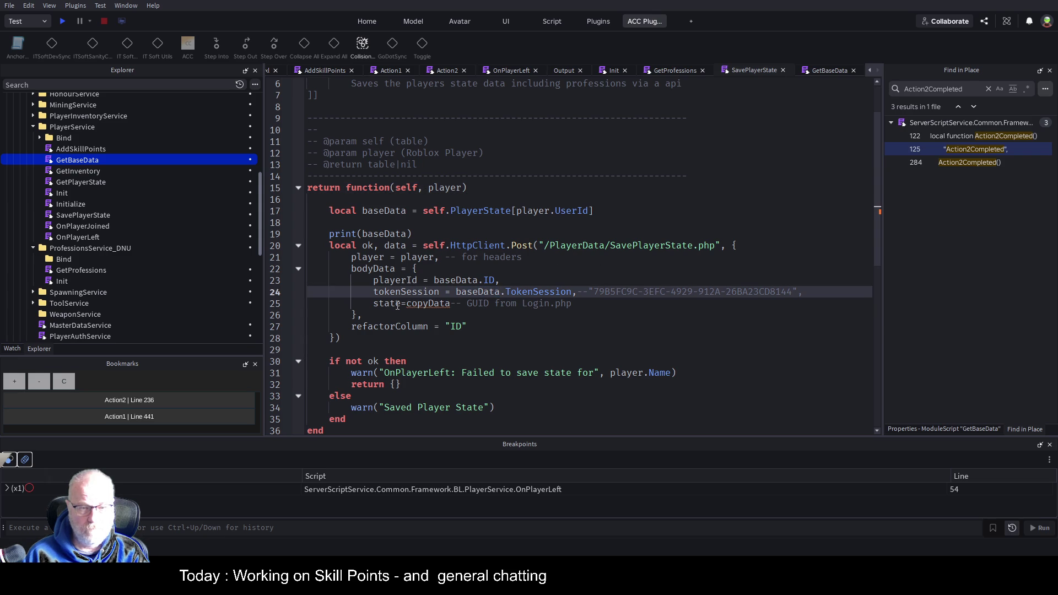
pyautogui.click(422, 312)
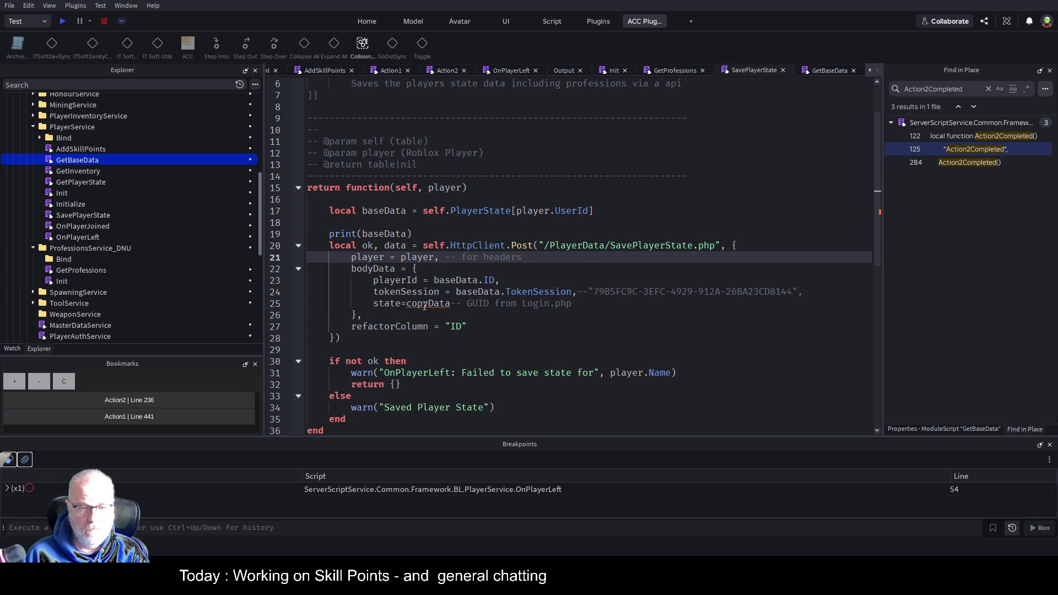
pyautogui.doubleClick(427, 304)
pyautogui.write('baseData')
pyautogui.click(623, 248)
pyautogui.hotkey('ctrl', 's')
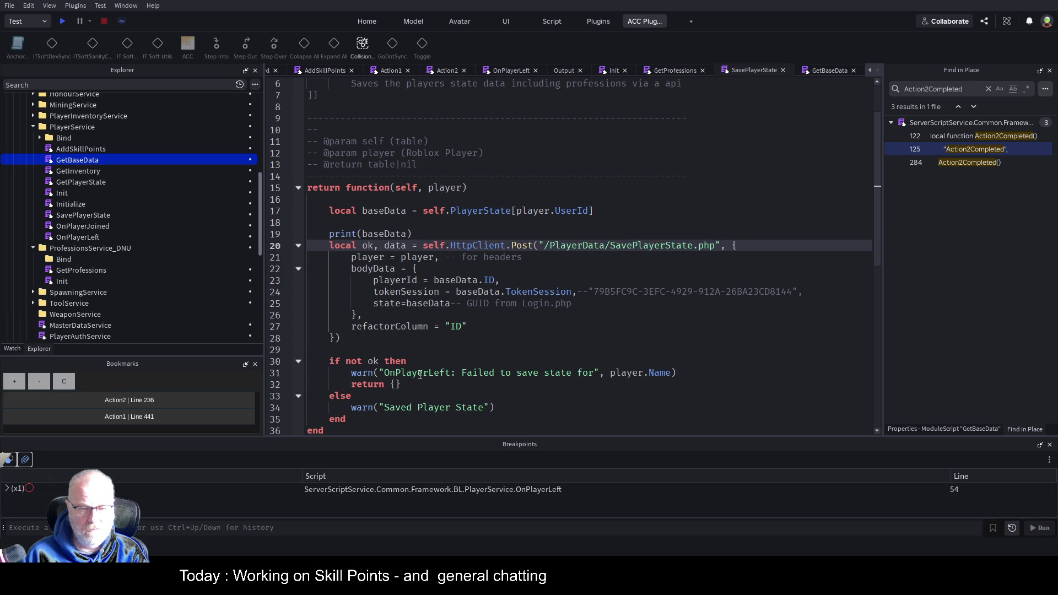
# Step: Change the failure warning prefix from OnPlayerLeft to SavePlayerData and save
pyautogui.doubleClick(420, 375)
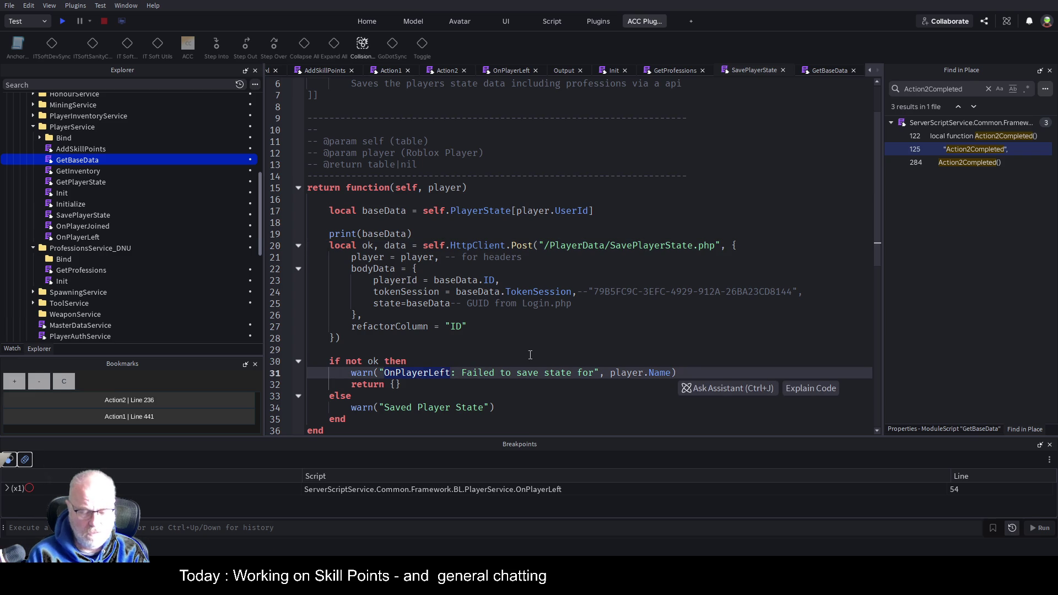
pyautogui.write('SavePlayerData')
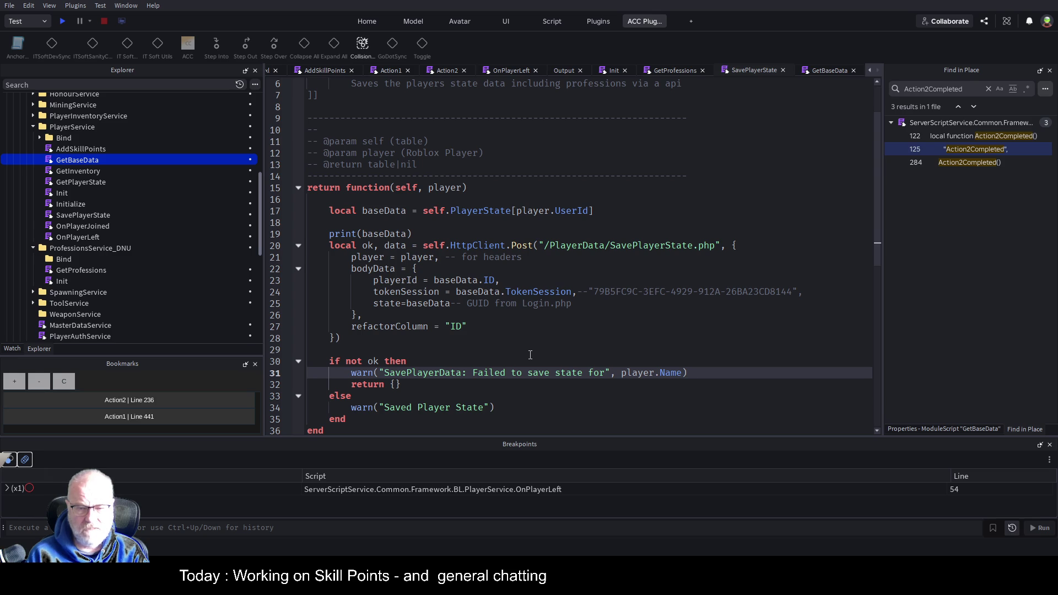
pyautogui.press('Down')
pyautogui.press('Down')
pyautogui.press('Down')
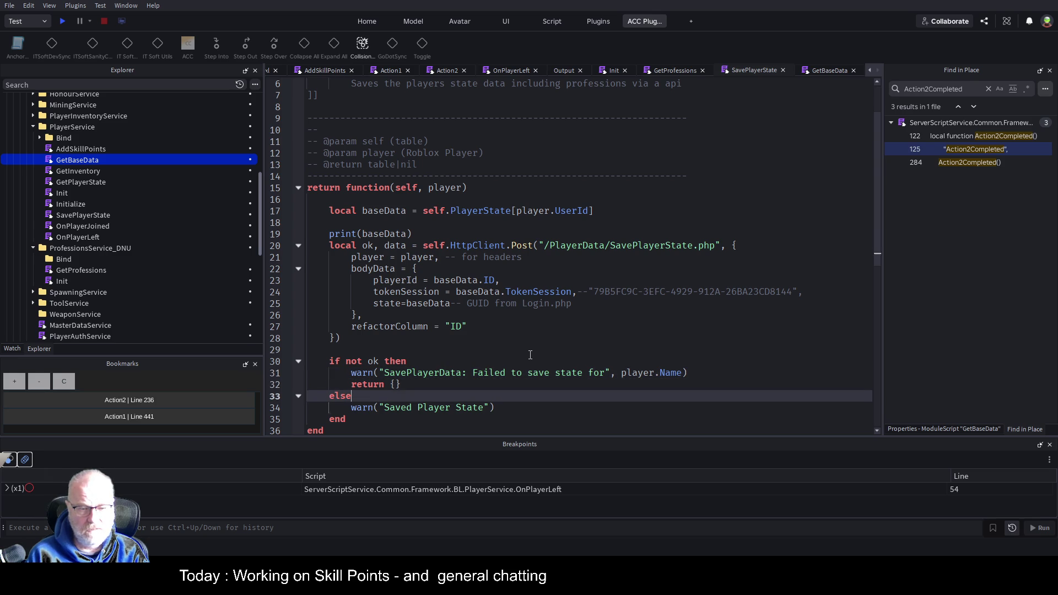
pyautogui.hotkey('ctrl', 's')
pyautogui.scroll(-1, 530, 355)
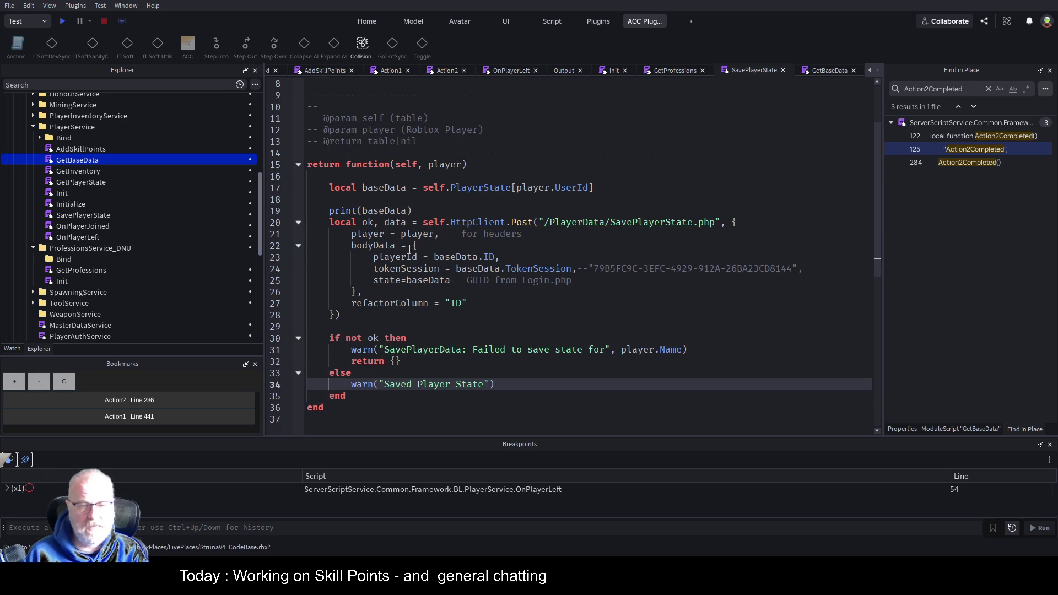
pyautogui.click(501, 246)
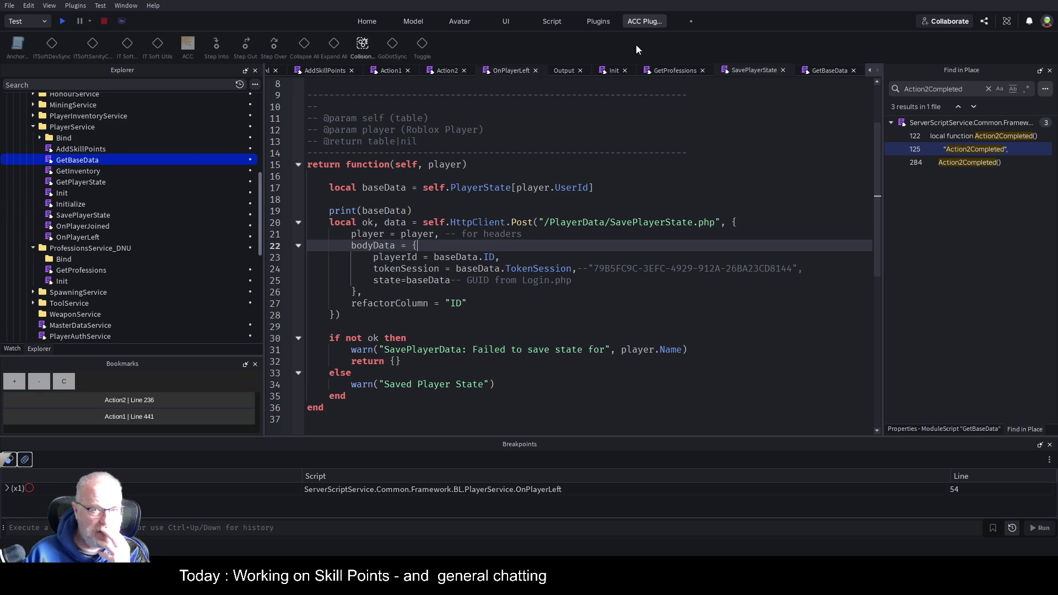
pyautogui.click(445, 71)
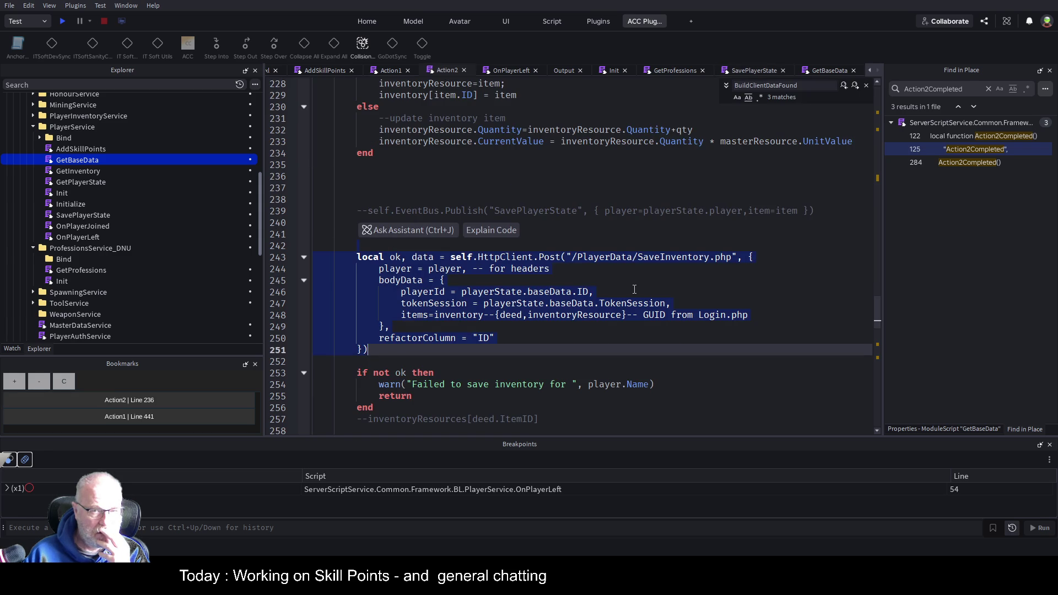
# Step: Review AddSkillPoints, which adds math.random(1,100) skill points to the player's profession
pyautogui.click(385, 70)
pyautogui.click(544, 210)
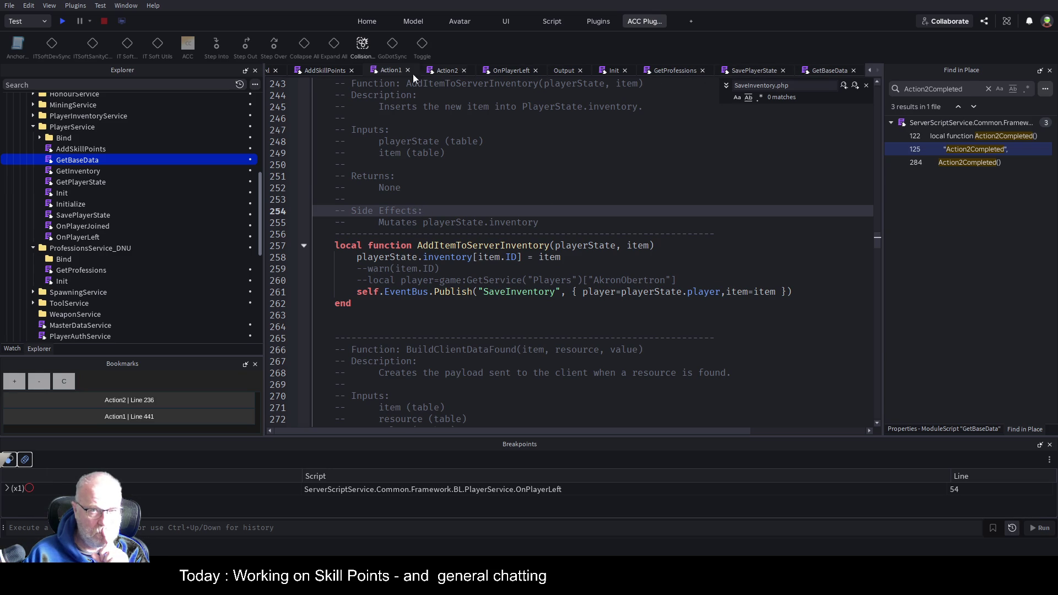
pyautogui.click(319, 70)
pyautogui.click(539, 327)
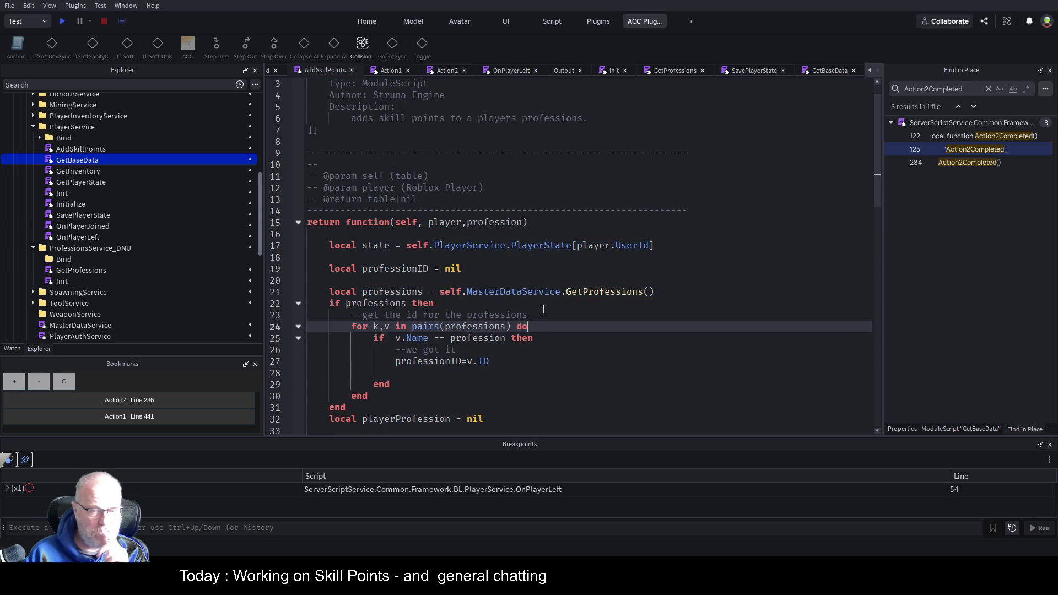
pyautogui.scroll(-5, 541, 342)
pyautogui.scroll(-8, 541, 344)
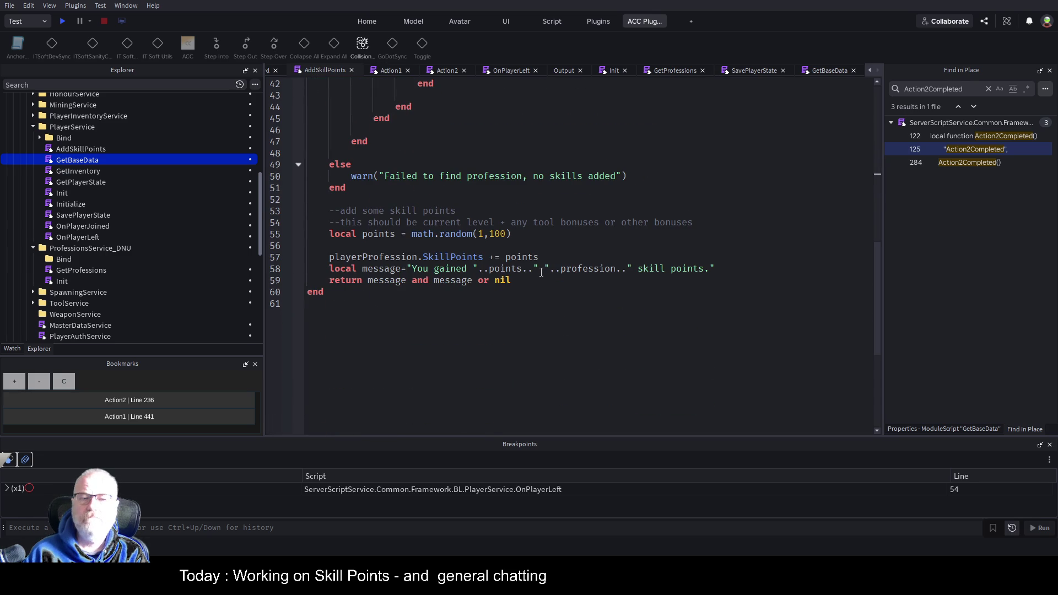
pyautogui.scroll(8, 540, 272)
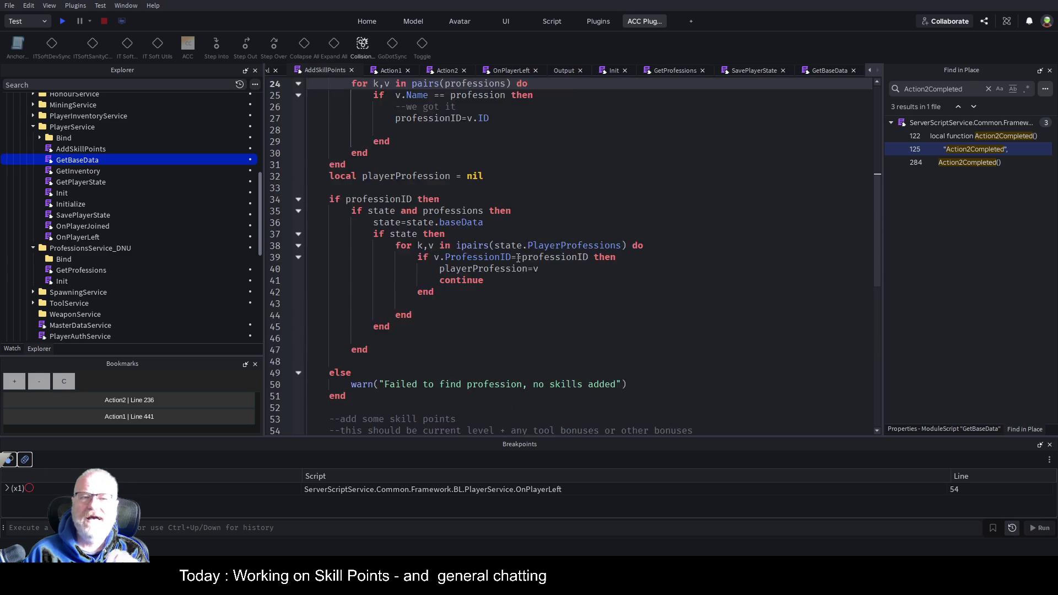
pyautogui.scroll(3, 518, 258)
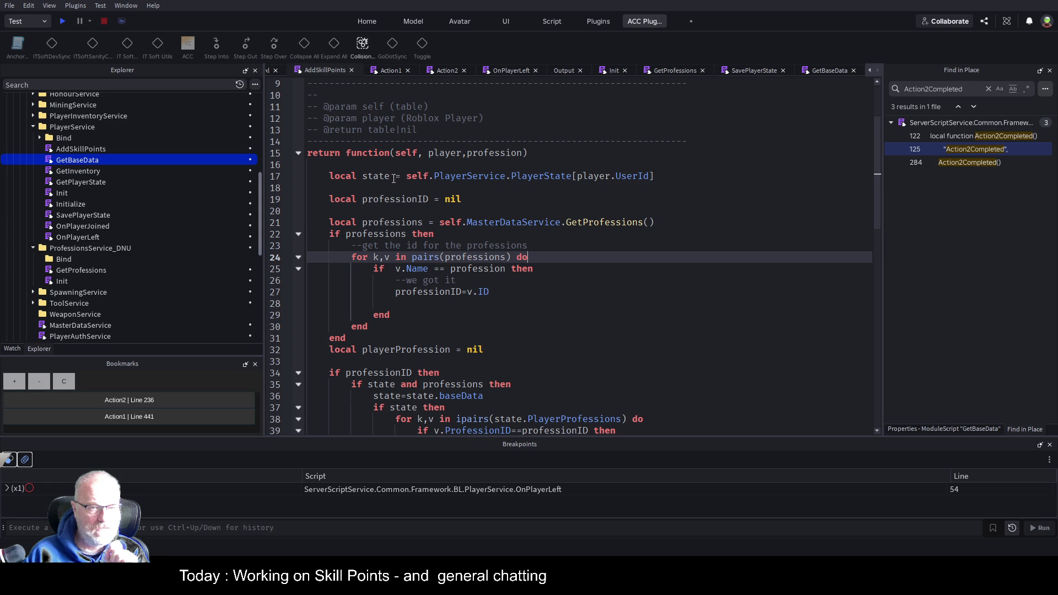
# Step: Add a self.PlayerService.SavePlayerState() call below the message line in AddSkillPoints
pyautogui.doubleClick(376, 176)
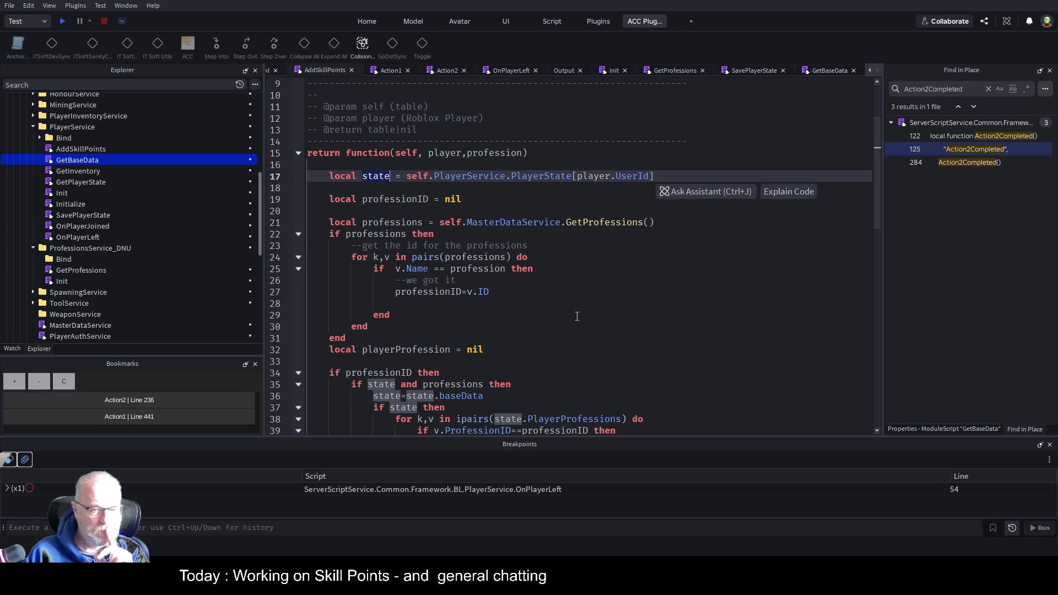
pyautogui.scroll(-11, 366, 288)
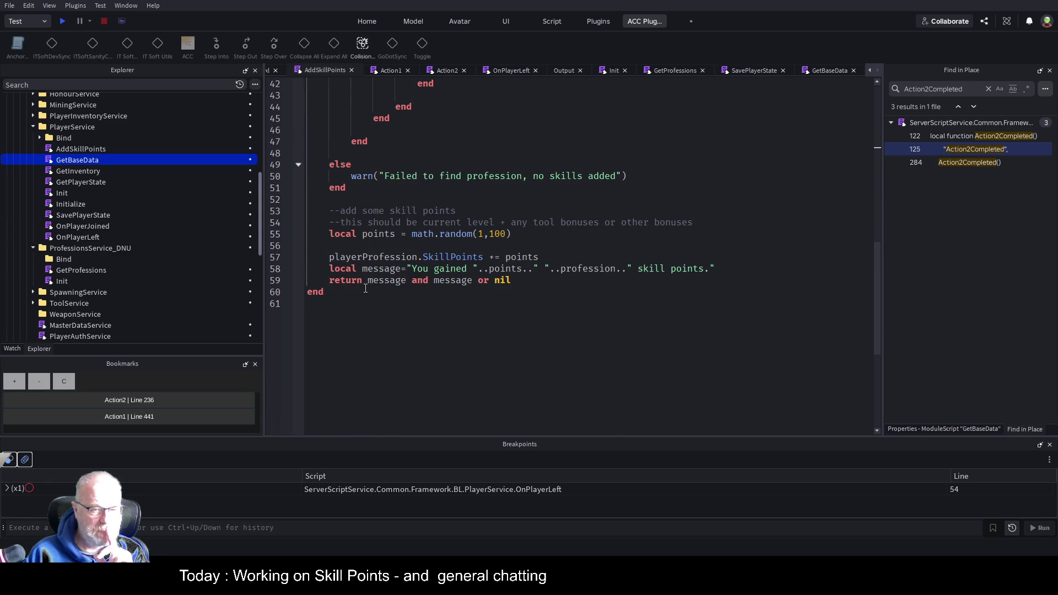
pyautogui.click(733, 269)
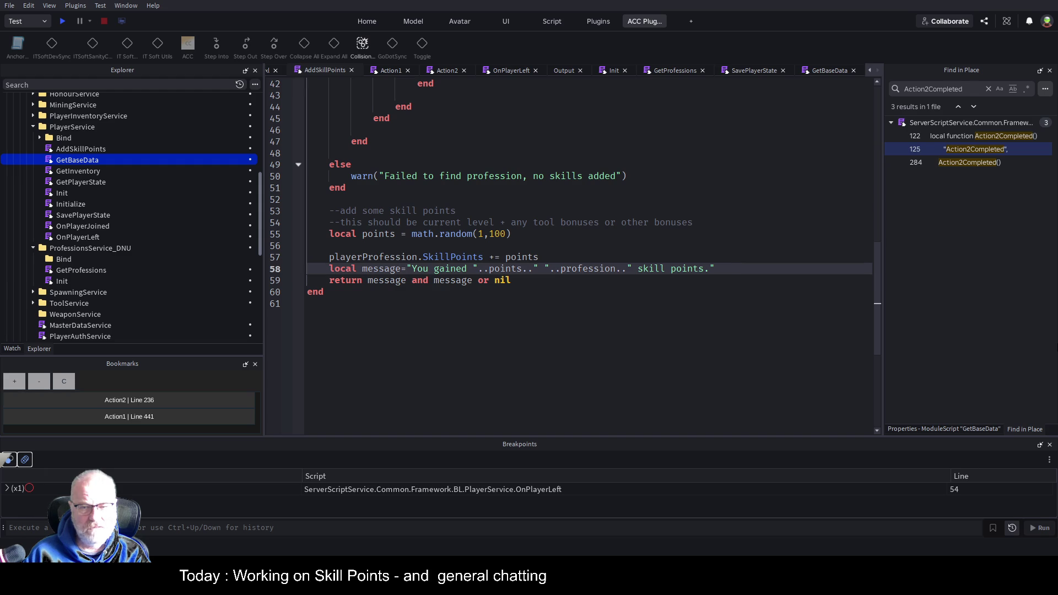
pyautogui.press('Return')
pyautogui.press('Return')
pyautogui.press('Return')
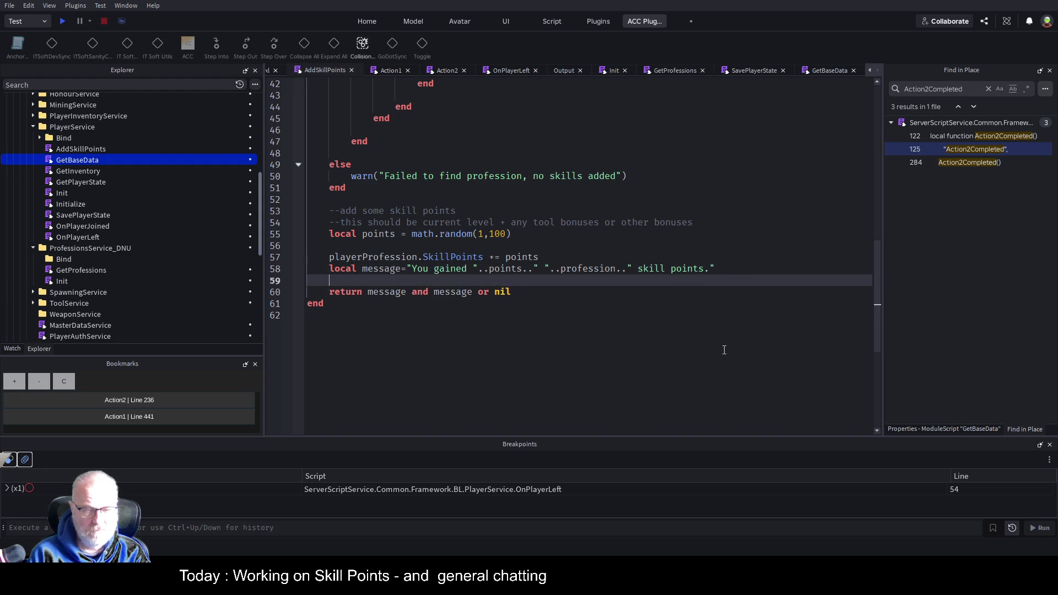
pyautogui.press('Up')
pyautogui.press('Up')
pyautogui.write('self.PlayerService.SavePlayerState()')
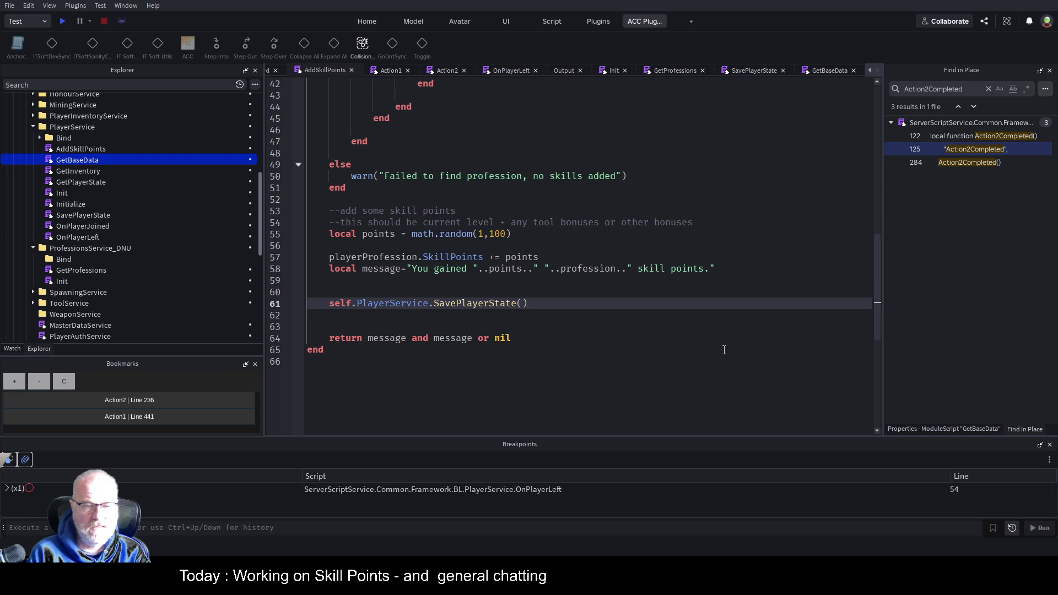
pyautogui.press('Return')
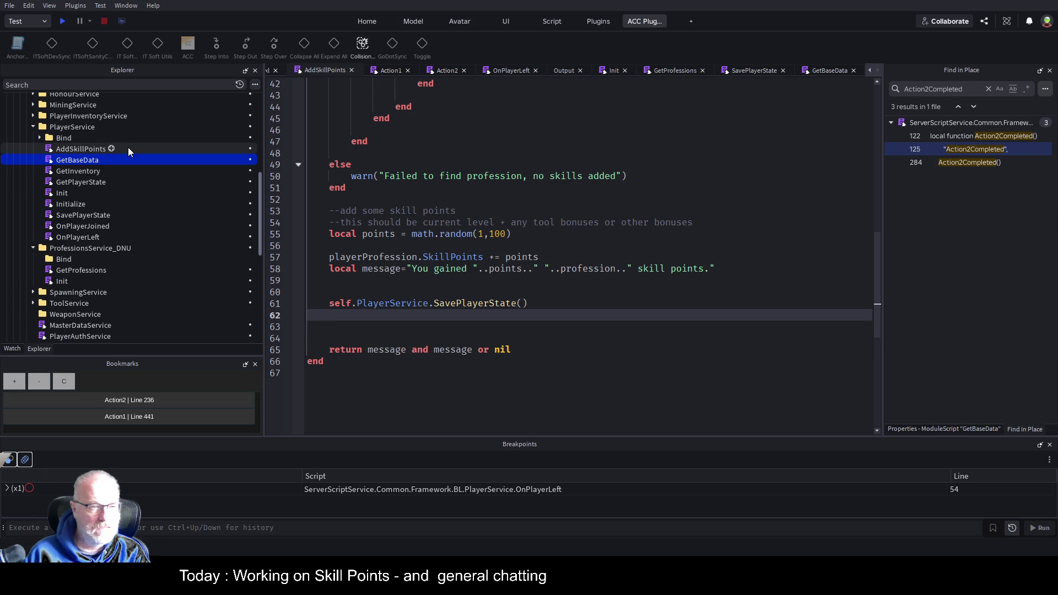
# Step: Add a --state comment above the SavePlayerState call
pyautogui.click(562, 300)
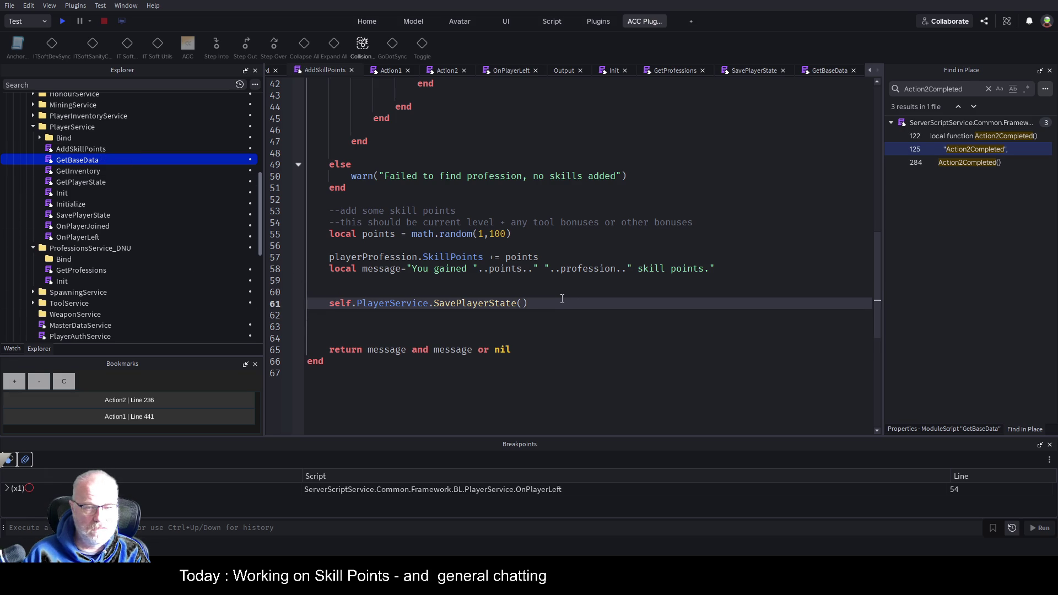
pyautogui.click(451, 270)
pyautogui.click(572, 294)
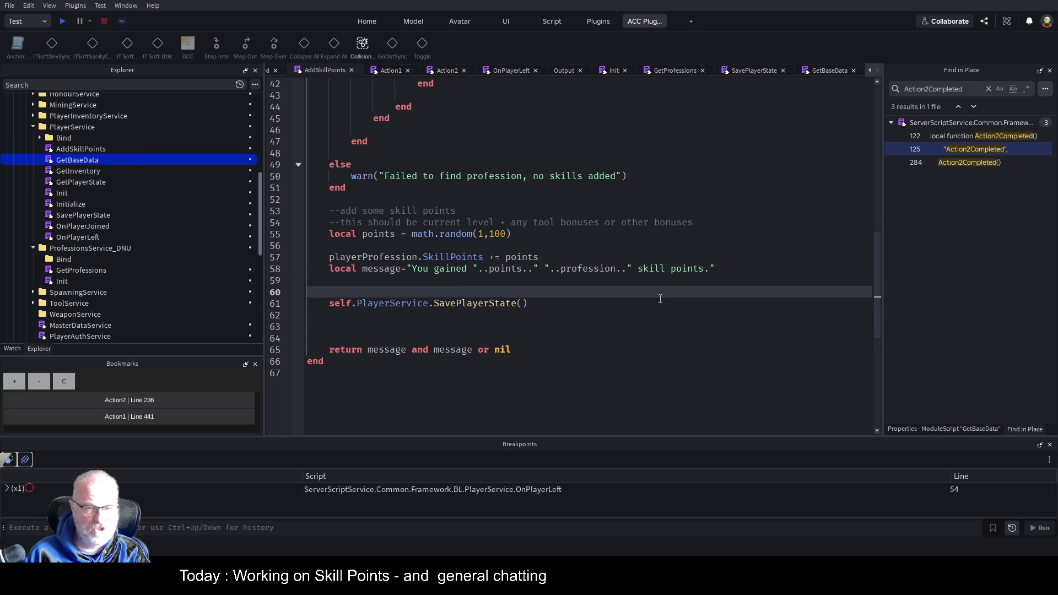
pyautogui.write('--baseData')
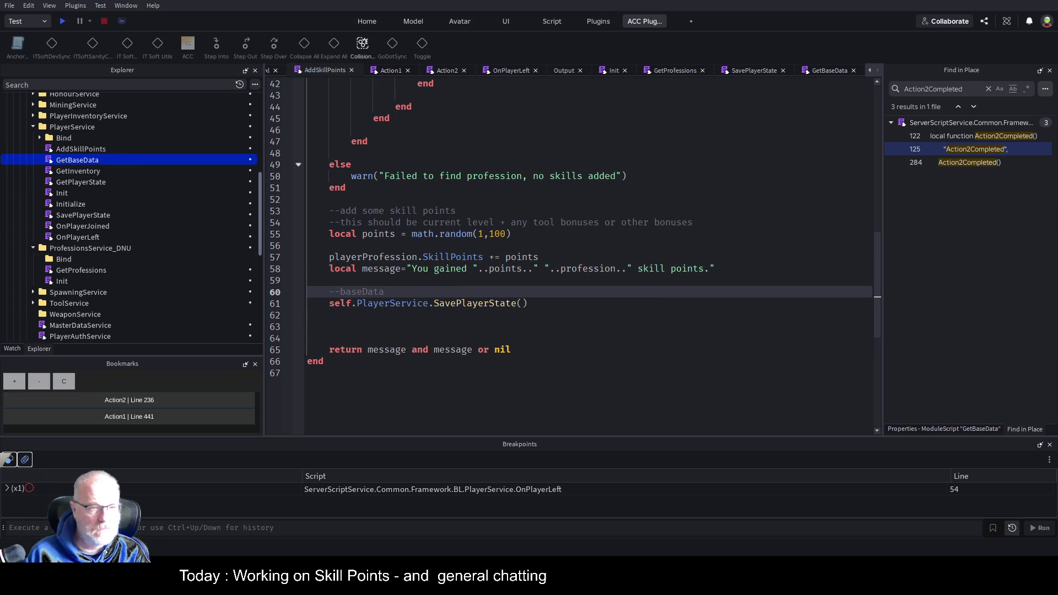
pyautogui.scroll(10, 511, 347)
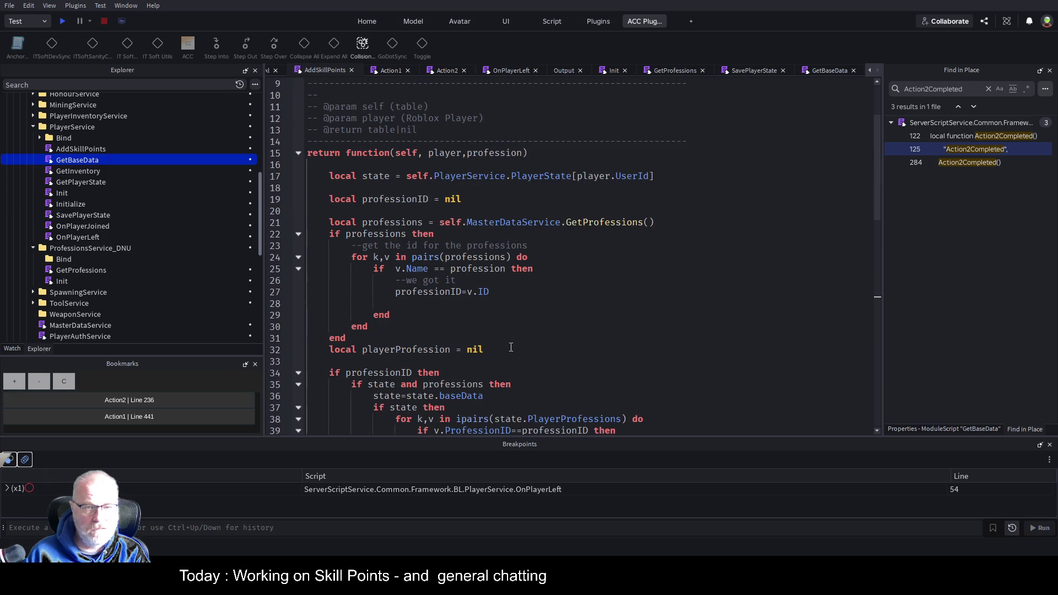
pyautogui.doubleClick(376, 180)
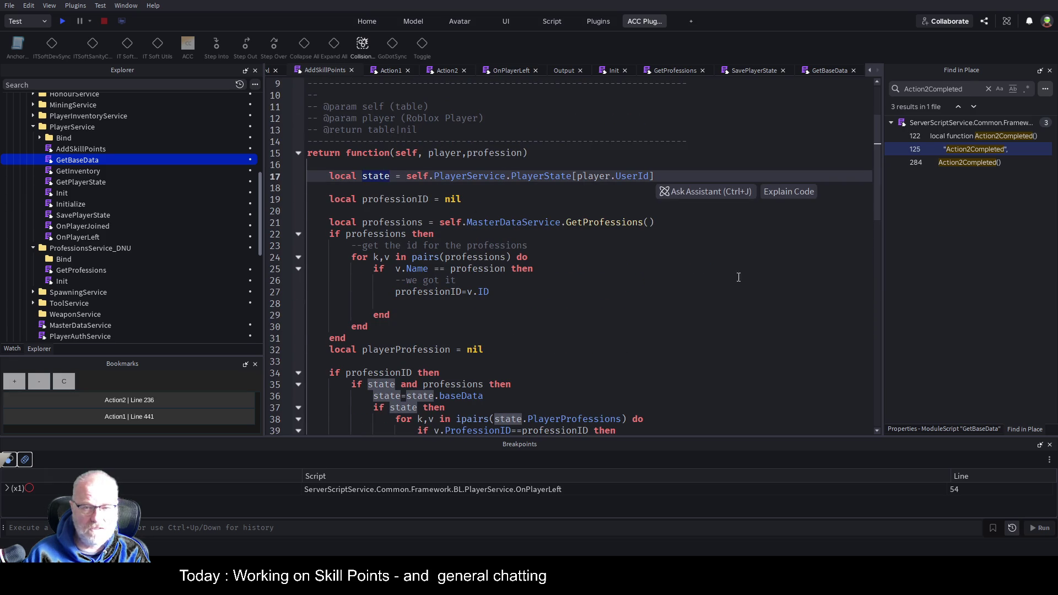
pyautogui.scroll(-14, 660, 309)
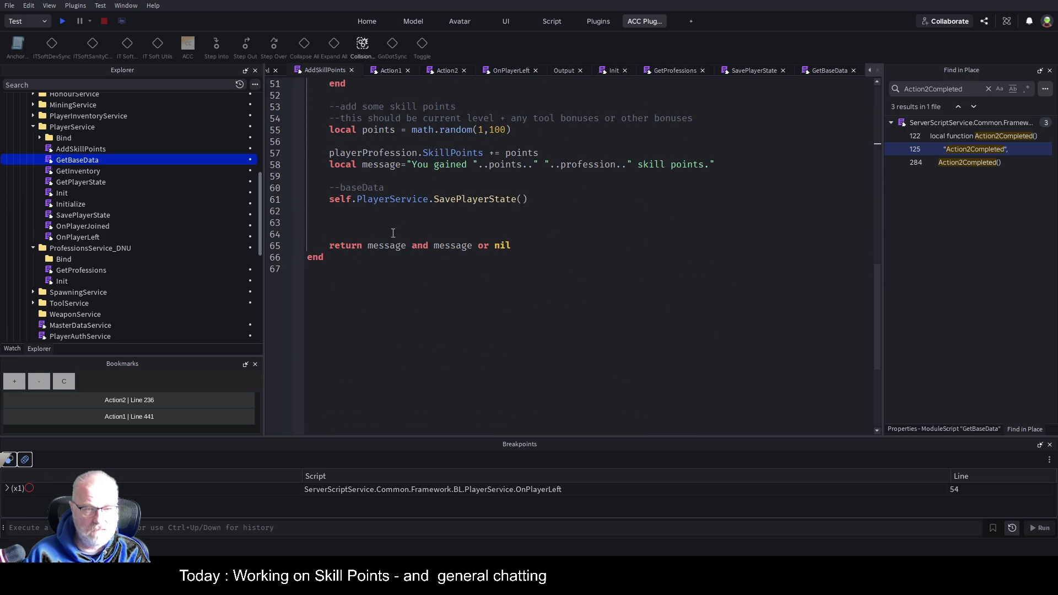
pyautogui.doubleClick(362, 188)
pyautogui.write('state')
pyautogui.click(633, 257)
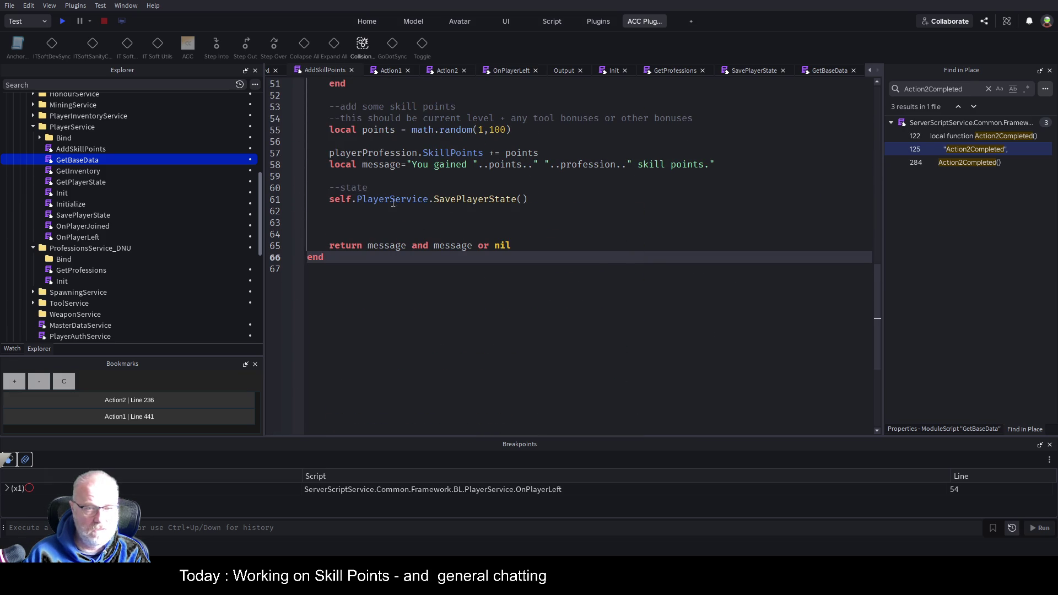
pyautogui.click(494, 199)
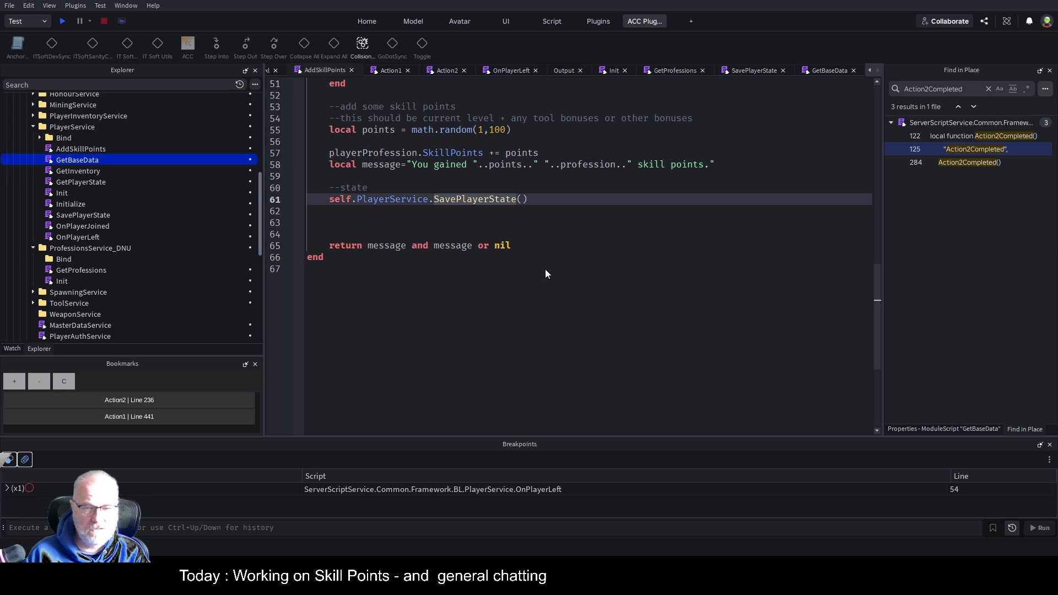
pyautogui.click(538, 329)
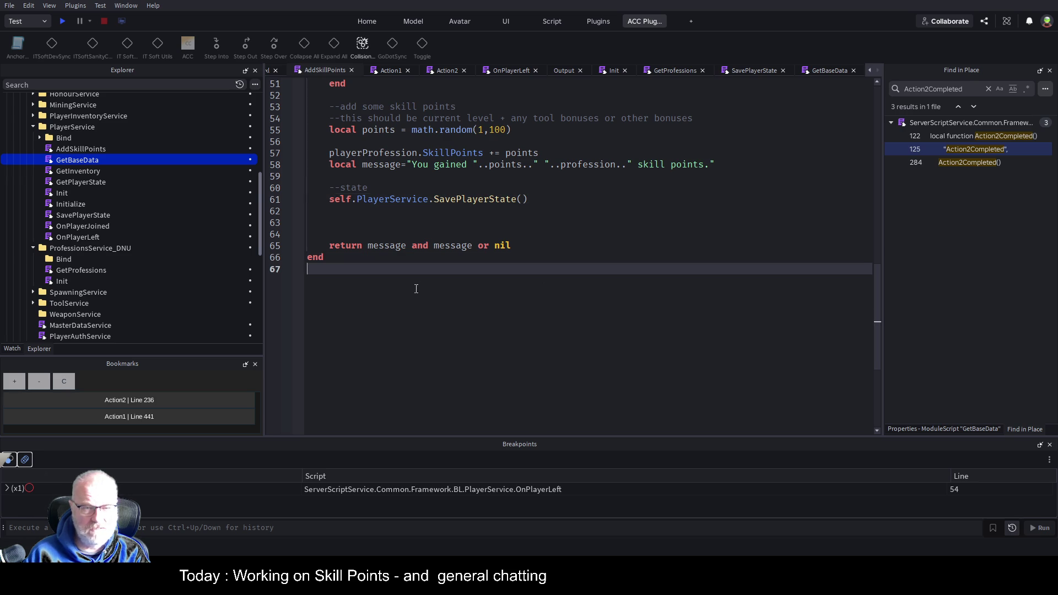
# Step: Inspect GetPlayerState and SavePlayerState's baseData usage, then close the GetProfessions script
pyautogui.doubleClick(82, 183)
pyautogui.scroll(-9, 575, 218)
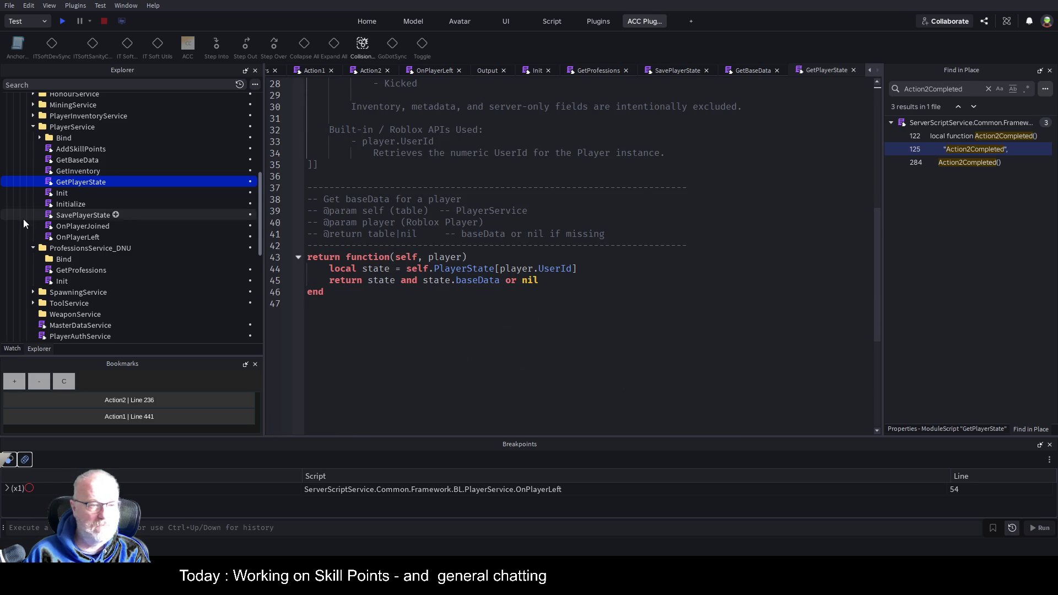
pyautogui.doubleClick(87, 213)
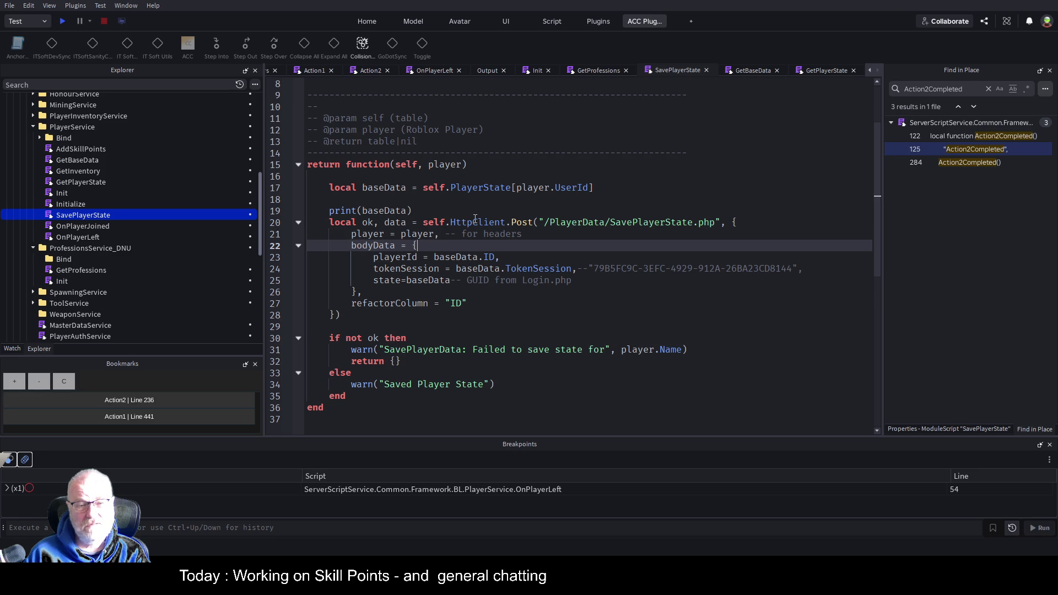
pyautogui.doubleClick(370, 192)
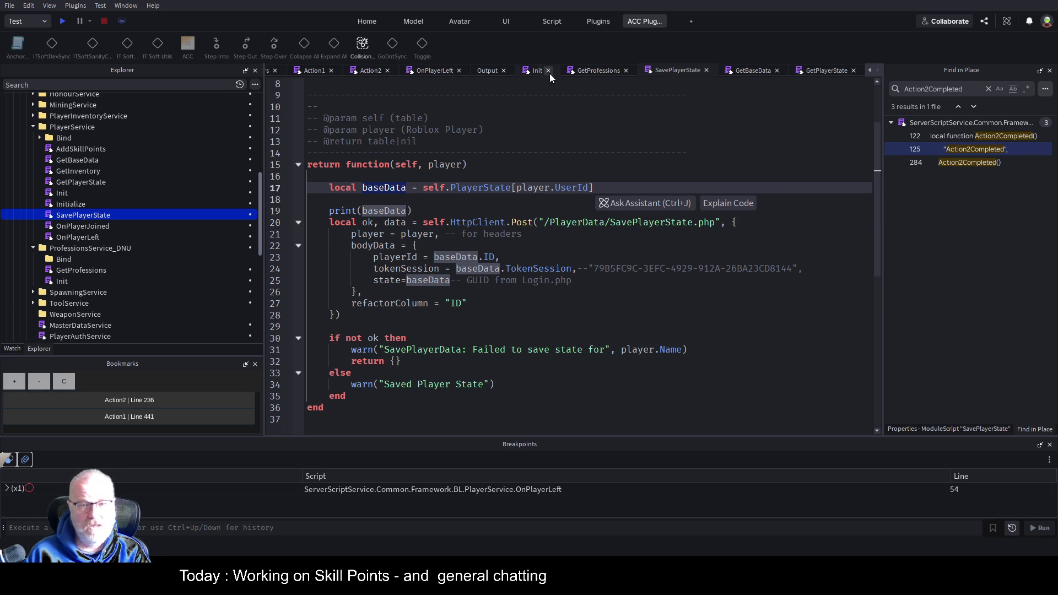
pyautogui.click(626, 70)
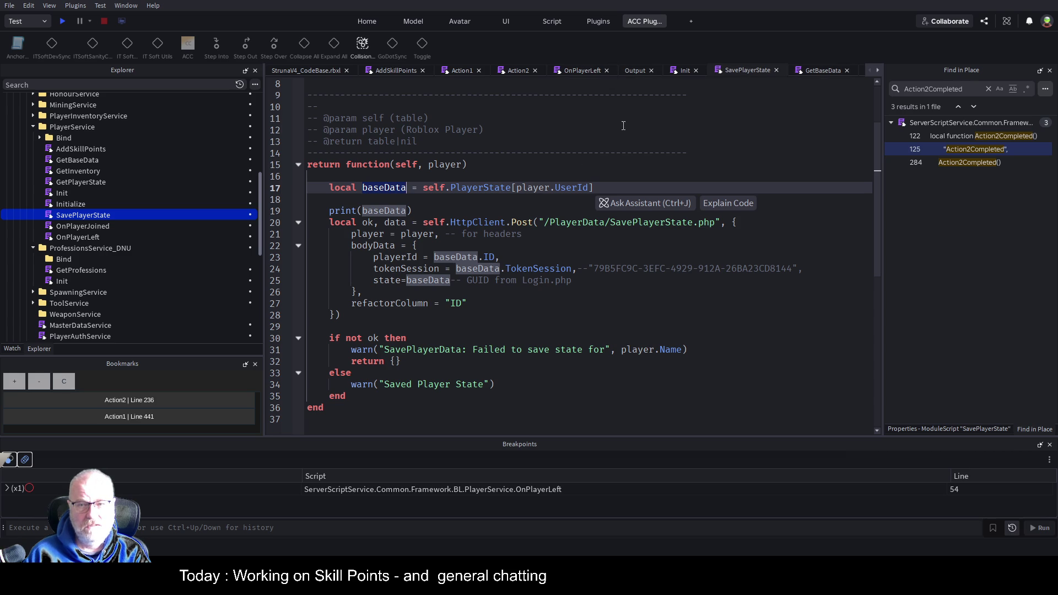
# Step: Pass self and player to the SavePlayerState call in AddSkillPoints and save
pyautogui.click(405, 71)
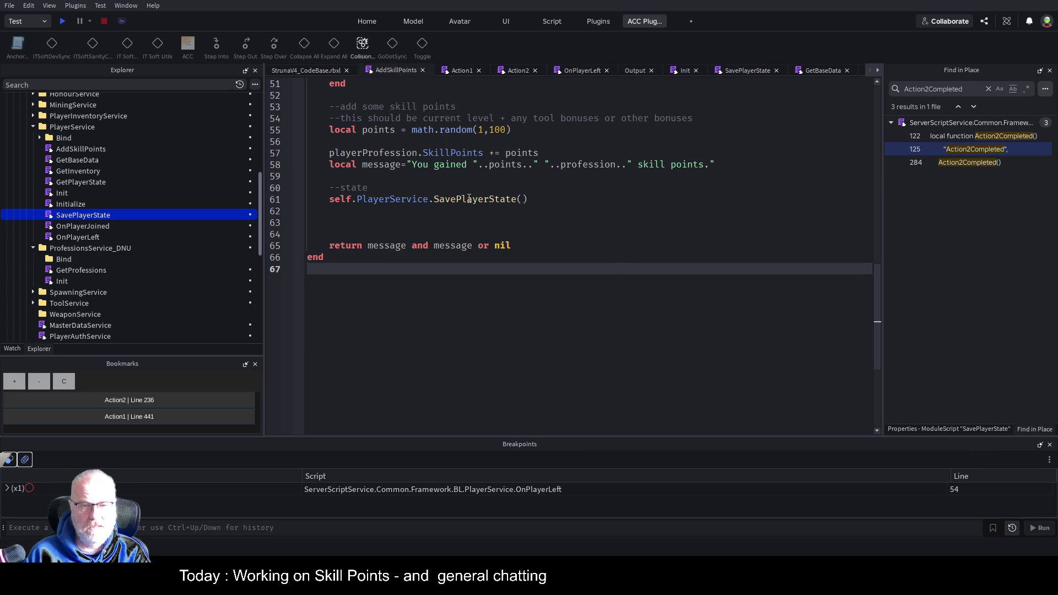
pyautogui.click(545, 204)
pyautogui.write('self,ok')
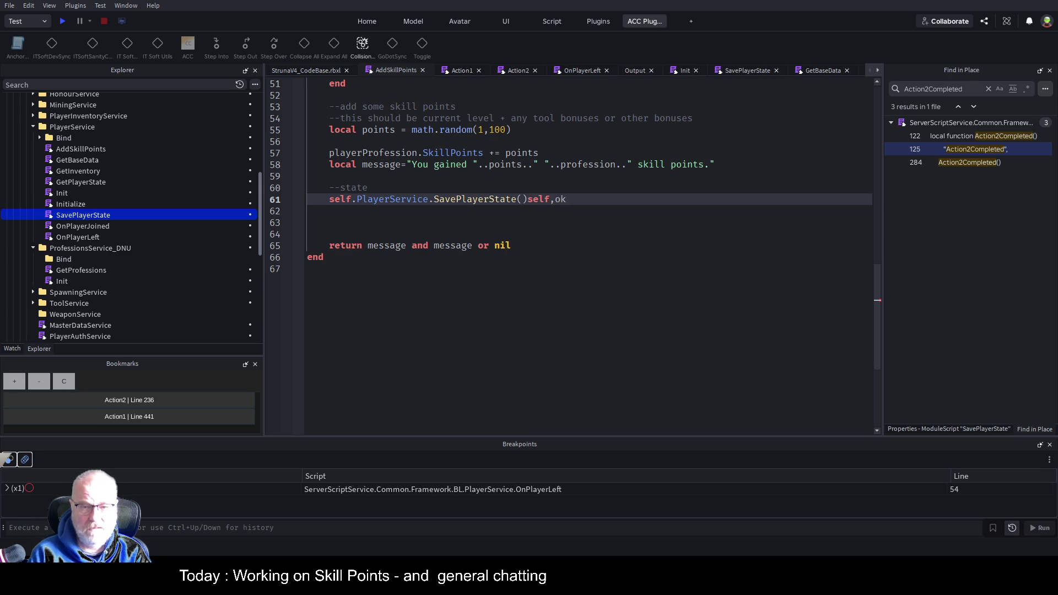
pyautogui.press('BackSpace')
pyautogui.press('BackSpace')
pyautogui.press('BackSpace')
pyautogui.press('Left')
pyautogui.write('self')
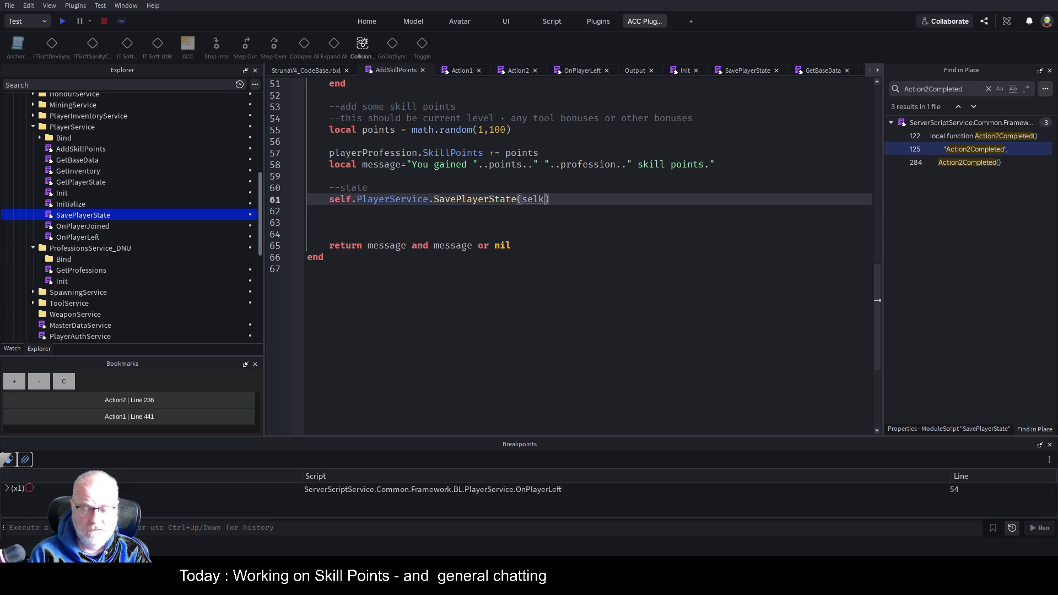
pyautogui.write(',player')
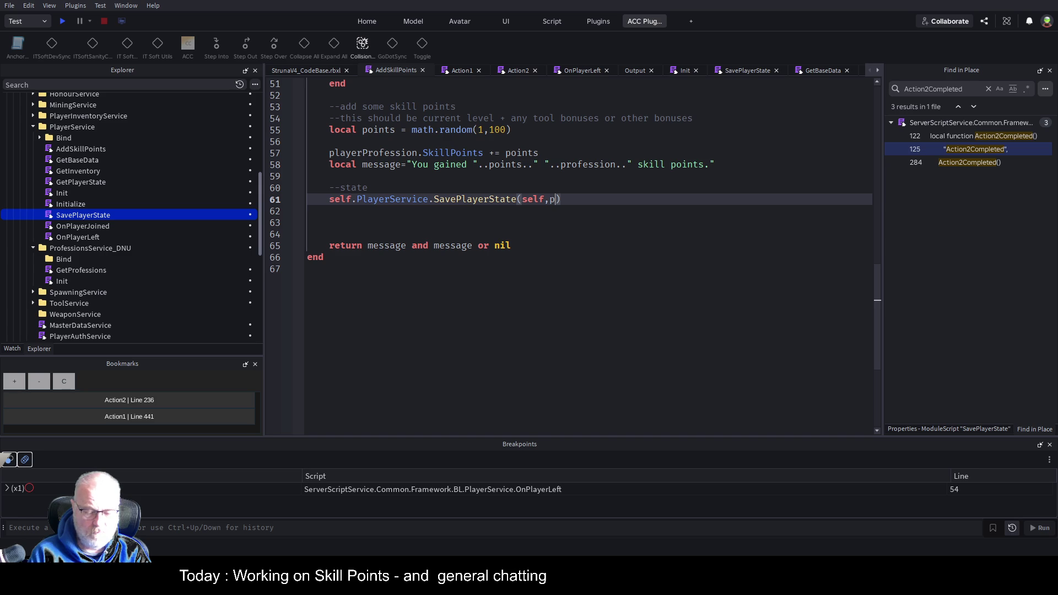
pyautogui.hotkey('ctrl', 's')
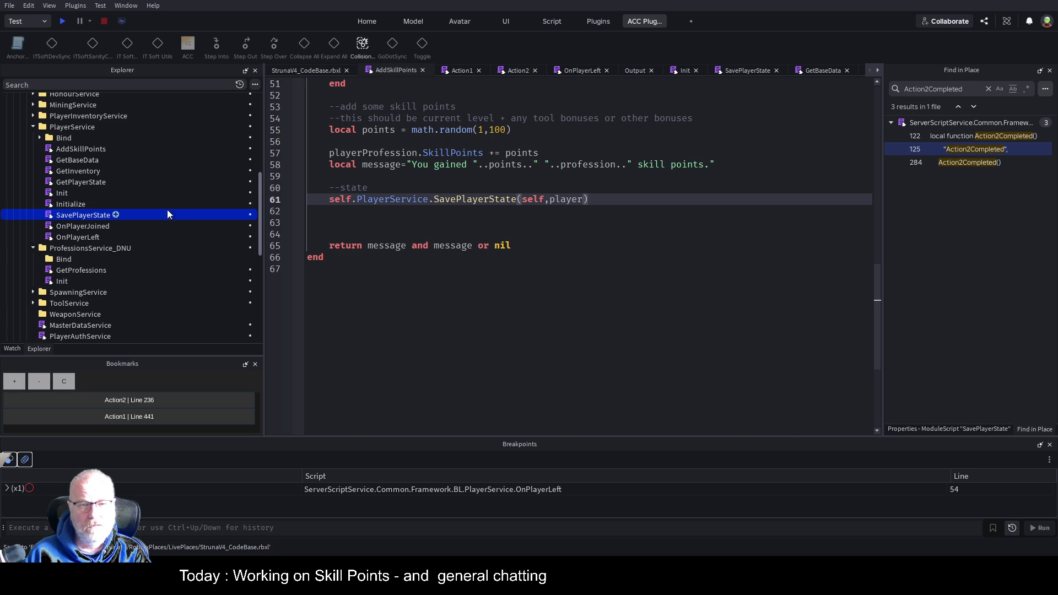
pyautogui.click(532, 199)
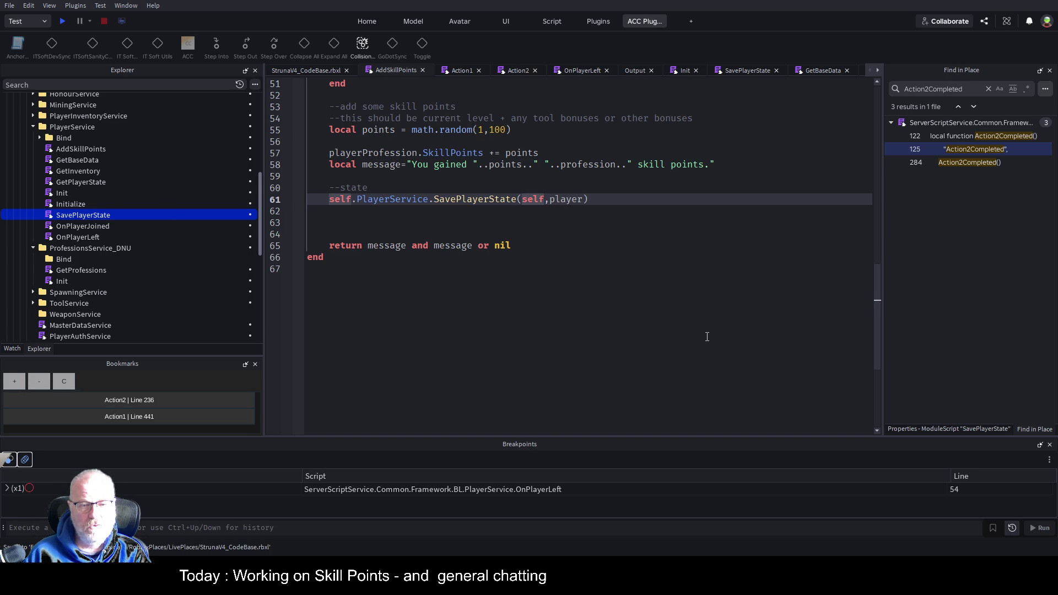
# Step: Bookmark line 61, set a breakpoint on the SavePlayerState call, and save
pyautogui.scroll(2, 707, 336)
pyautogui.click(13, 382)
pyautogui.click(285, 269)
pyautogui.click(668, 247)
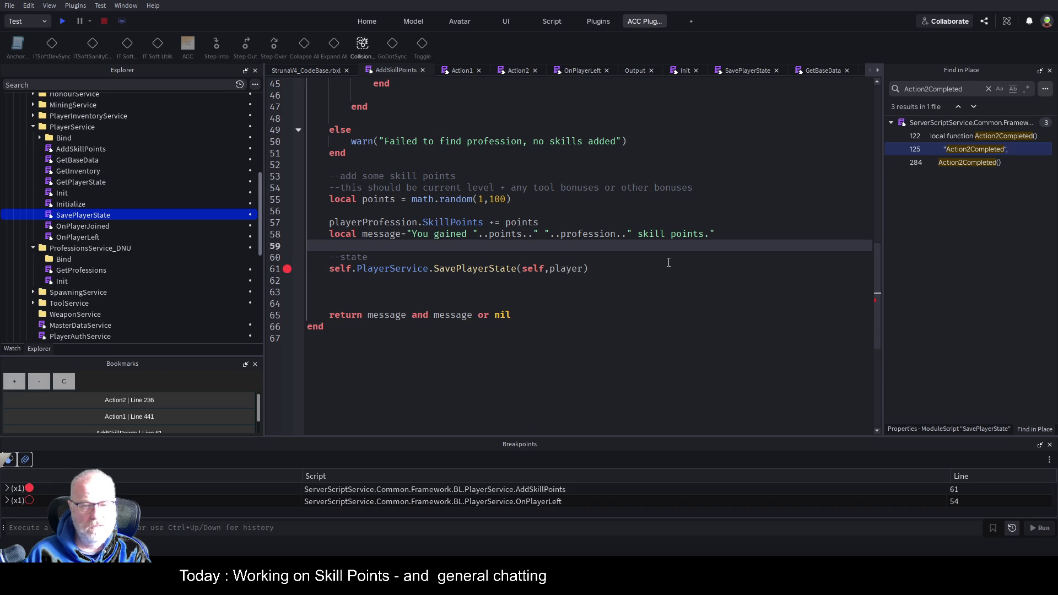
pyautogui.hotkey('ctrl', 's')
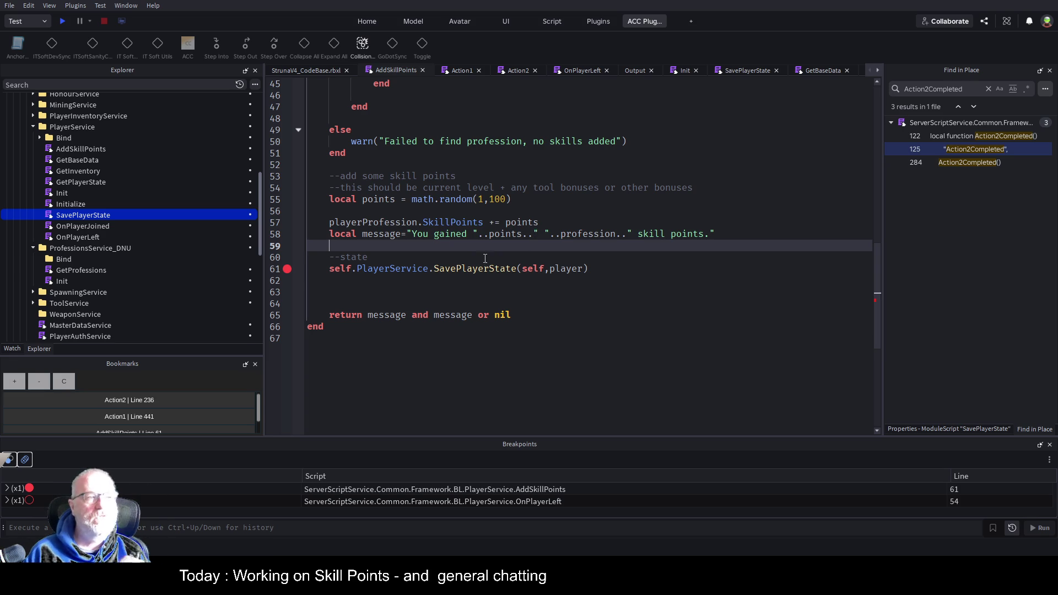
pyautogui.click(614, 282)
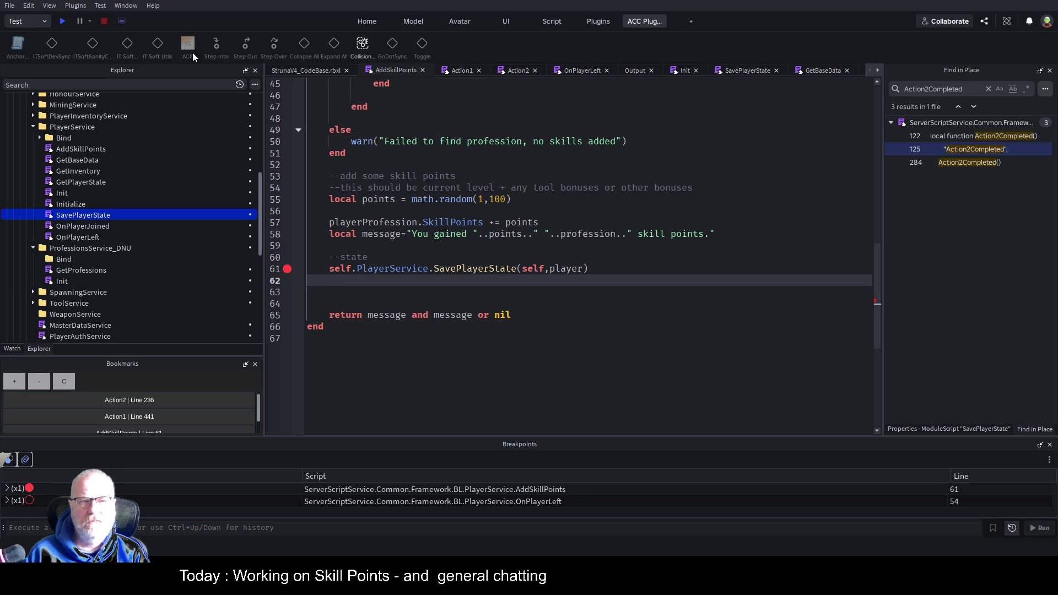
# Step: Save the place and start a play test of the game
pyautogui.click(315, 69)
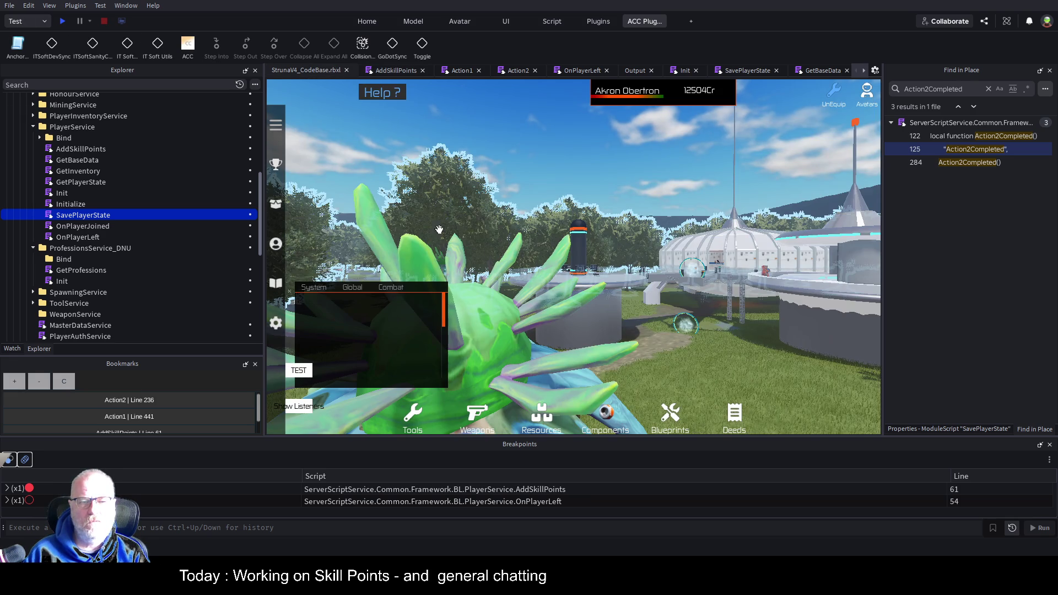
pyautogui.hotkey('ctrl', 's')
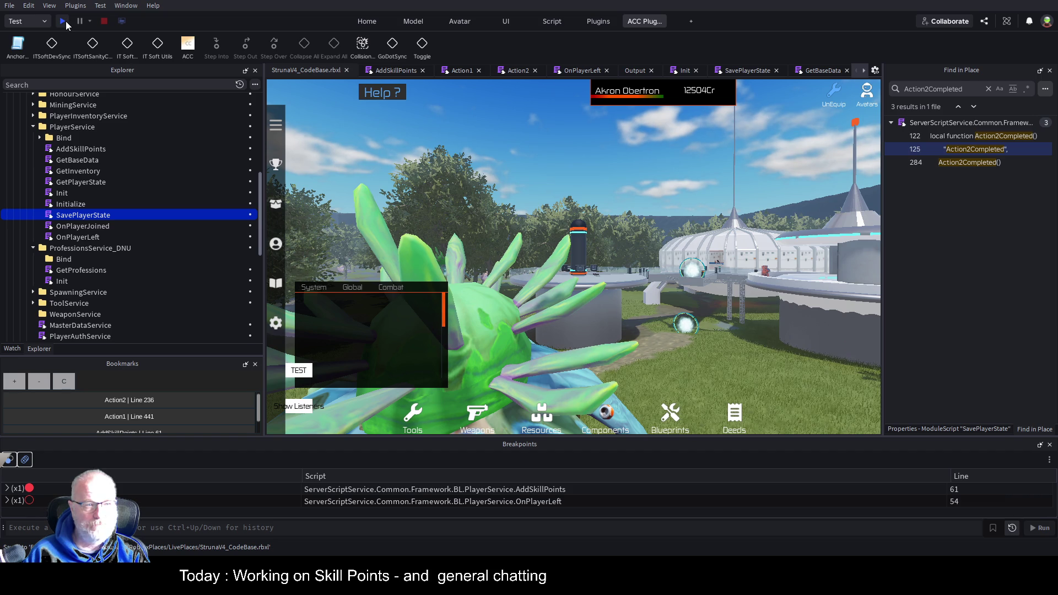
pyautogui.click(63, 21)
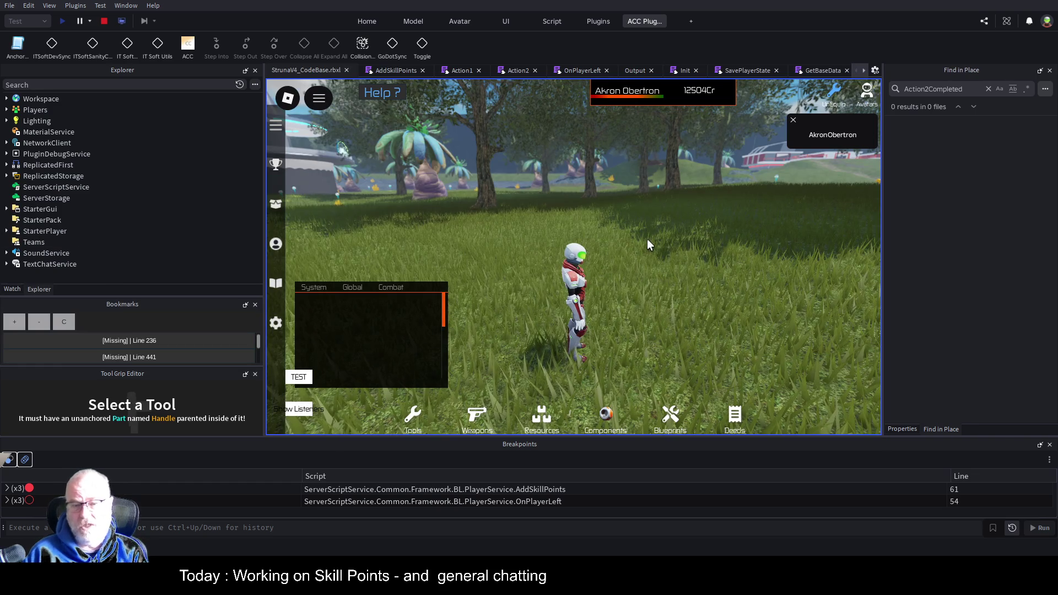
pyautogui.scroll(-4, 647, 239)
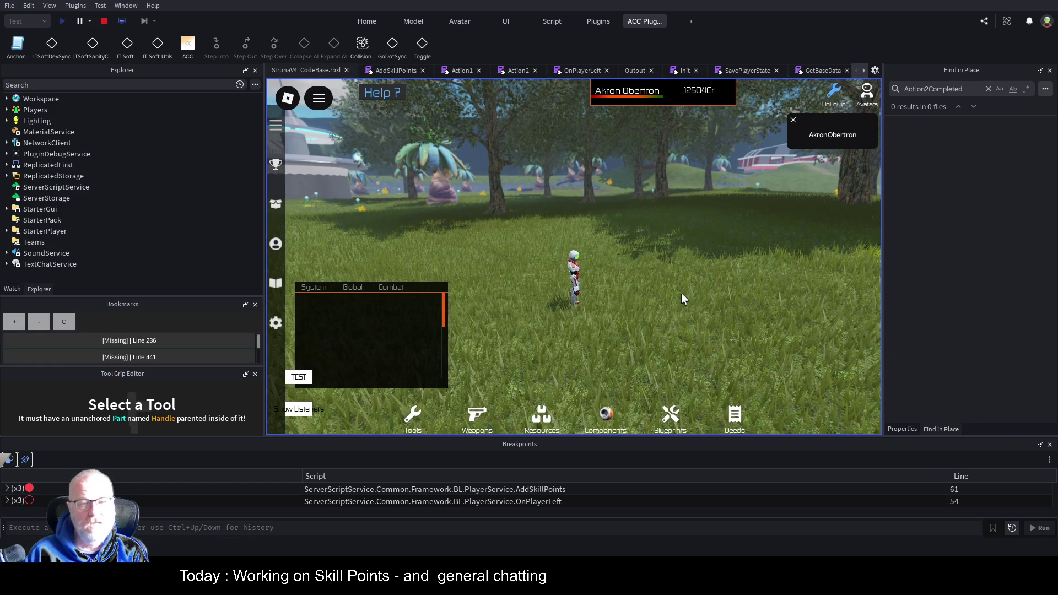
pyautogui.click(278, 212)
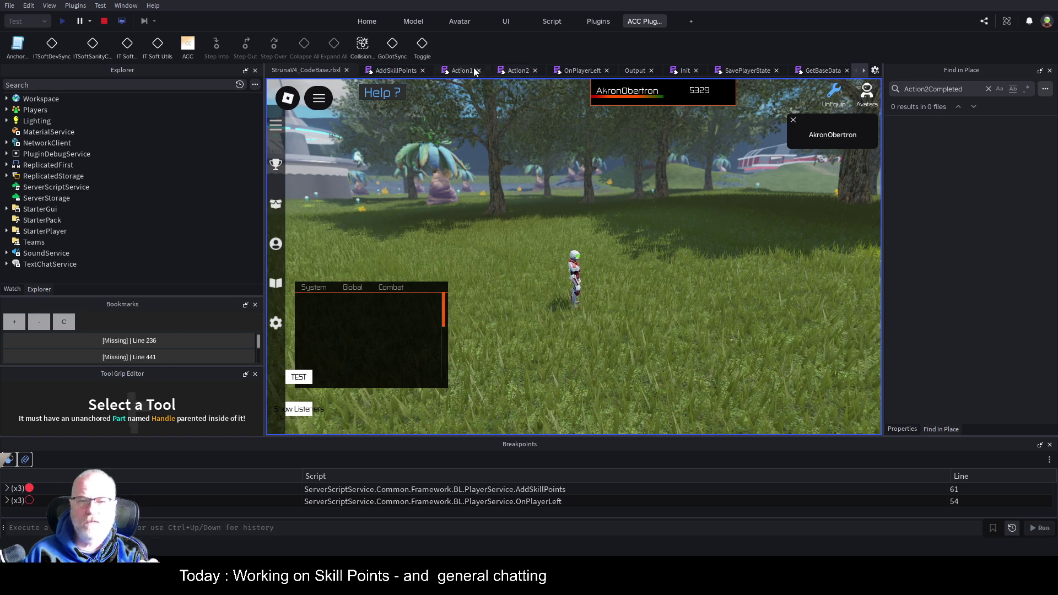
# Step: Equip the OOF001 tool from the in-game inventory to trigger the line 61 breakpoint
pyautogui.click(396, 70)
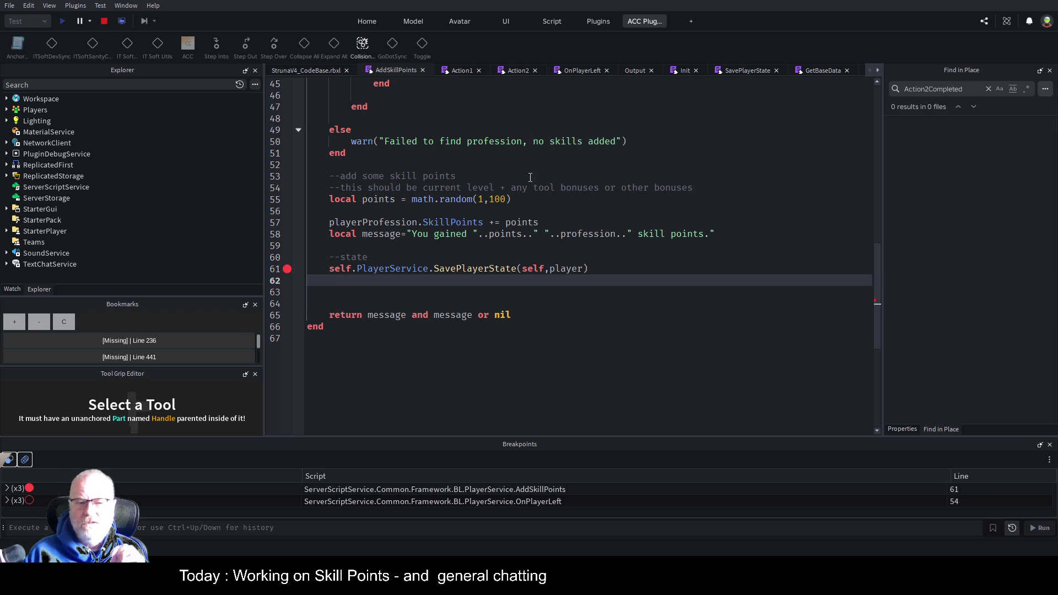
pyautogui.click(293, 71)
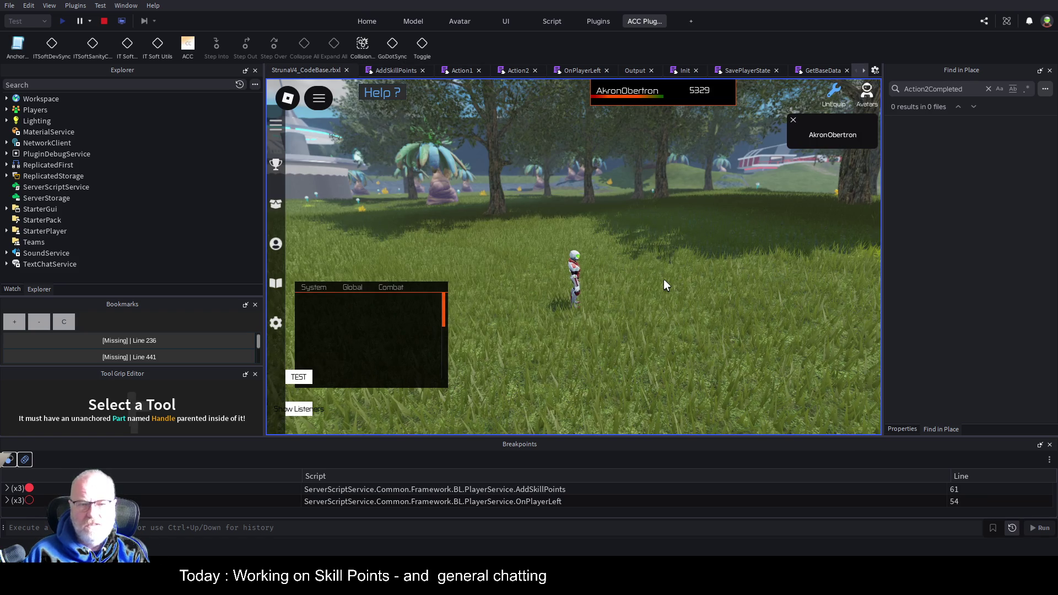
pyautogui.press('i')
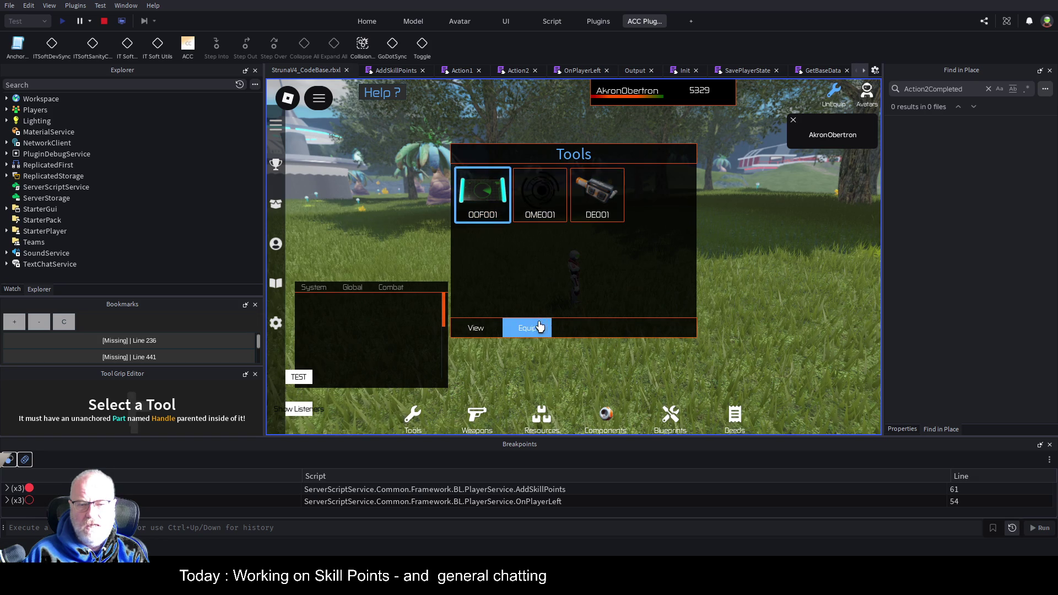
pyautogui.click(539, 328)
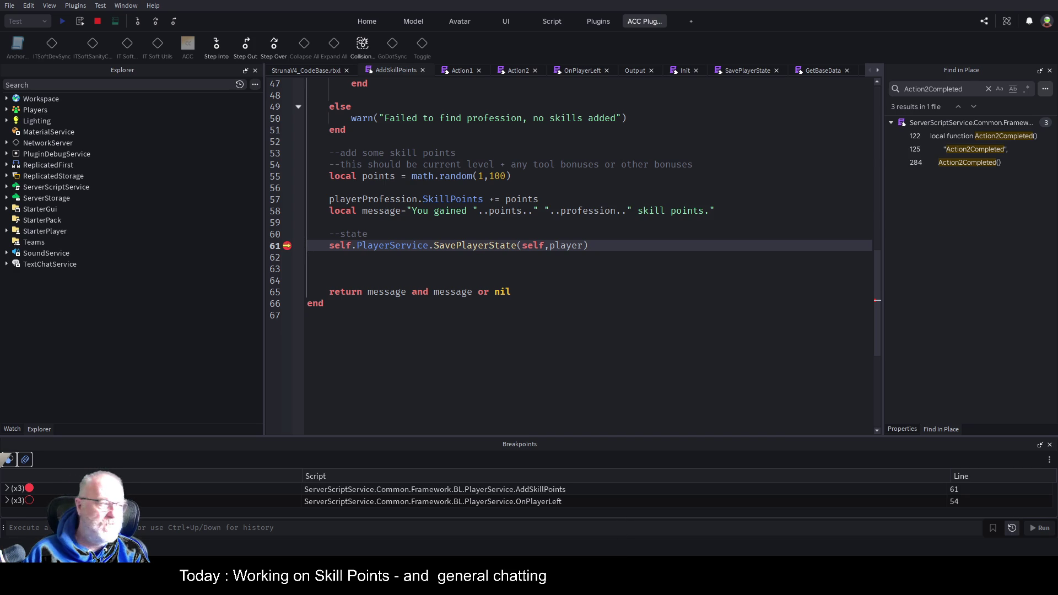
pyautogui.press('Down')
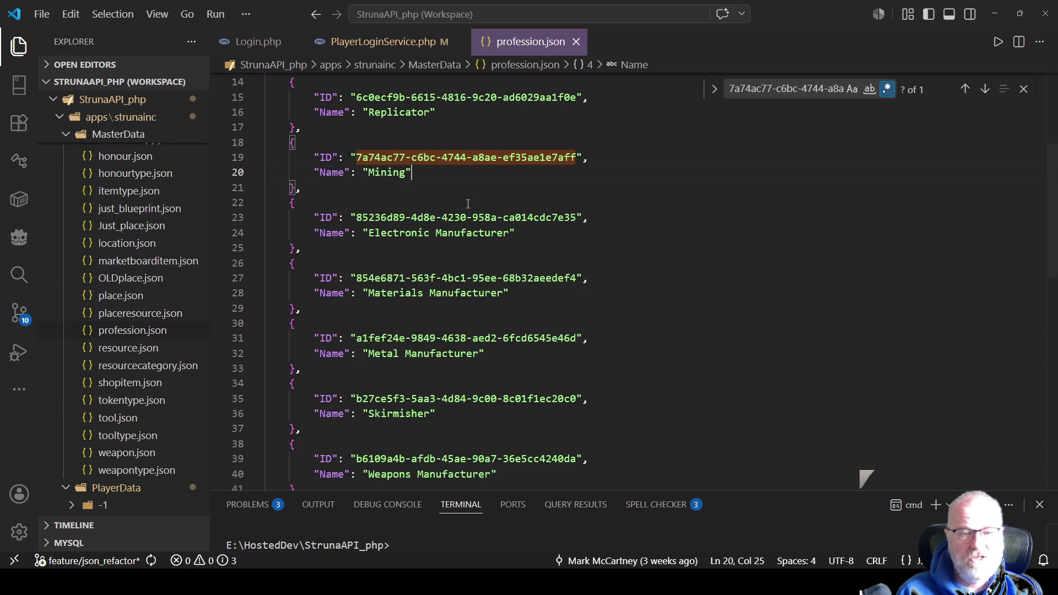
# Step: Copy the Topography profession's ID from profession.json
pyautogui.scroll(-5, 475, 243)
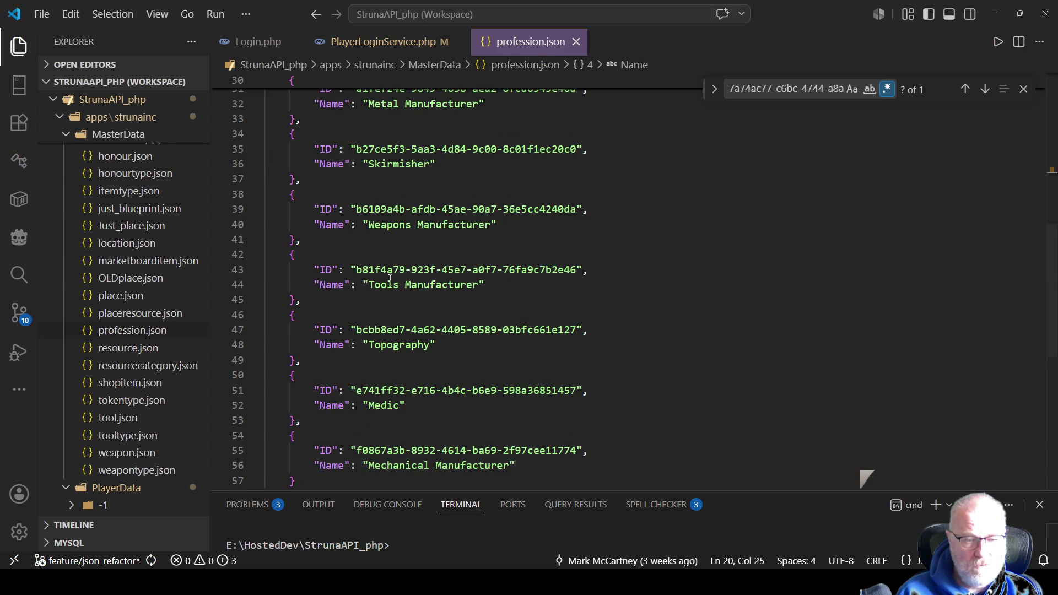
pyautogui.moveTo(356, 330)
pyautogui.mouseDown()
pyautogui.moveTo(483, 316)
pyautogui.moveTo(576, 329)
pyautogui.mouseUp()
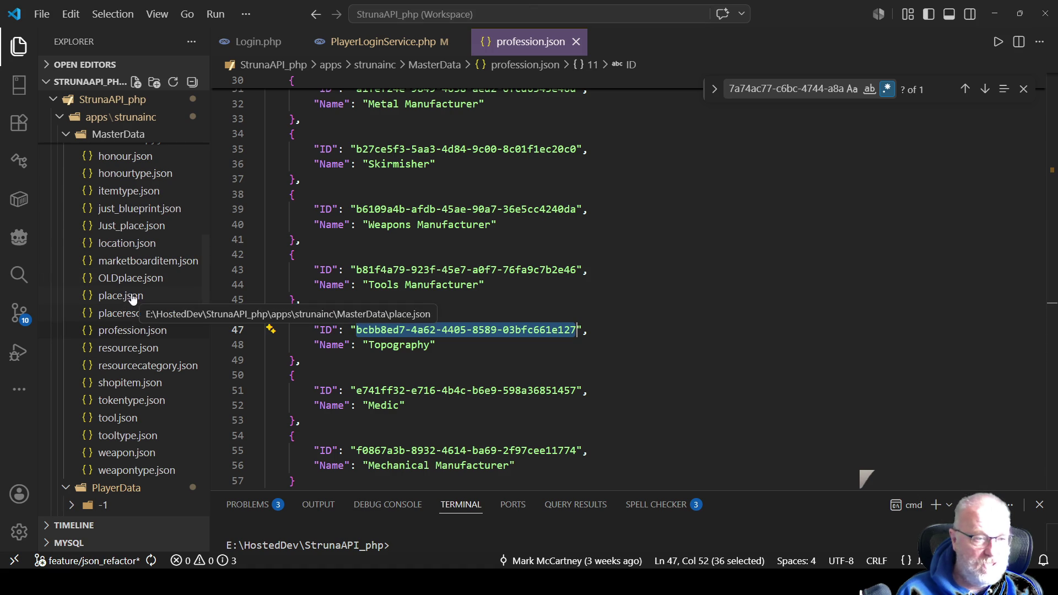
pyautogui.scroll(-3, 141, 322)
pyautogui.scroll(-5, 141, 331)
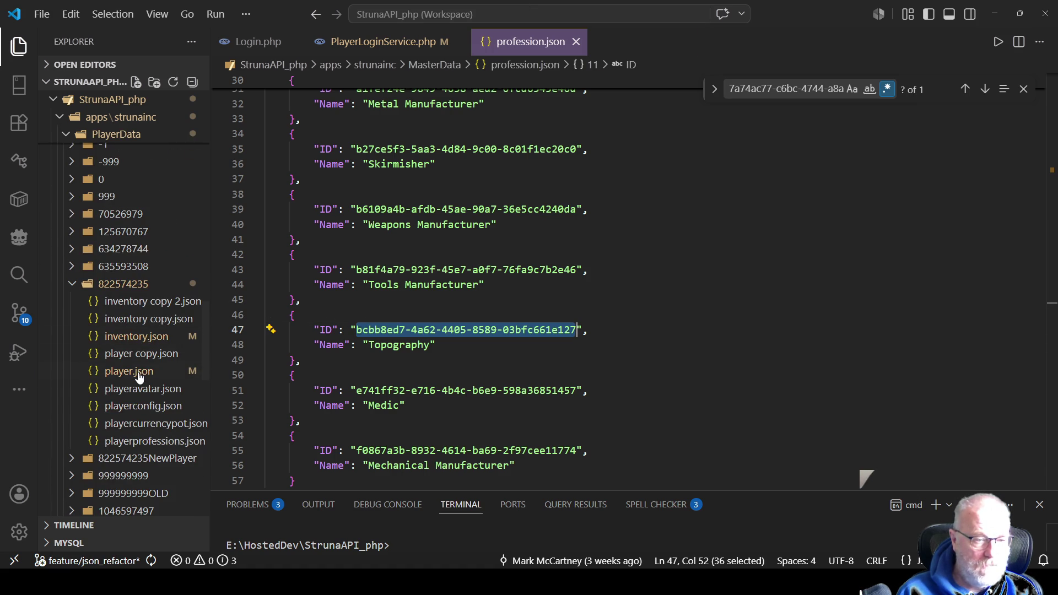
# Step: Open the player's player.json and format it onto readable lines
pyautogui.click(139, 371)
pyautogui.hotkey('ctrl', 'a')
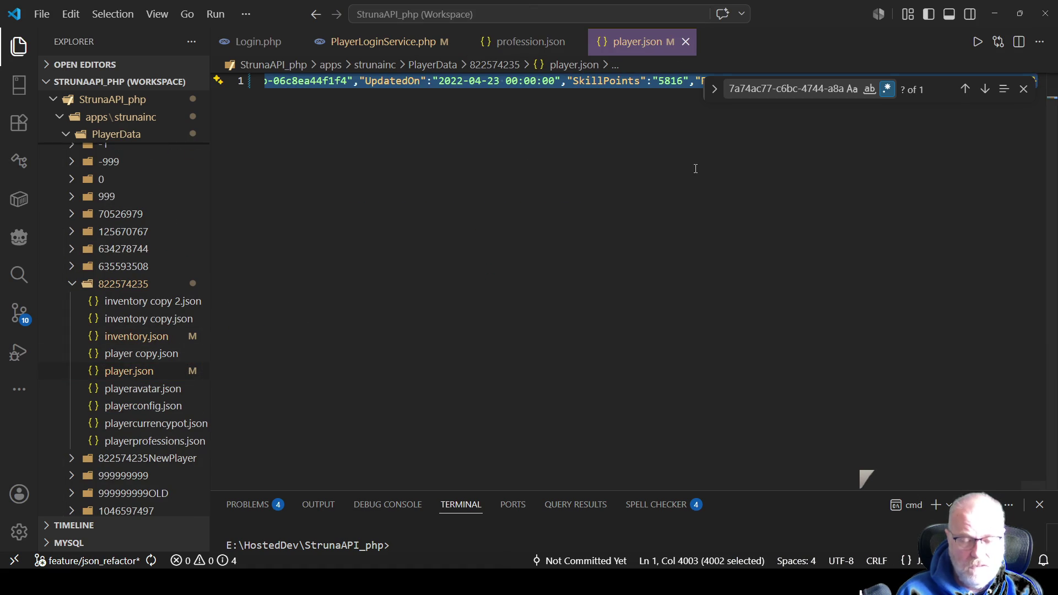
pyautogui.rightClick(694, 168)
pyautogui.click(759, 333)
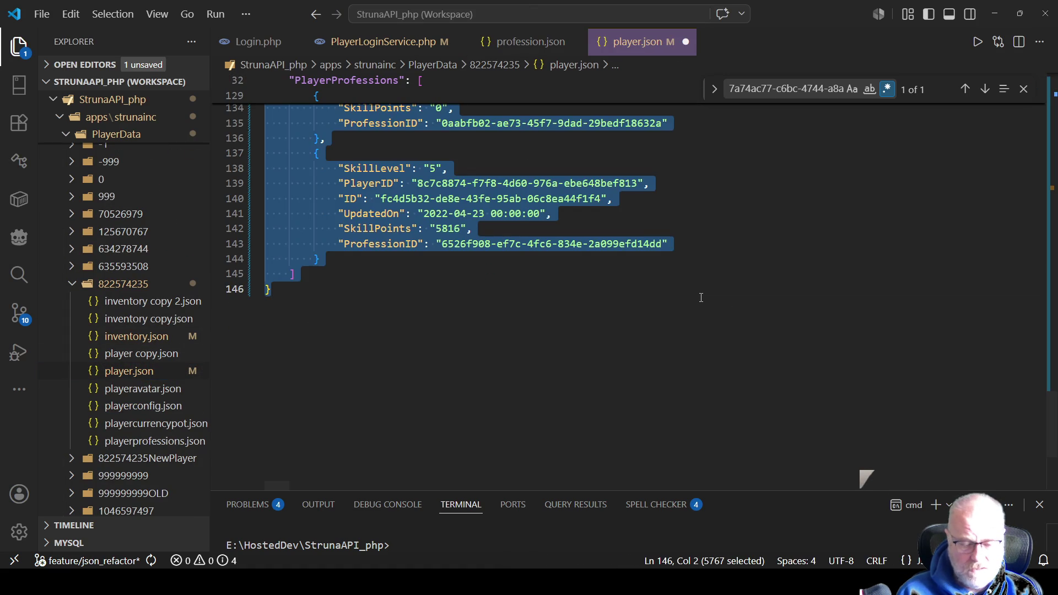
pyautogui.click(700, 298)
# Step: Search player.json for the Topography ID and select its SkillPoints value 19596
pyautogui.hotkey('ctrl', 'f')
pyautogui.hotkey('ctrl', 'v')
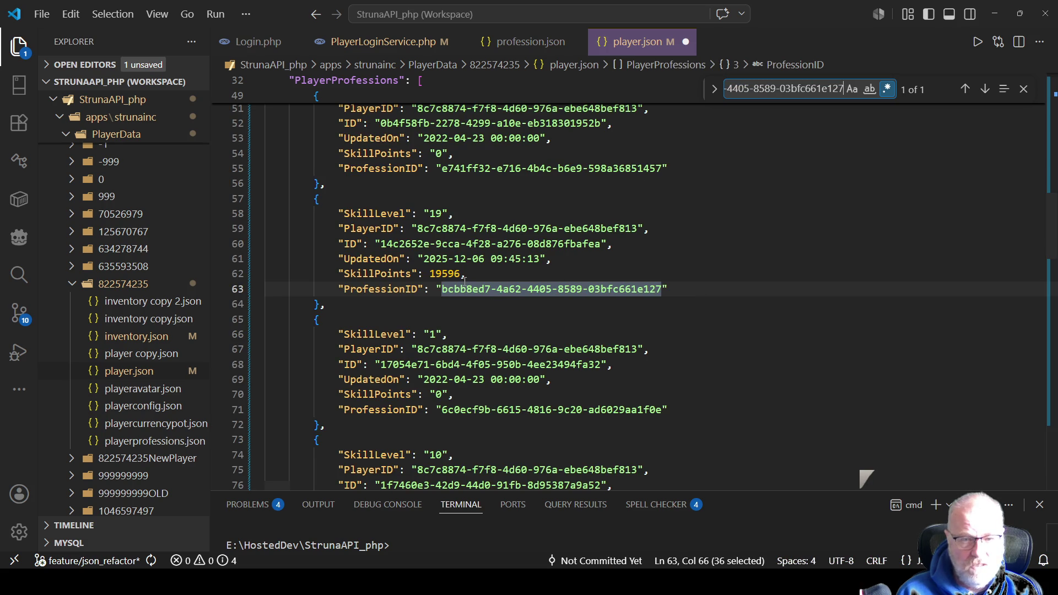
pyautogui.doubleClick(452, 274)
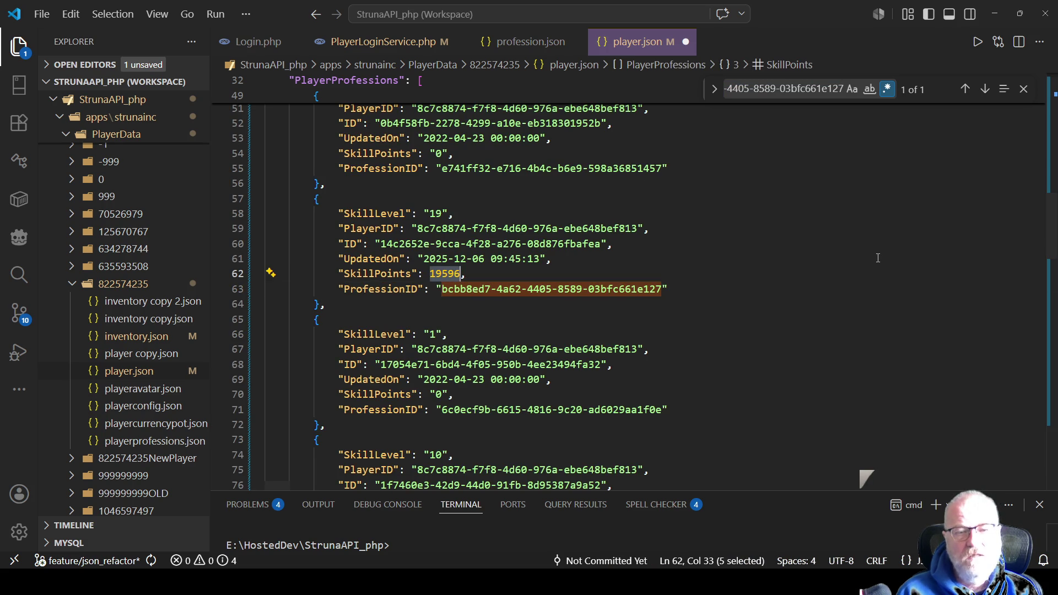
pyautogui.hotkey('alt', 'Tab')
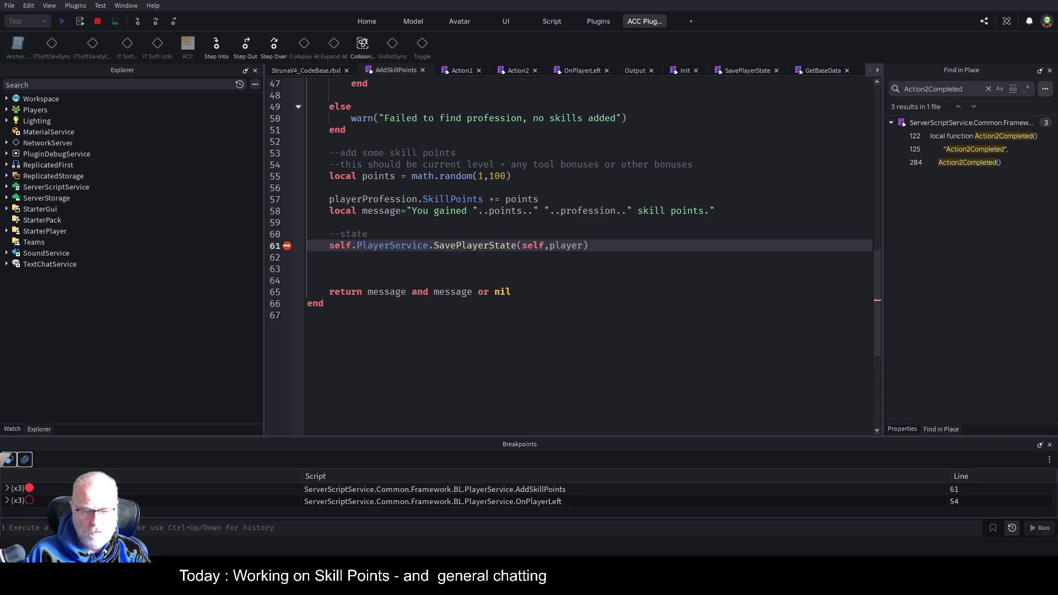
# Step: Add comment lines '--old : 19596' and '--19652' below the SavePlayerState call in AddSkillPoints
pyautogui.click(329, 269)
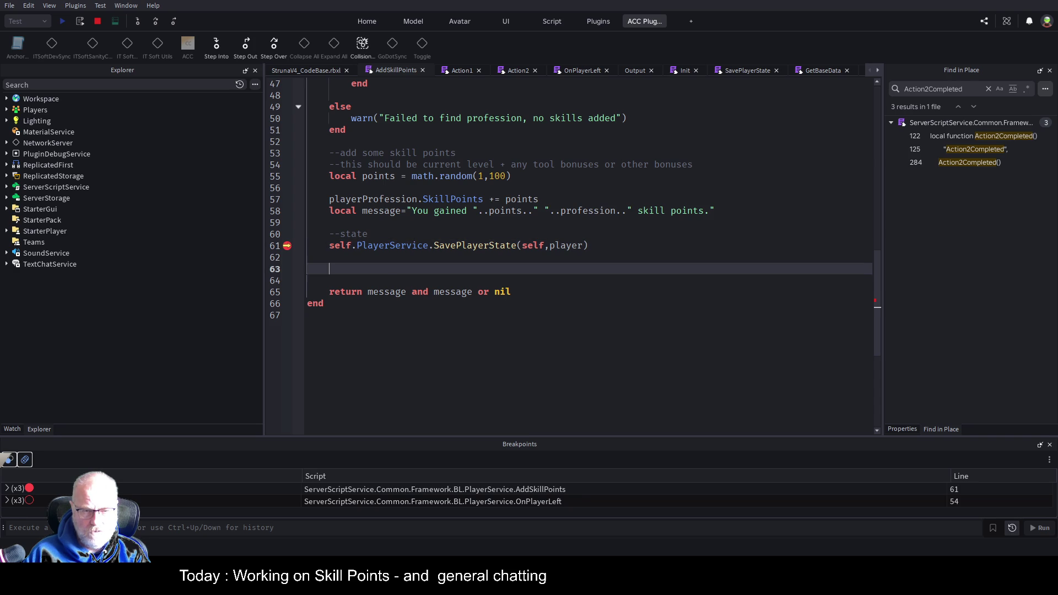
pyautogui.write('--19652')
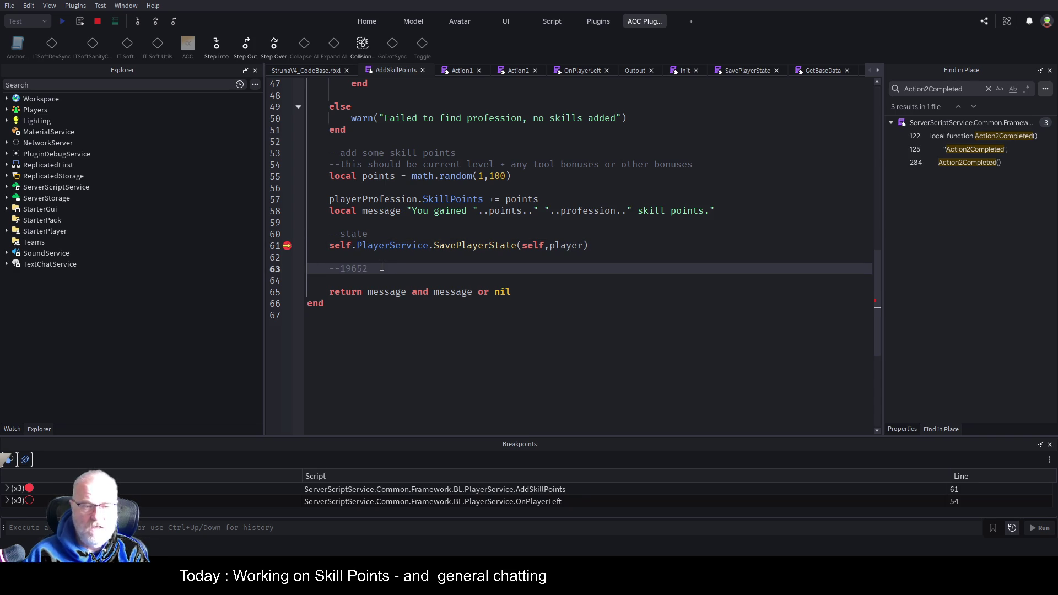
pyautogui.click(417, 255)
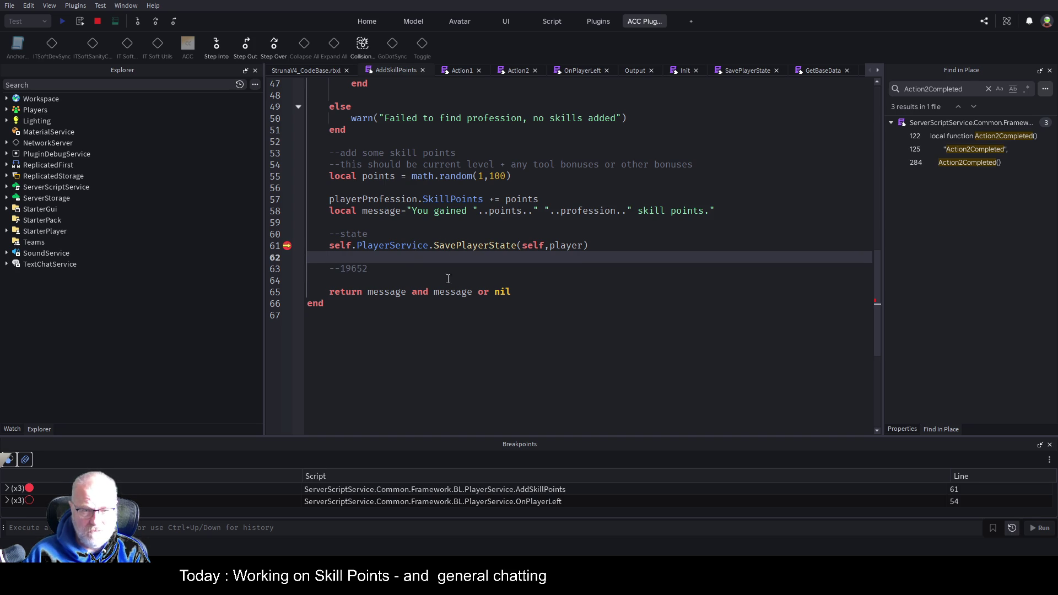
pyautogui.press('Return')
pyautogui.write('--old : 19596')
pyautogui.click(496, 287)
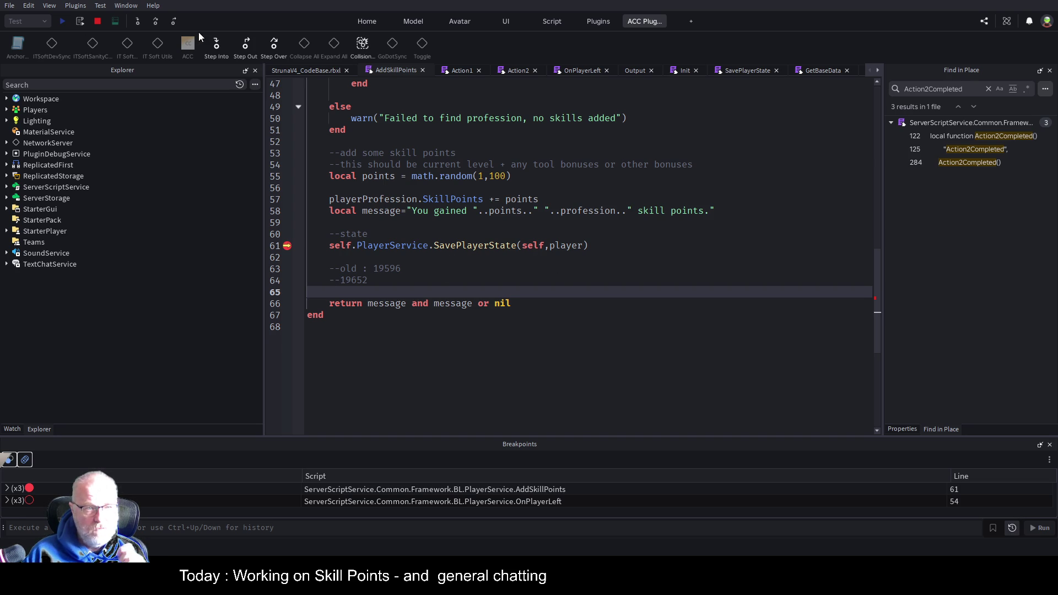
# Step: Step into SavePlayerState, resume the game and return to the client game view
pyautogui.click(136, 22)
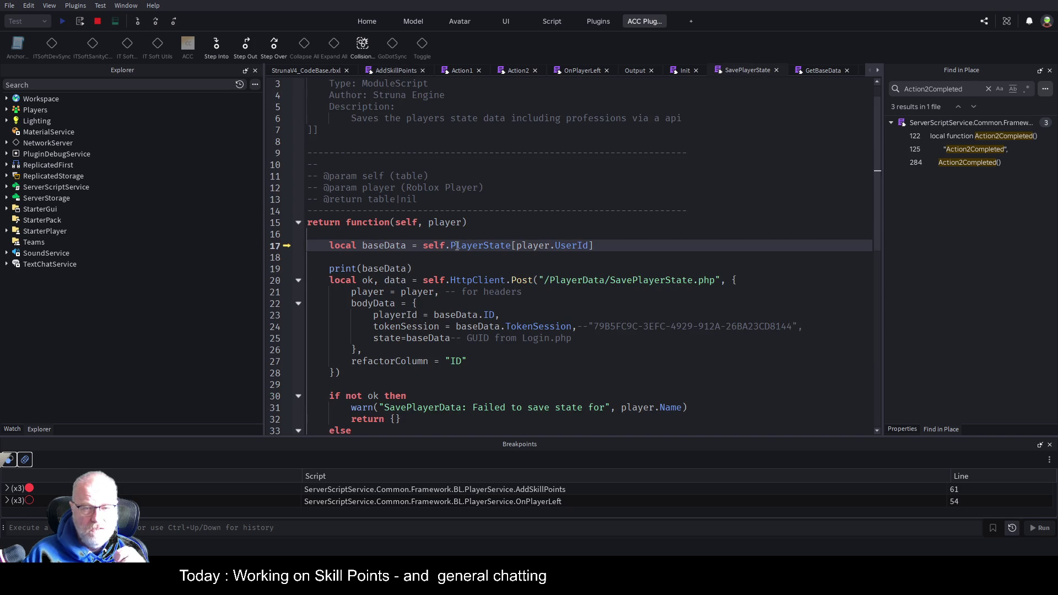
pyautogui.click(157, 22)
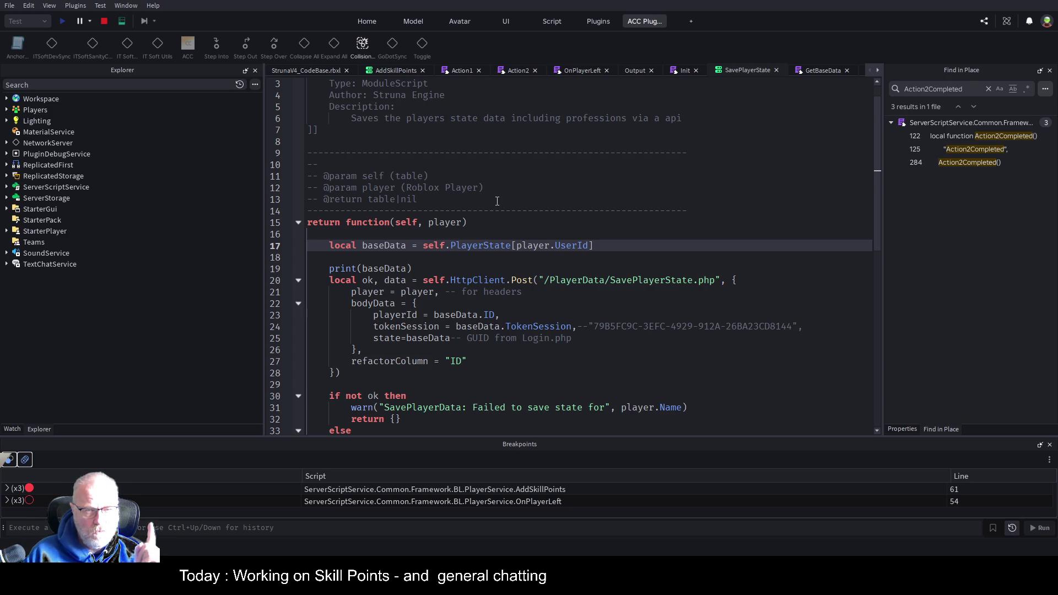
pyautogui.scroll(-2, 504, 261)
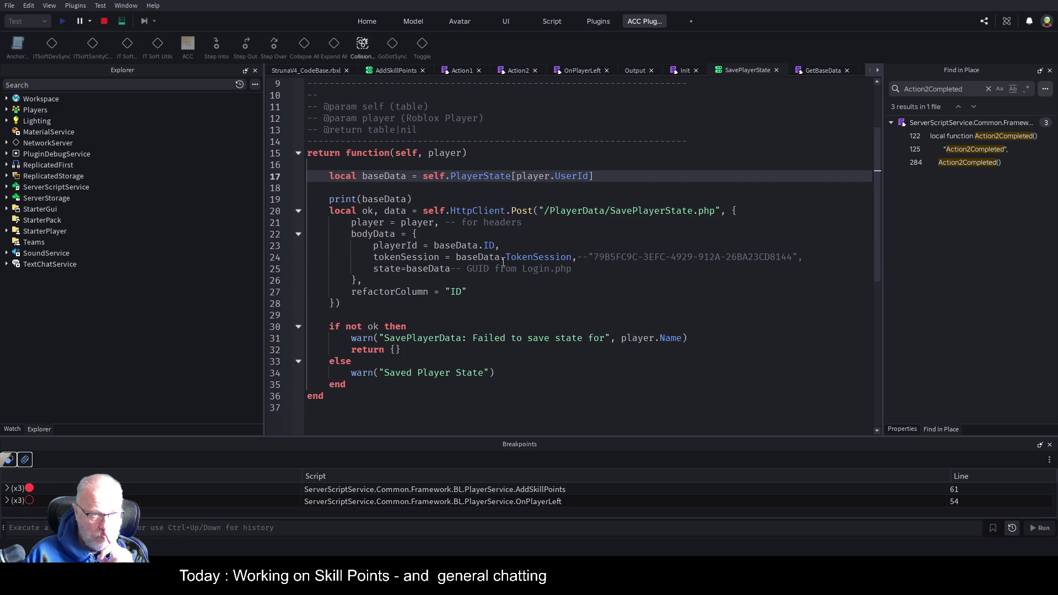
pyautogui.click(308, 70)
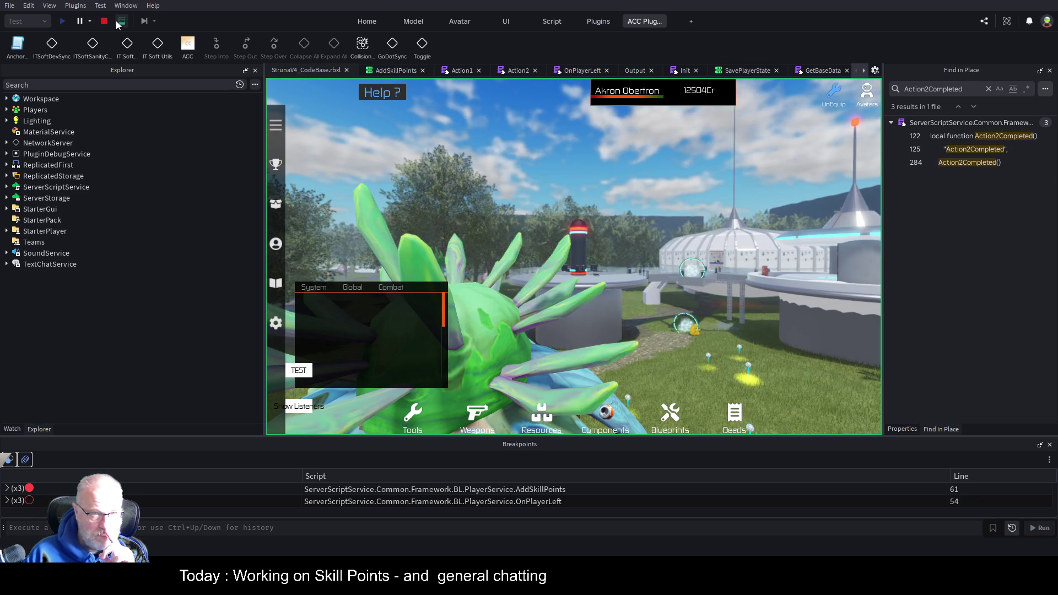
pyautogui.click(123, 22)
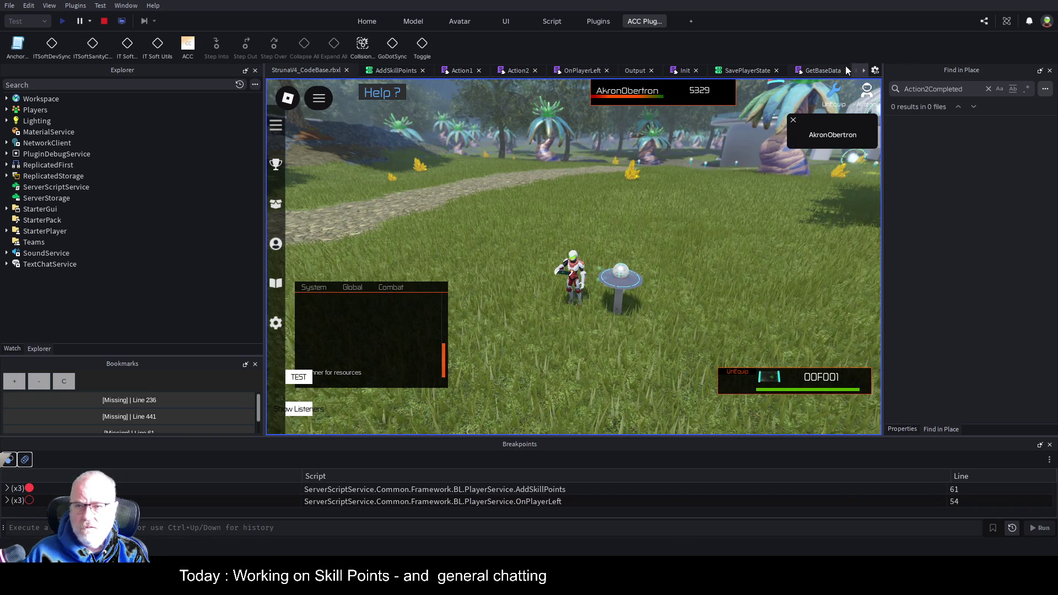
# Step: Show the Output log and jump to the SavePlayerState:17 'attempt to index nil with number' error
pyautogui.click(865, 70)
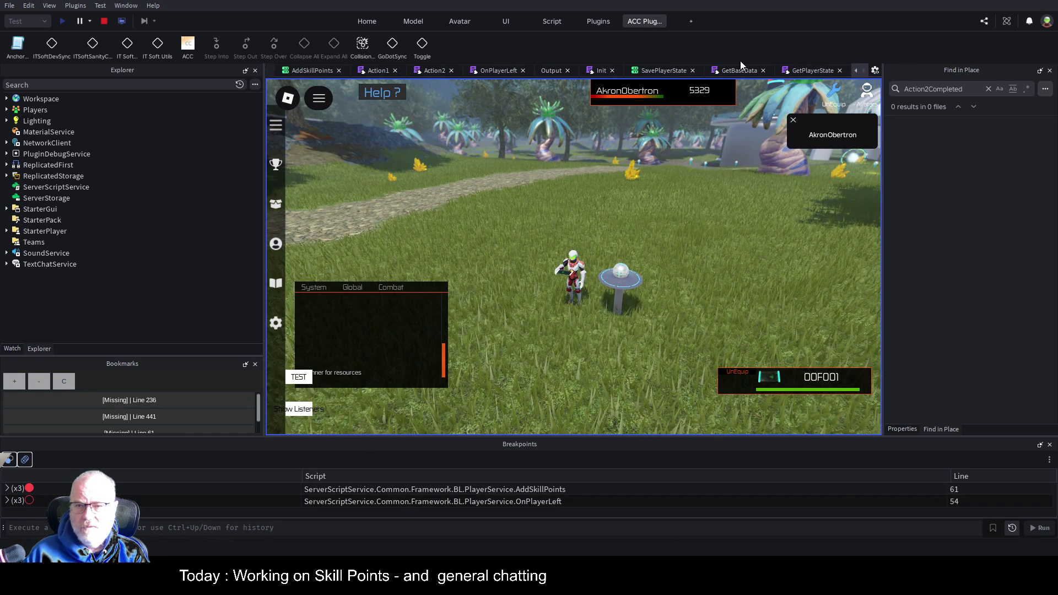
pyautogui.click(551, 69)
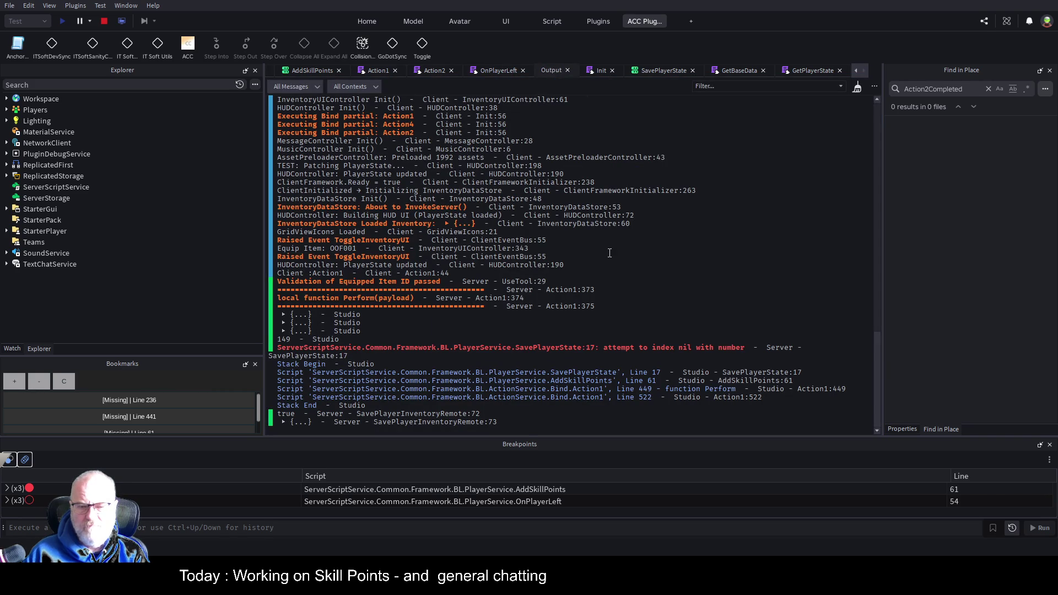
pyautogui.click(605, 350)
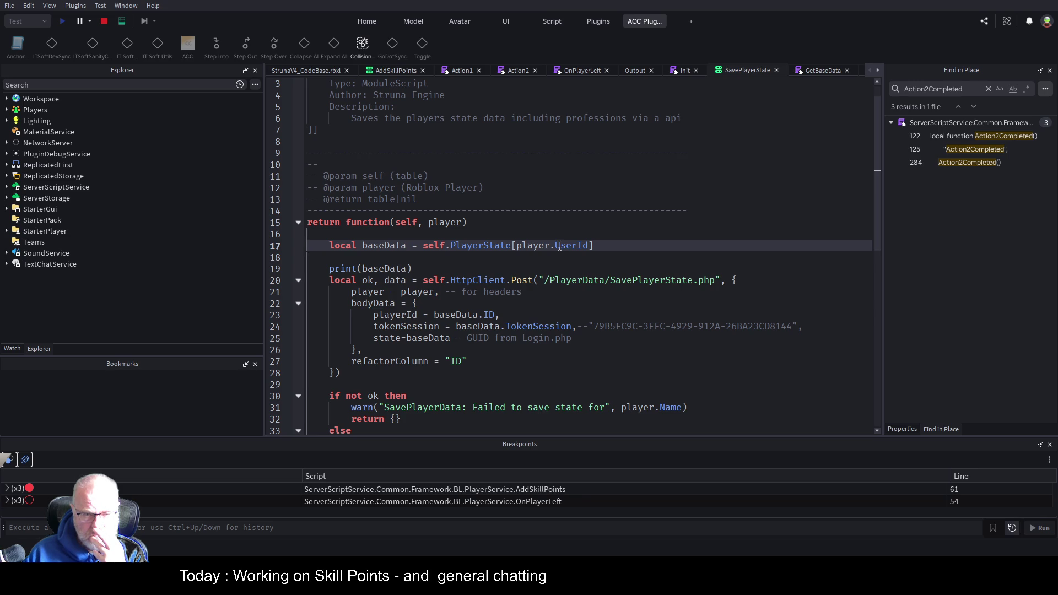
# Step: Set a breakpoint on SavePlayerState line 17 and stop the running play test
pyautogui.click(288, 246)
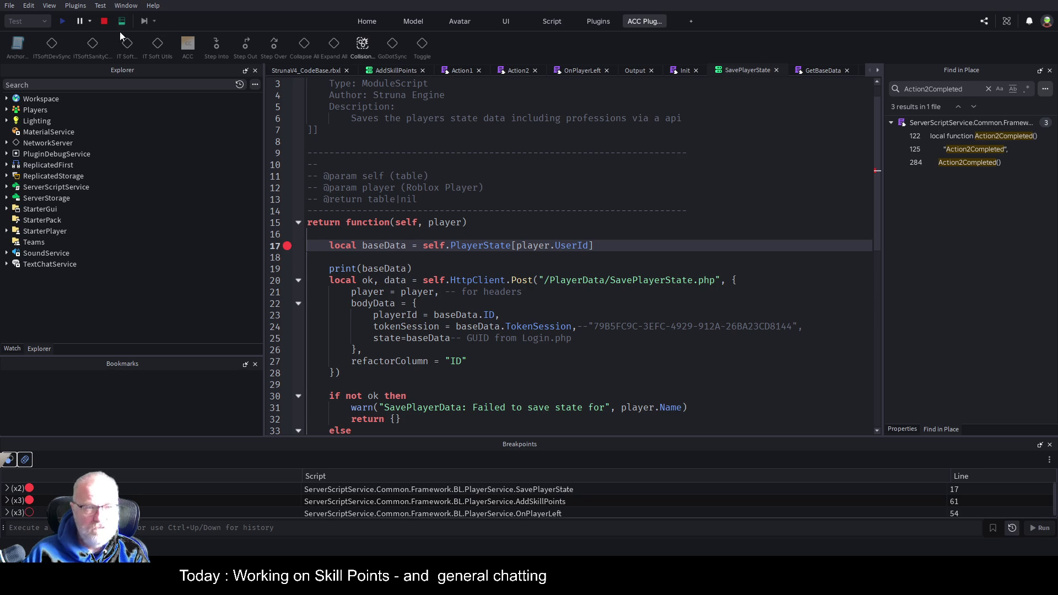
pyautogui.click(104, 21)
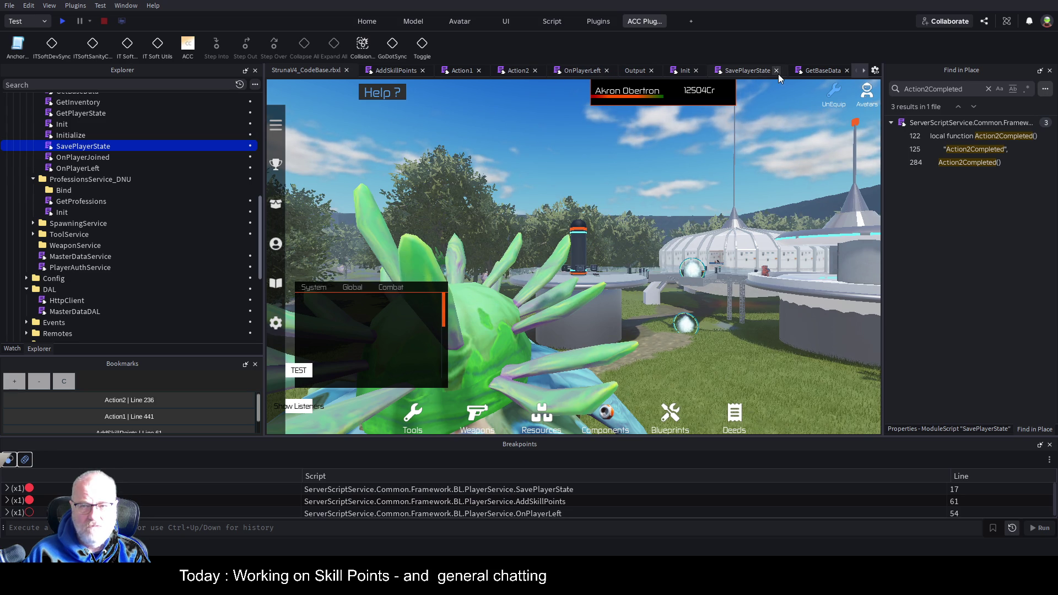
pyautogui.click(392, 70)
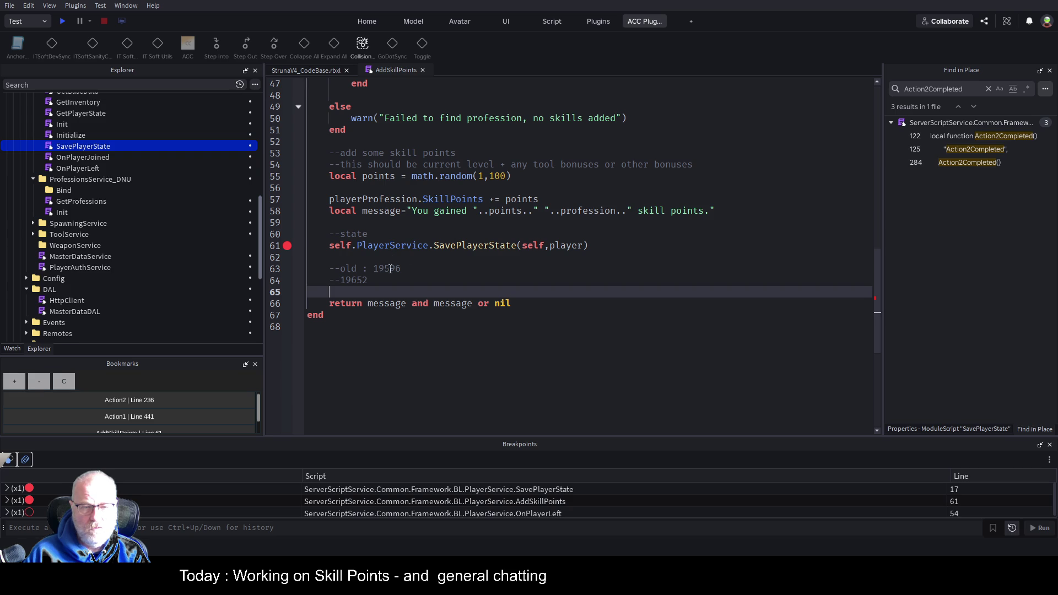
# Step: Review the 19652 and 19596 skill-point comments and the line 61 SavePlayerState call, then start a play test
pyautogui.doubleClick(362, 279)
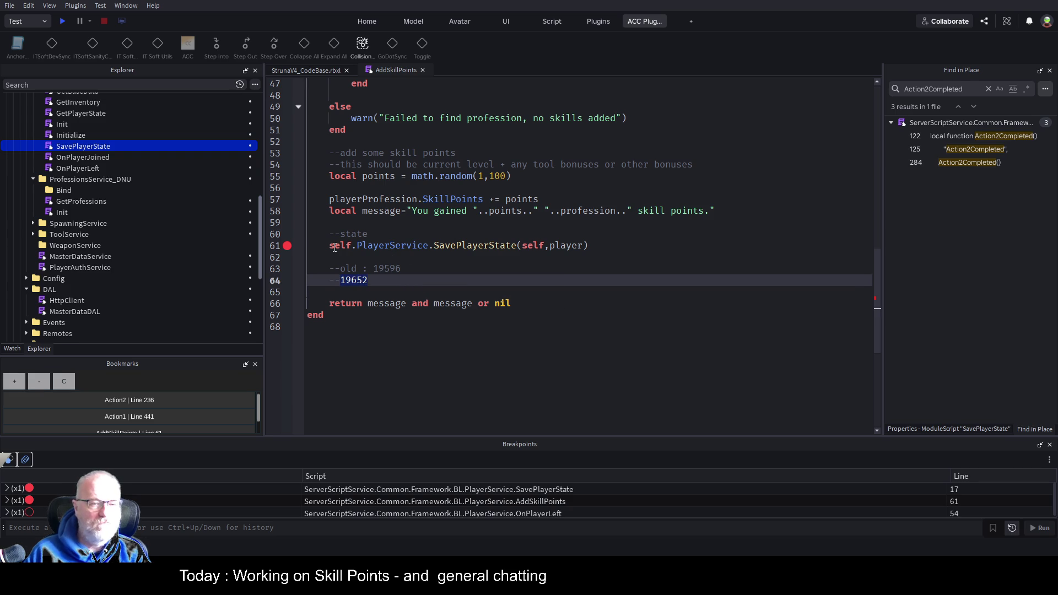
pyautogui.doubleClick(386, 269)
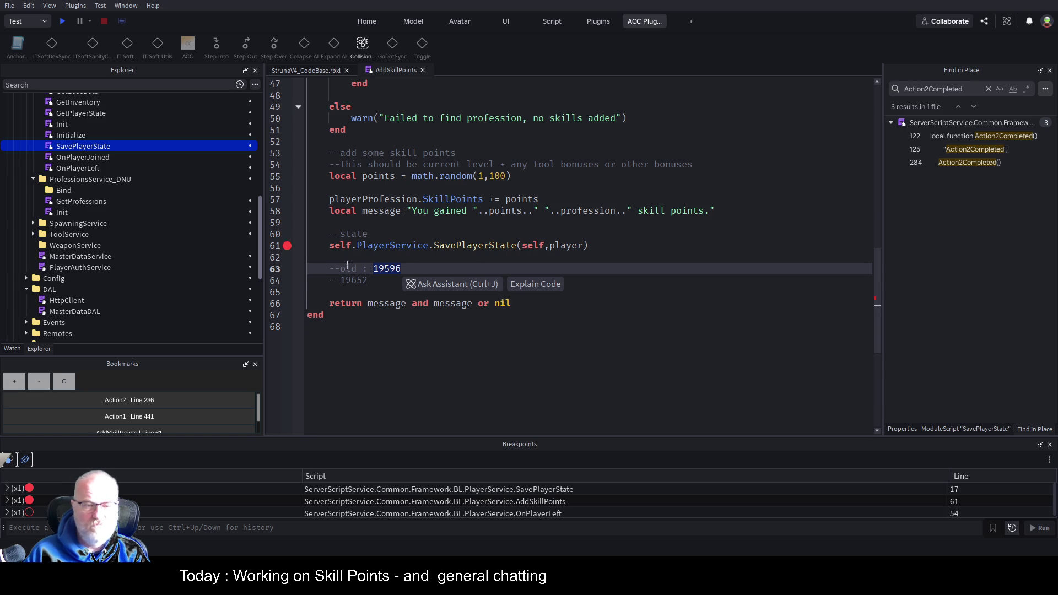
pyautogui.click(360, 285)
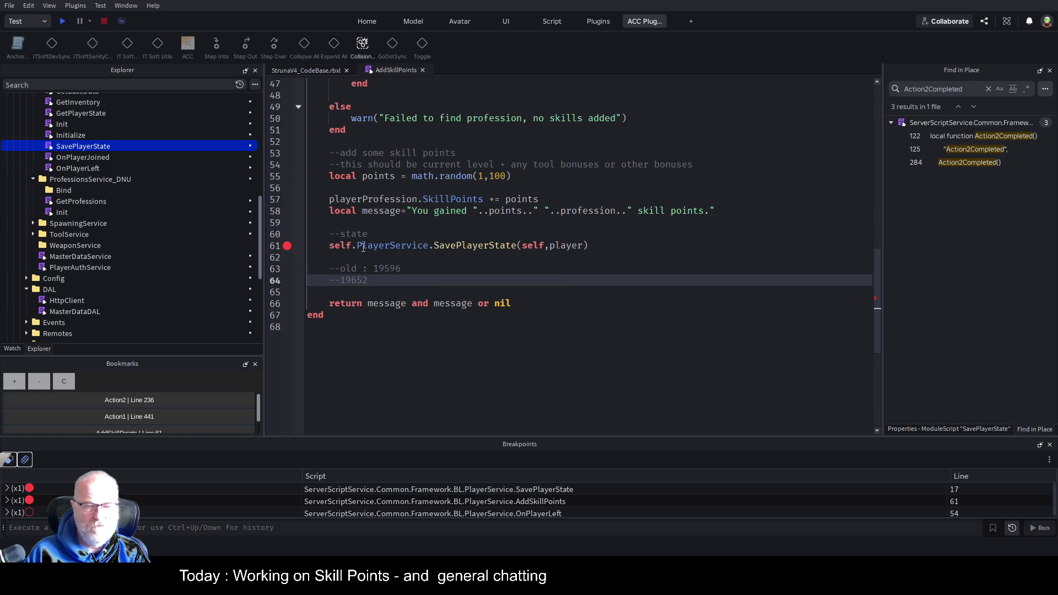
pyautogui.doubleClick(387, 268)
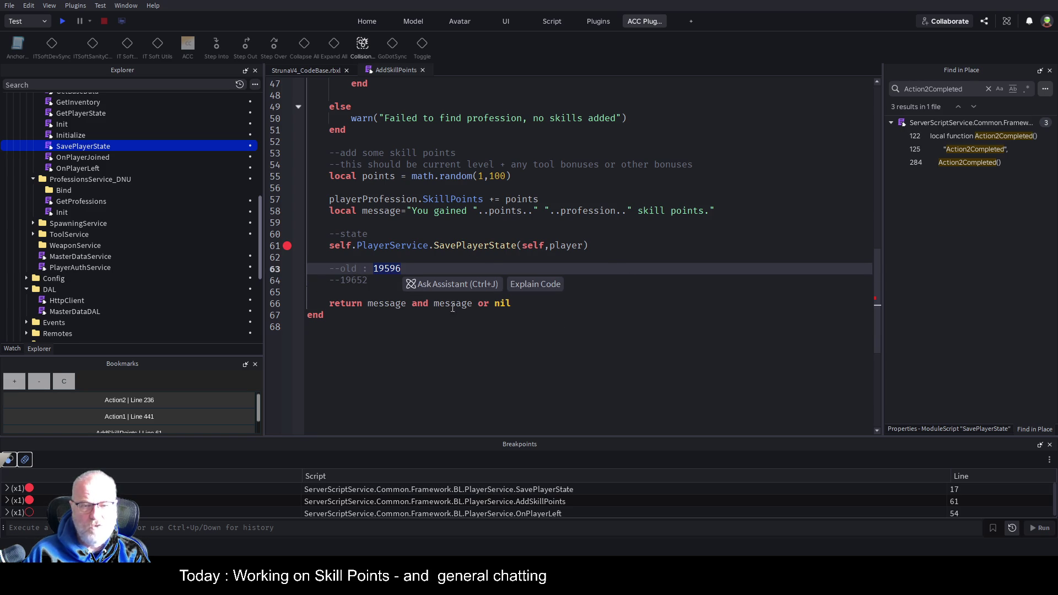
pyautogui.click(521, 266)
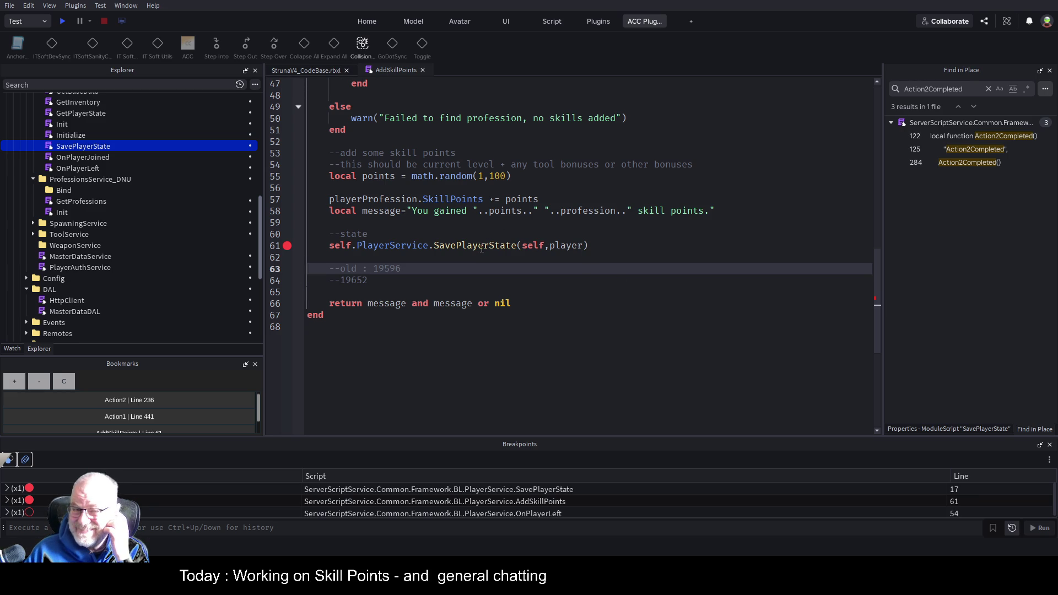
pyautogui.click(486, 246)
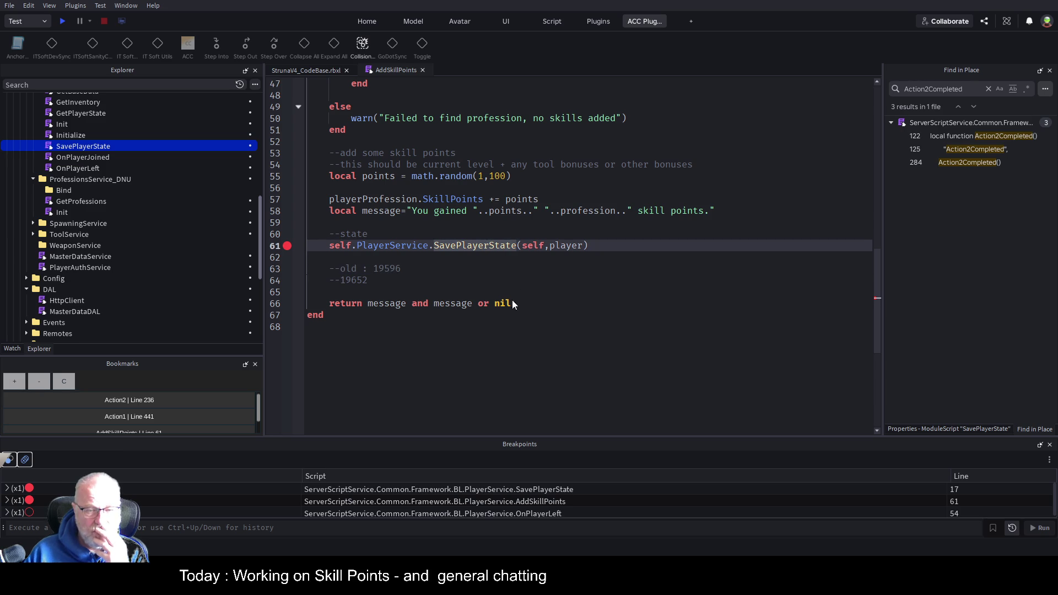
pyautogui.click(62, 21)
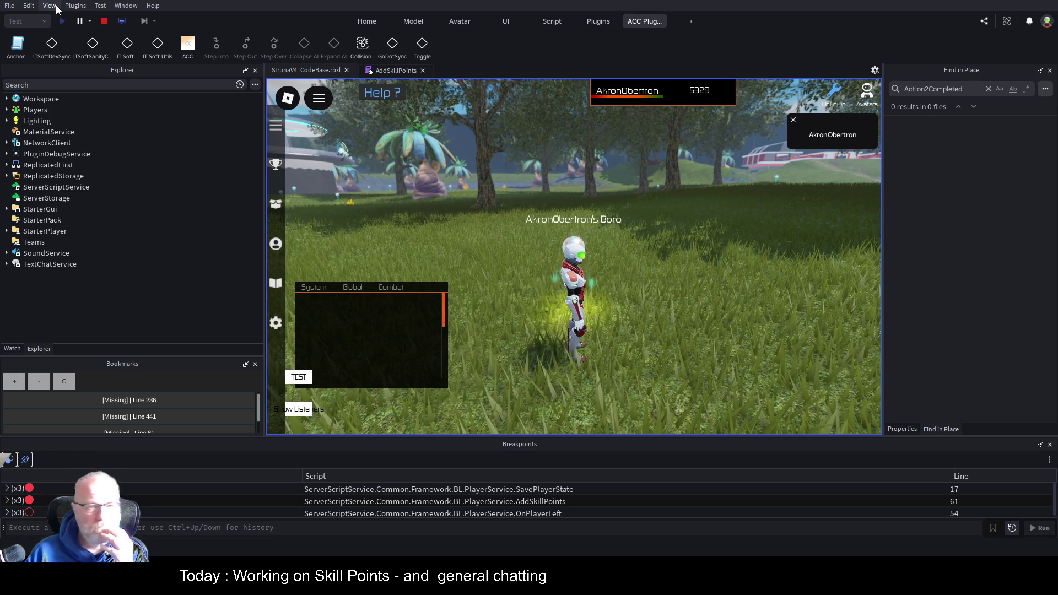
# Step: Show the Output panel, then equip and use the OOF001 tool to hit the line 61 breakpoint
pyautogui.click(126, 5)
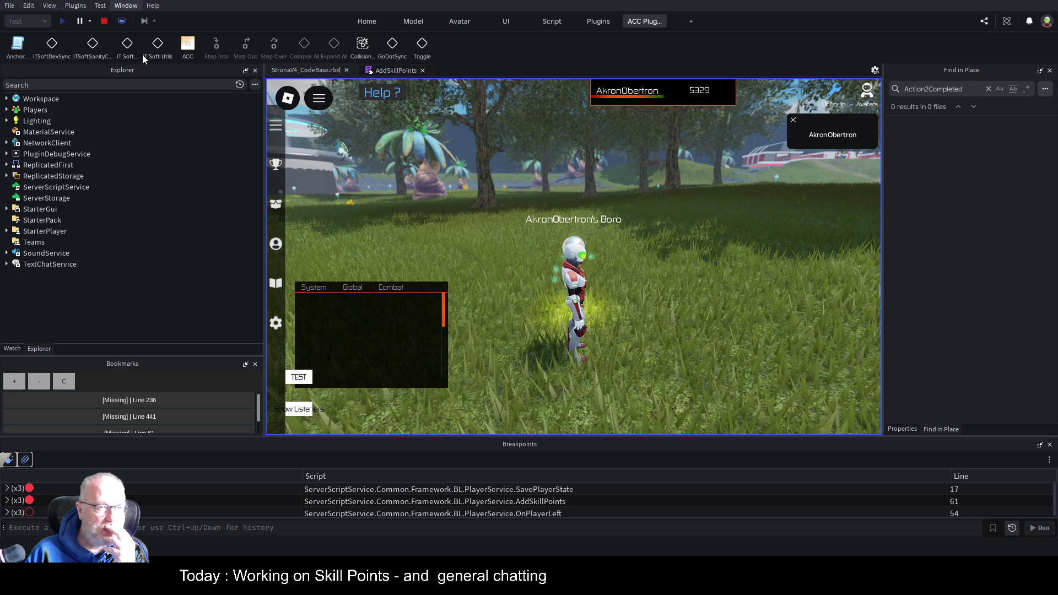
pyautogui.click(143, 55)
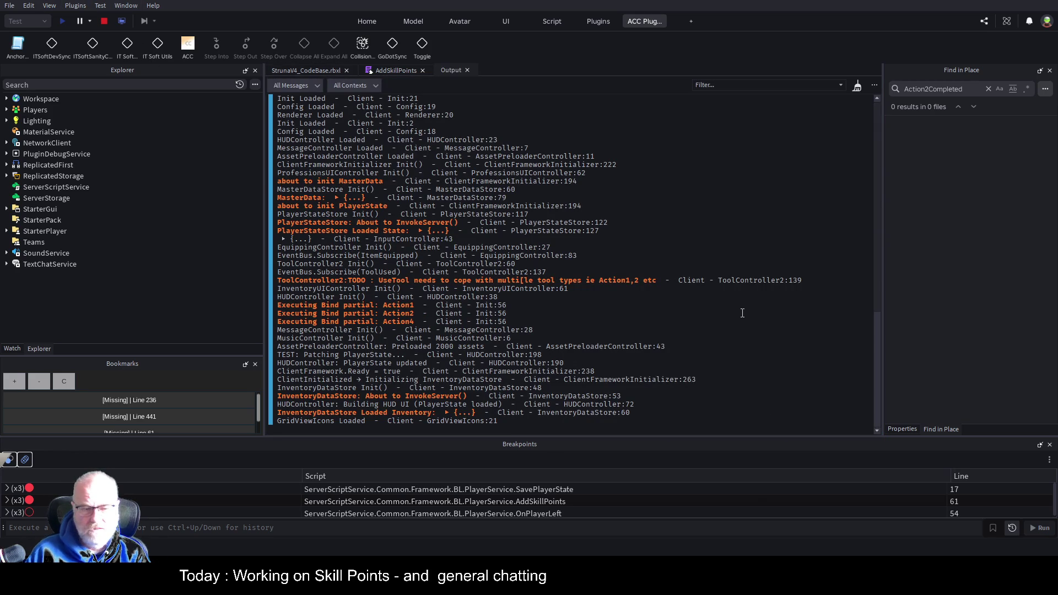
pyautogui.click(297, 67)
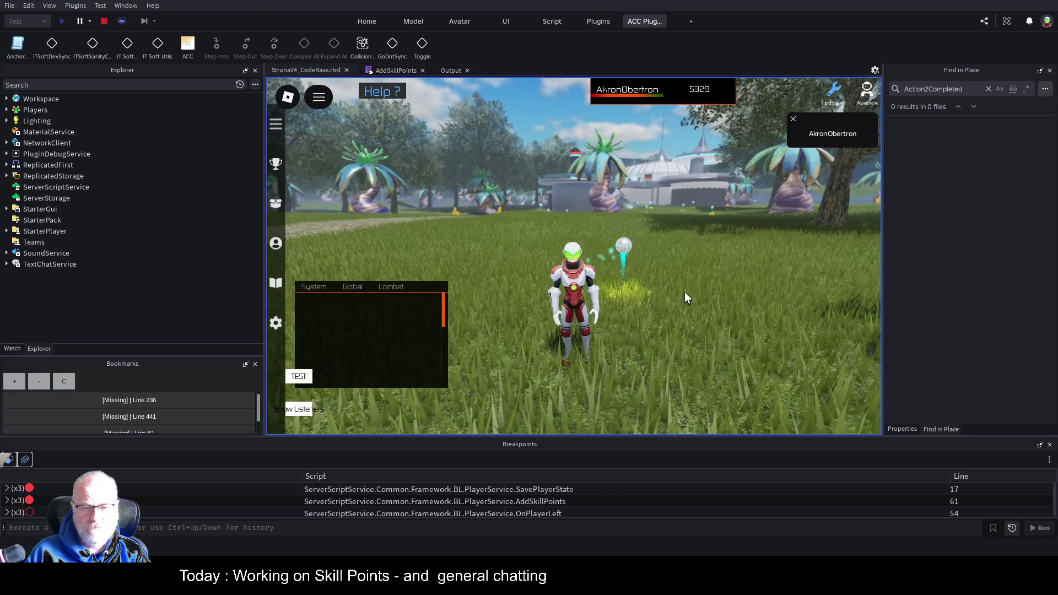
pyautogui.press('t')
pyautogui.click(482, 193)
pyautogui.click(552, 323)
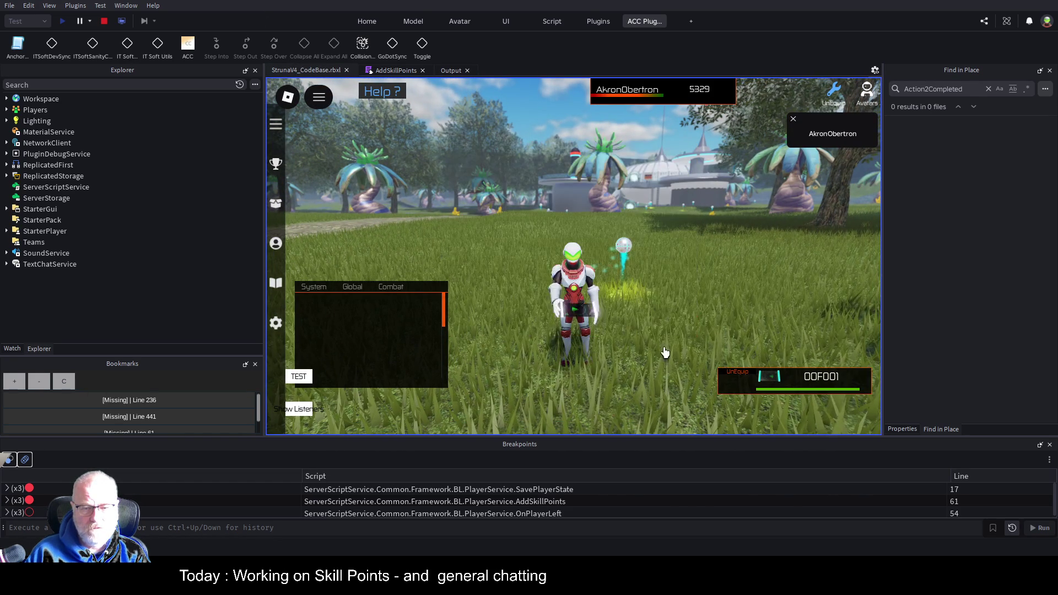
pyautogui.click(701, 359)
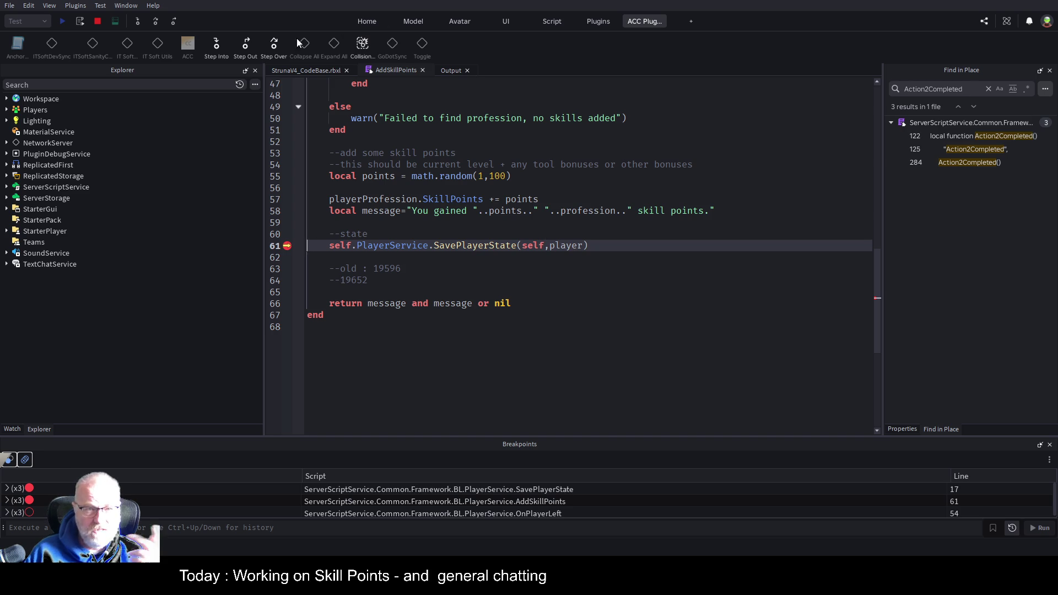
# Step: Step into SavePlayerState and expand self.PlayerService in the watch variables to find PlayerState
pyautogui.click(219, 45)
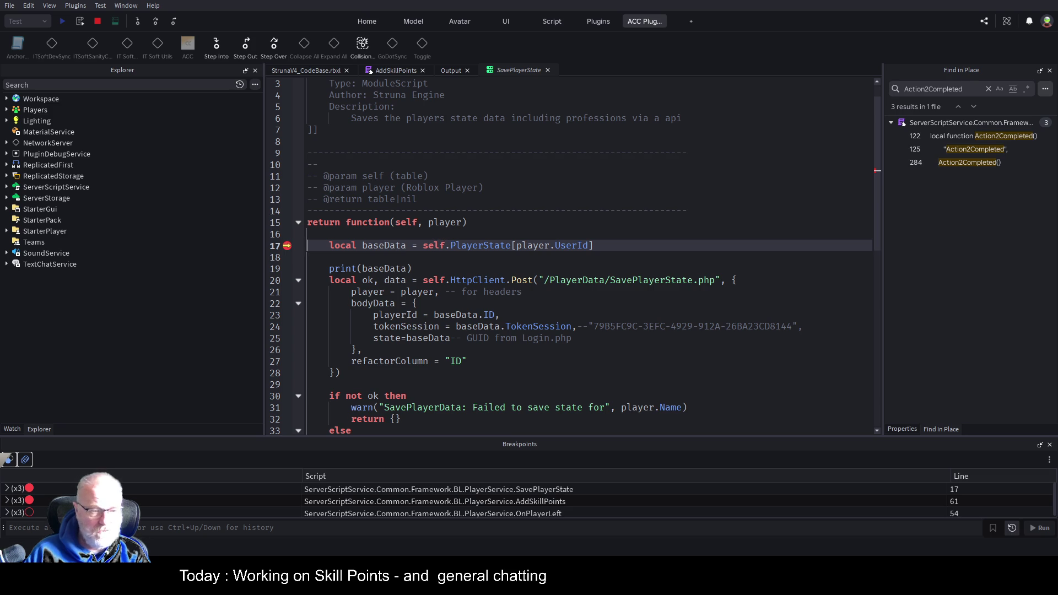
pyautogui.click(12, 429)
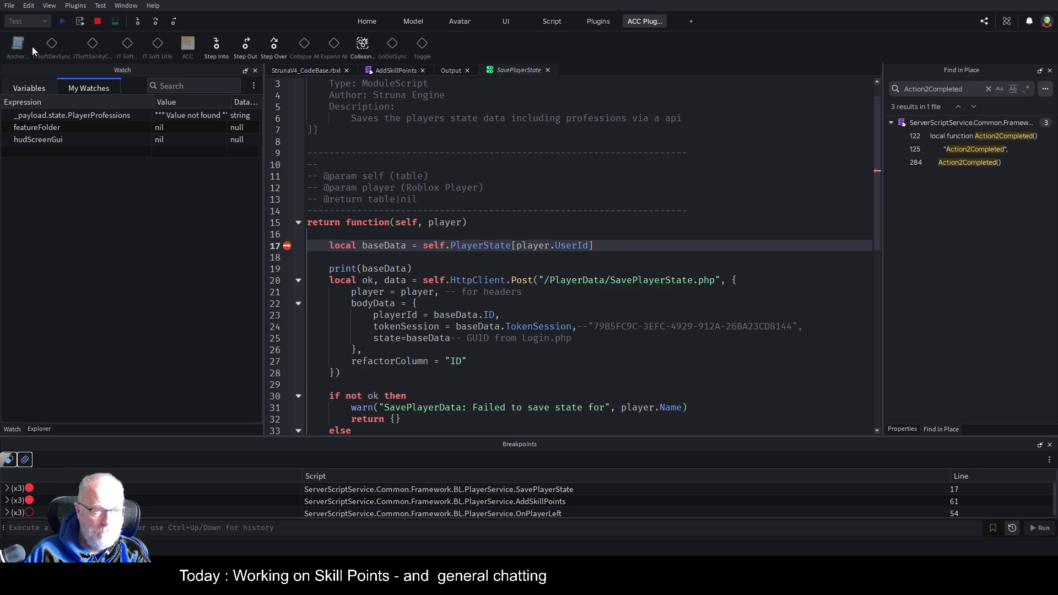
pyautogui.click(31, 89)
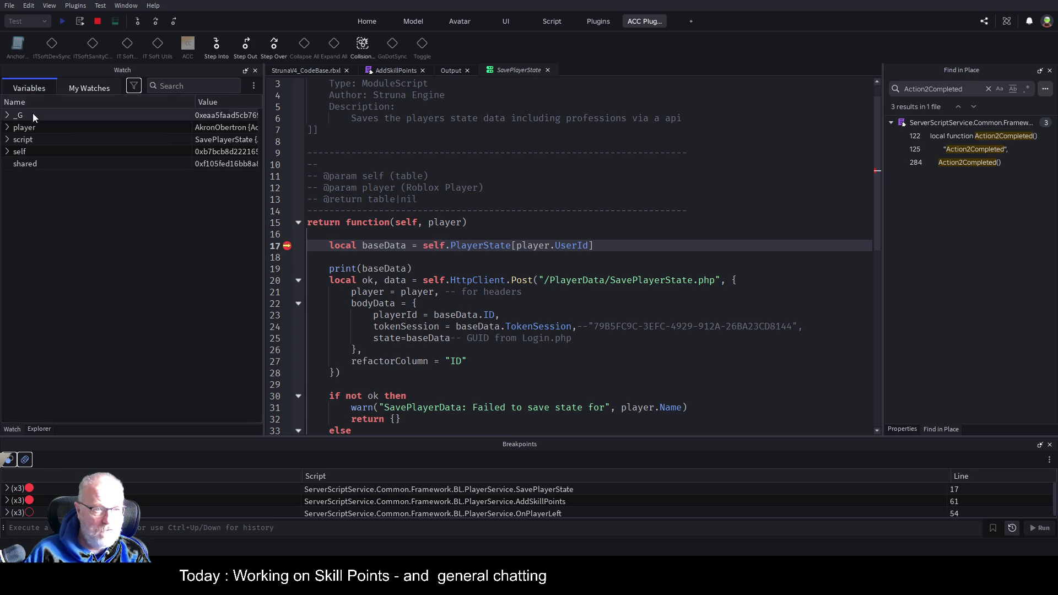
pyautogui.click(7, 151)
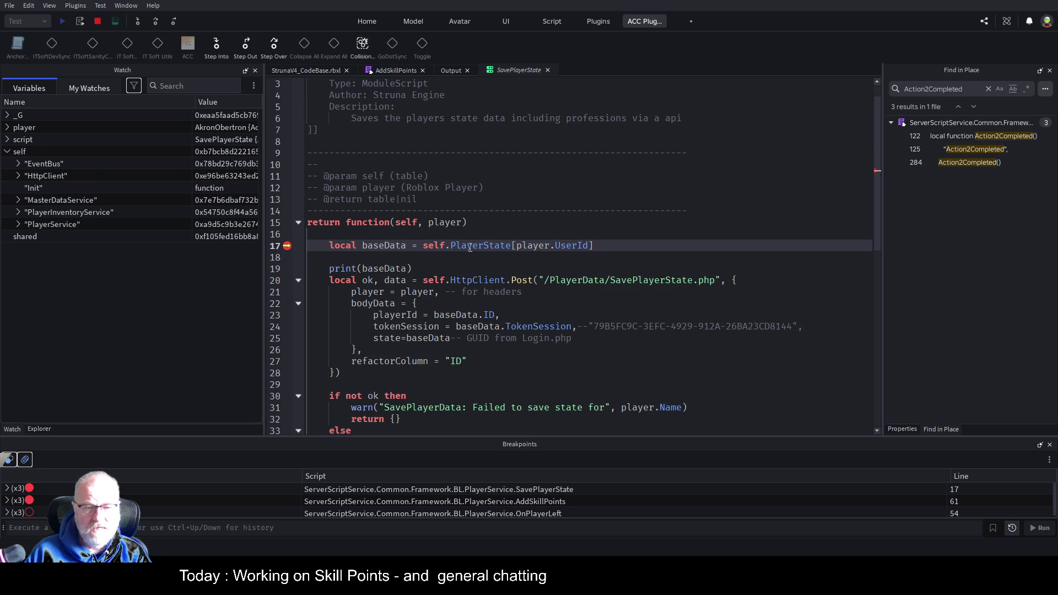
pyautogui.click(18, 224)
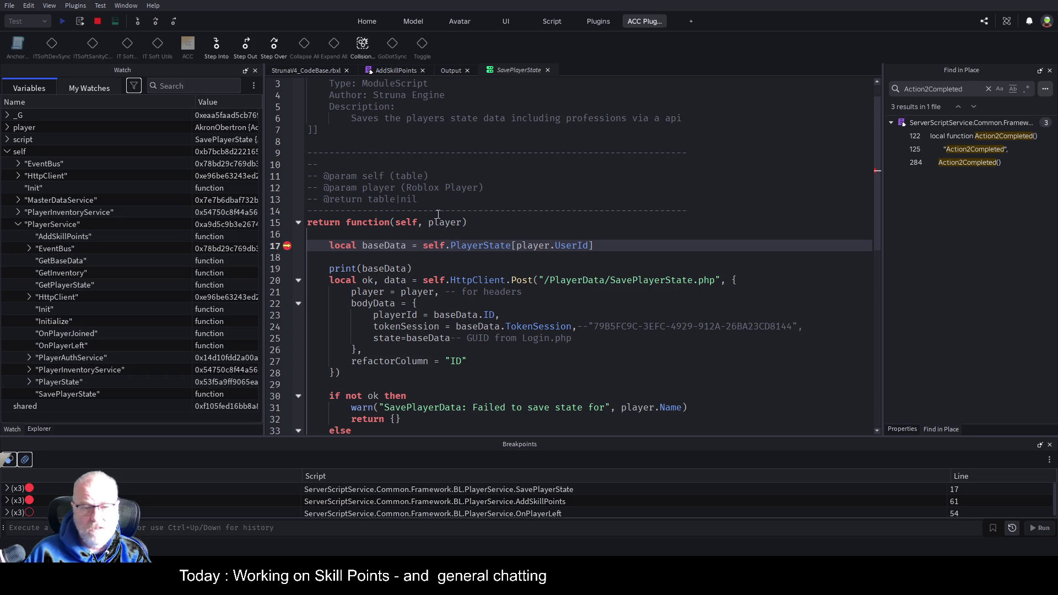
# Step: Change line 17 to read self.PlayerService.PlayerState and stop the debugging session
pyautogui.doubleClick(452, 247)
pyautogui.write('PlayerService.PlayerS')
pyautogui.click(586, 211)
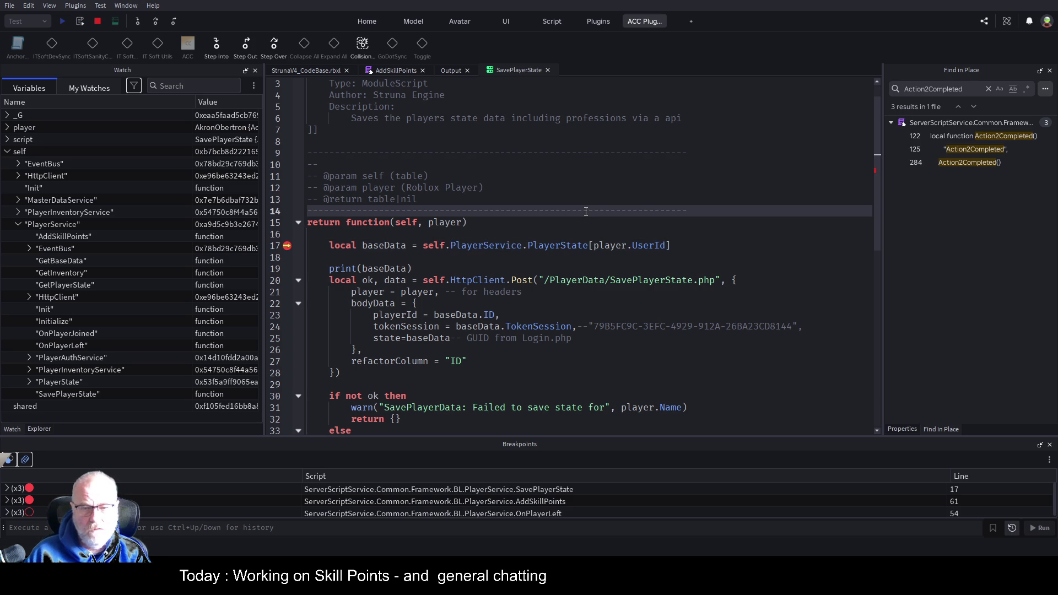
pyautogui.click(98, 23)
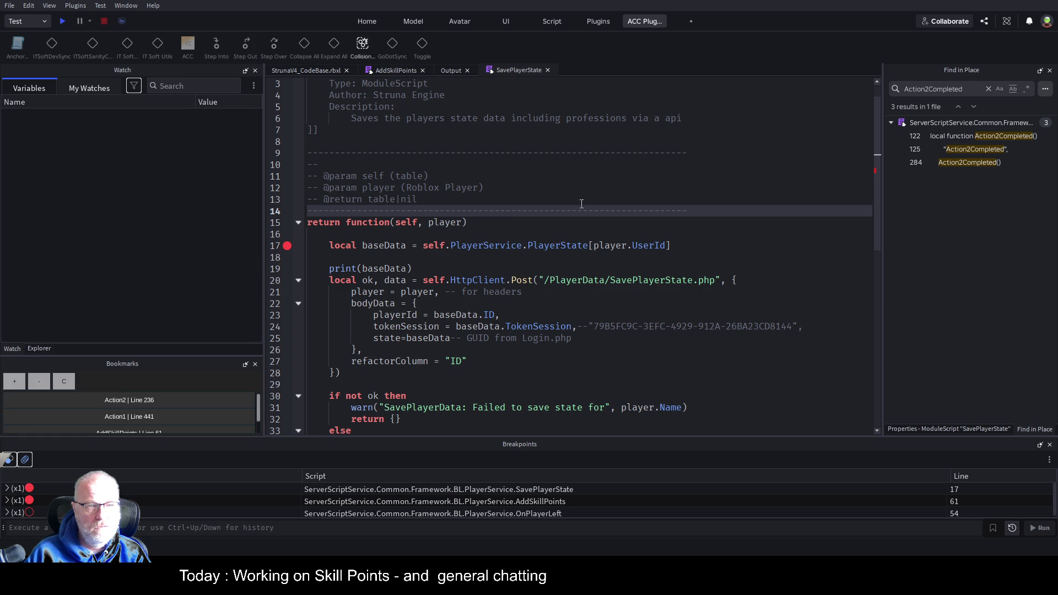
# Step: Save the place with Ctrl+S
pyautogui.click(606, 227)
pyautogui.hotkey('ctrl', 's')
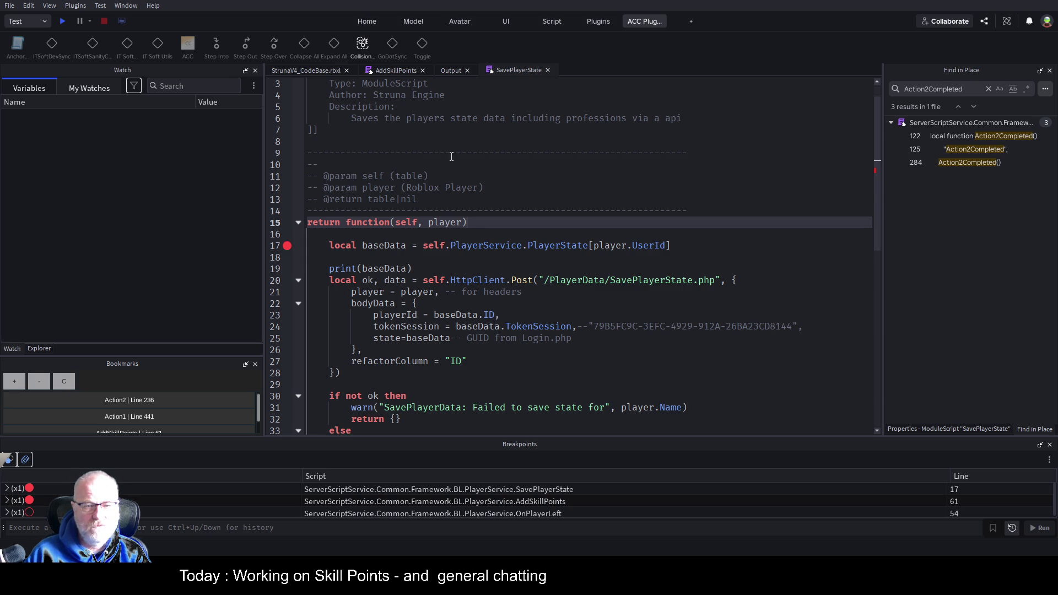
pyautogui.scroll(-4, 471, 231)
pyautogui.scroll(4, 471, 231)
# Step: Disable the breakpoint on line 61 of AddSkillPoints
pyautogui.click(396, 72)
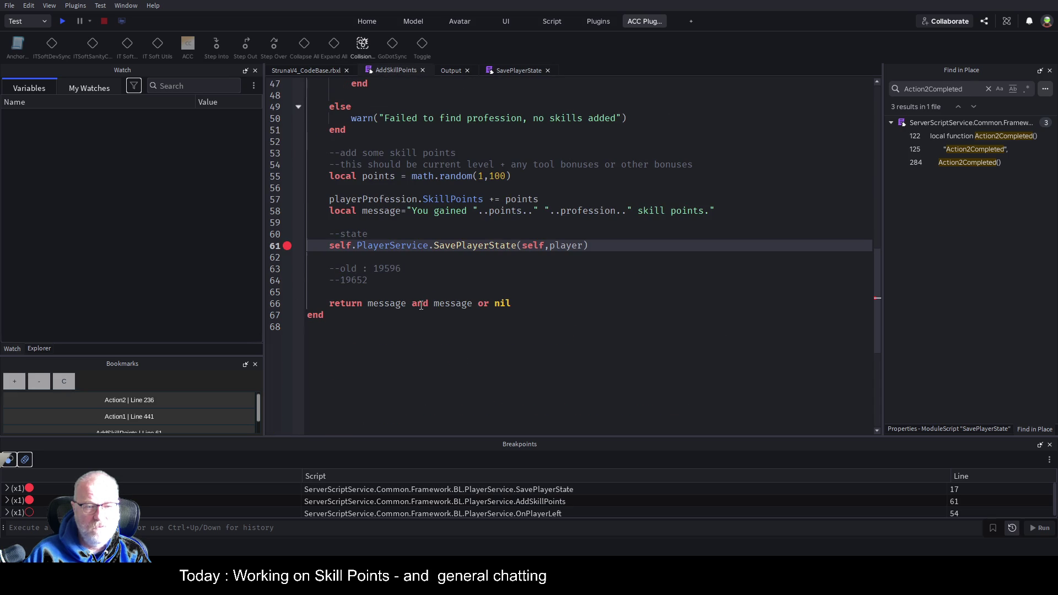
pyautogui.doubleClick(392, 270)
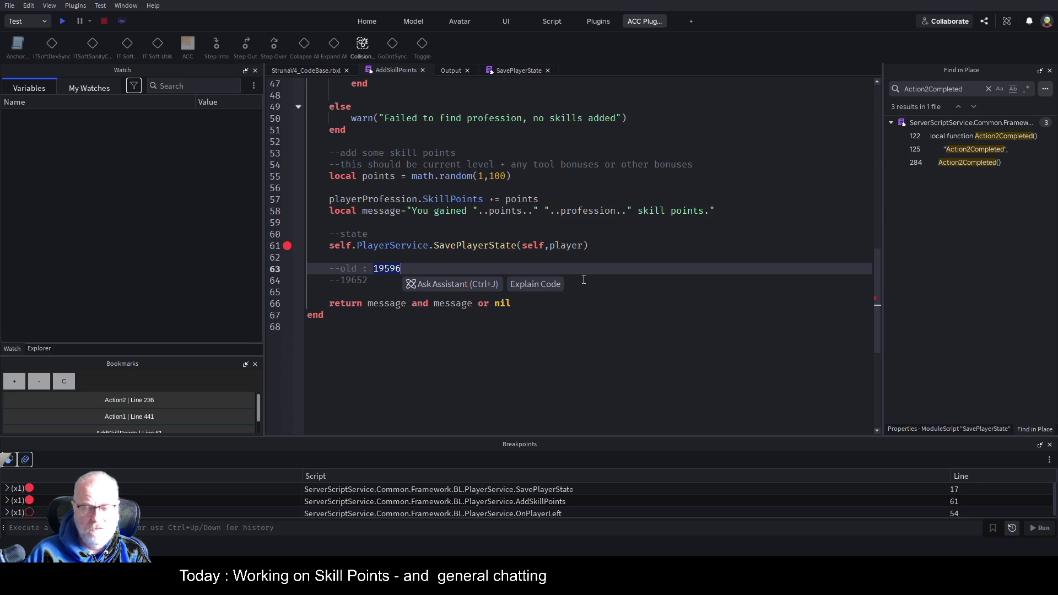
pyautogui.click(288, 248)
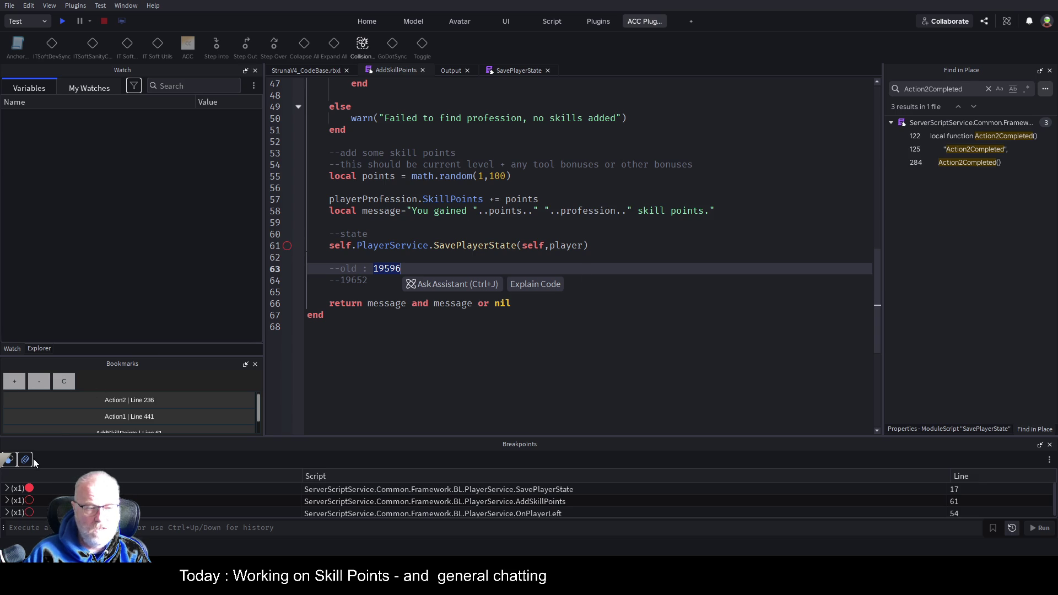